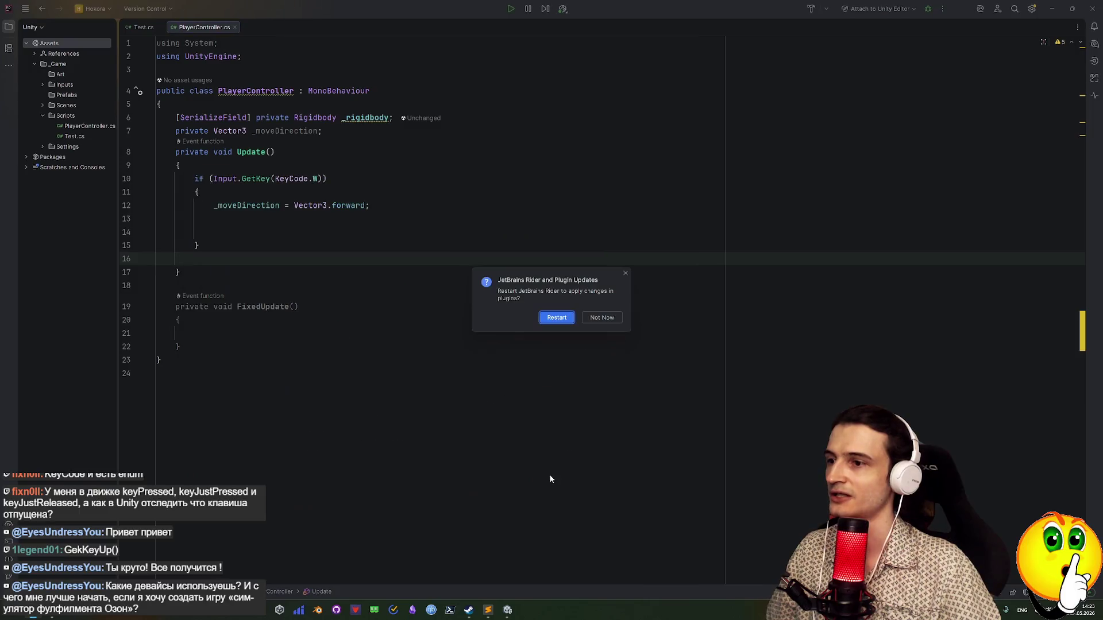
Restart Rider, reopen the Hokora project and place the caret on line 21 inside FixedUpdate
key("super+d")
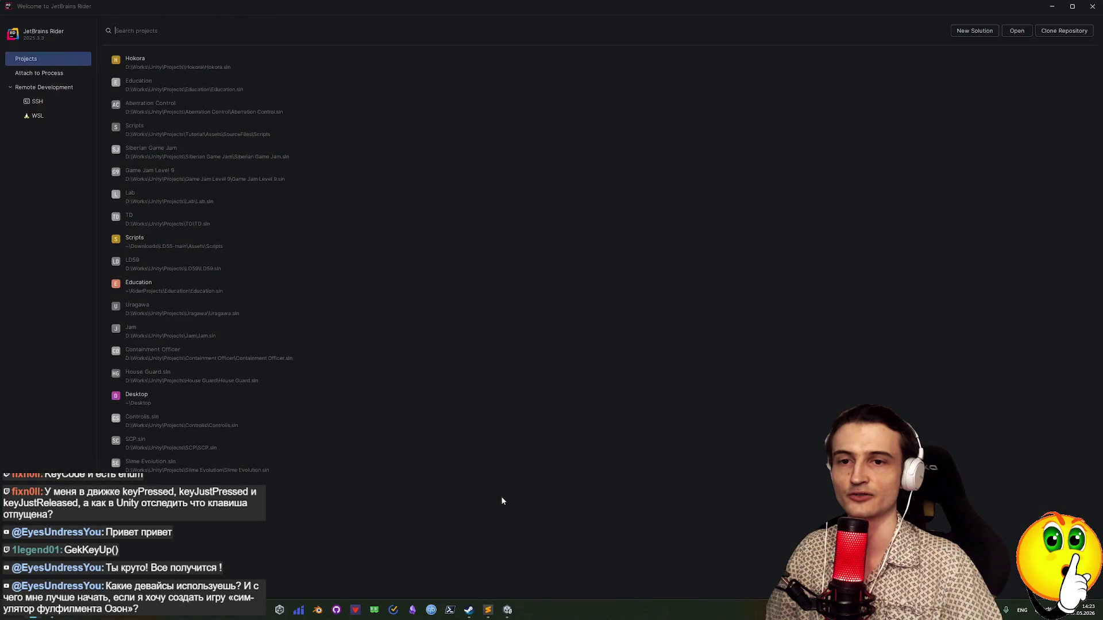
left_click(218, 62)
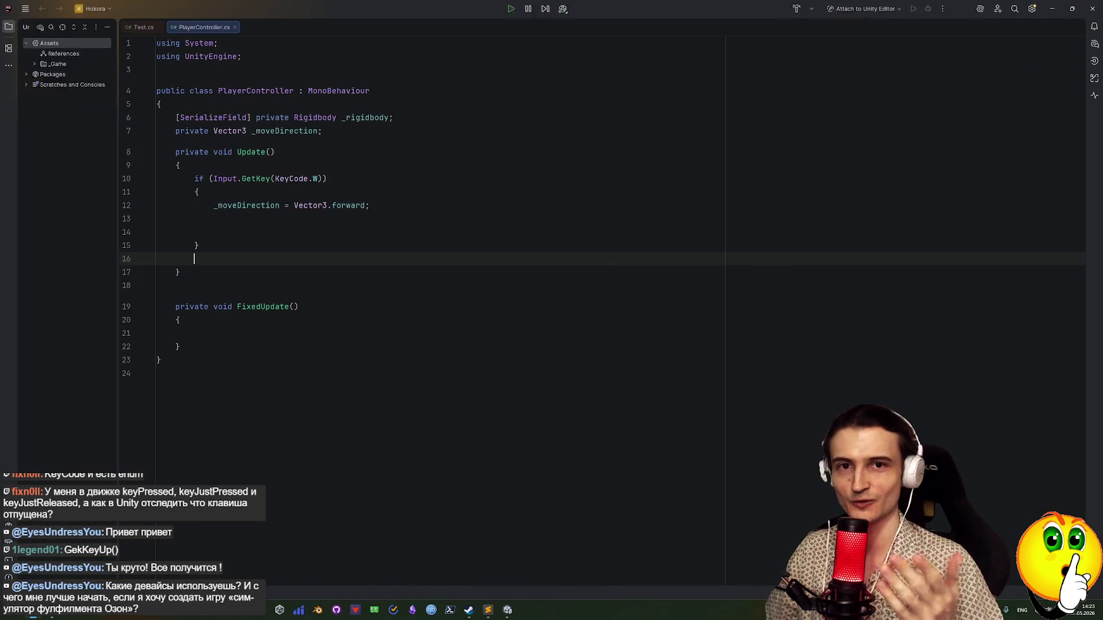
left_click(234, 333)
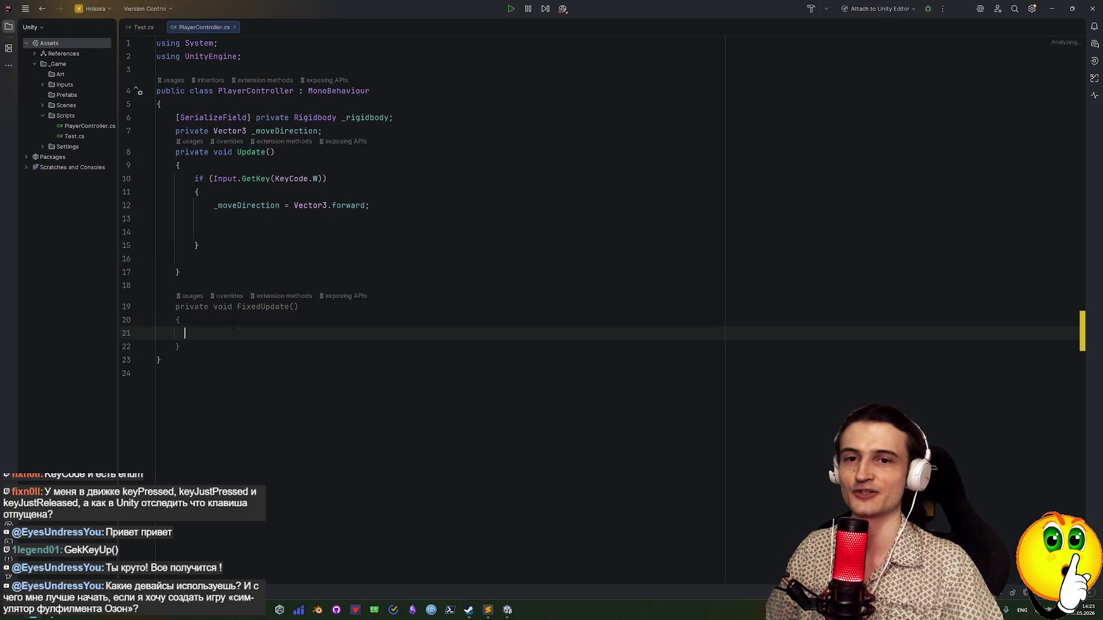
Replace the blank line in FixedUpdate with a fresh indented line
key("BackSpace")
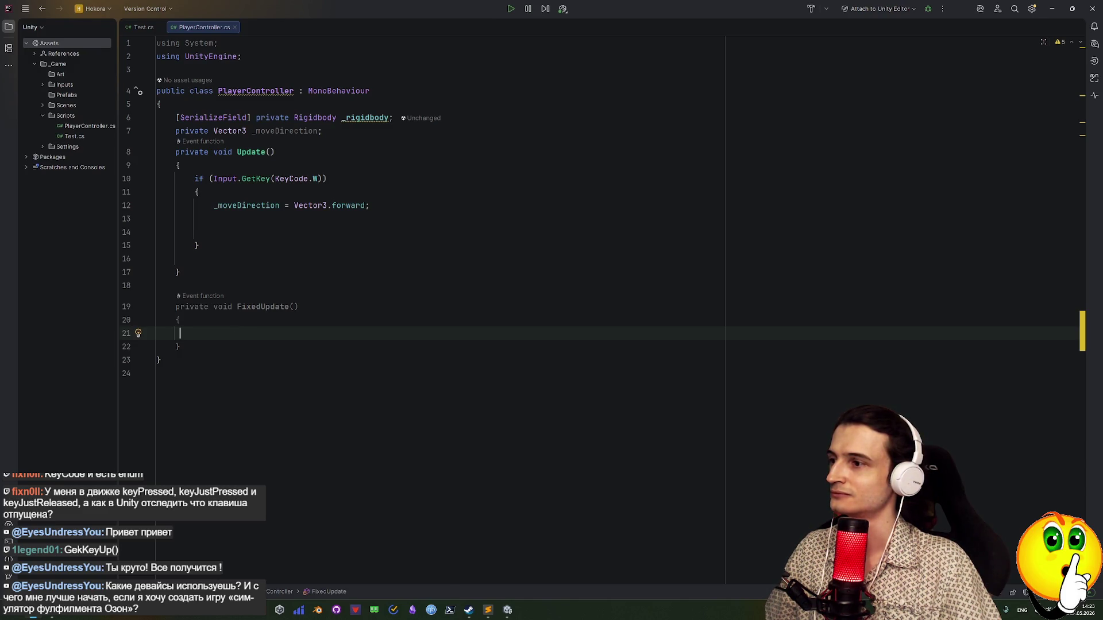
key("BackSpace")
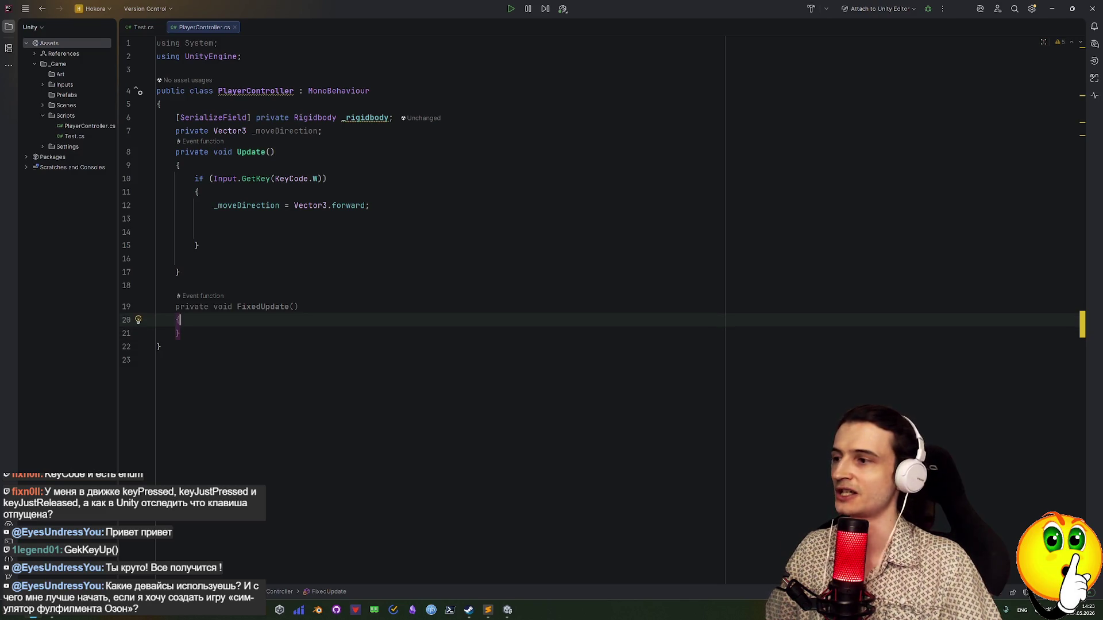
key("Return")
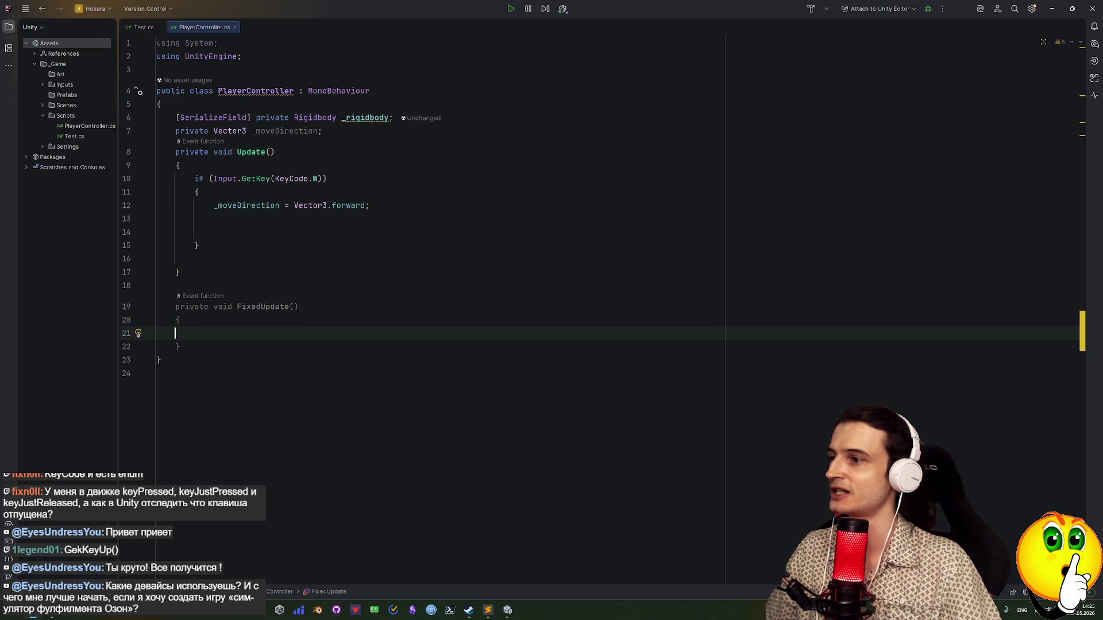
key("Tab")
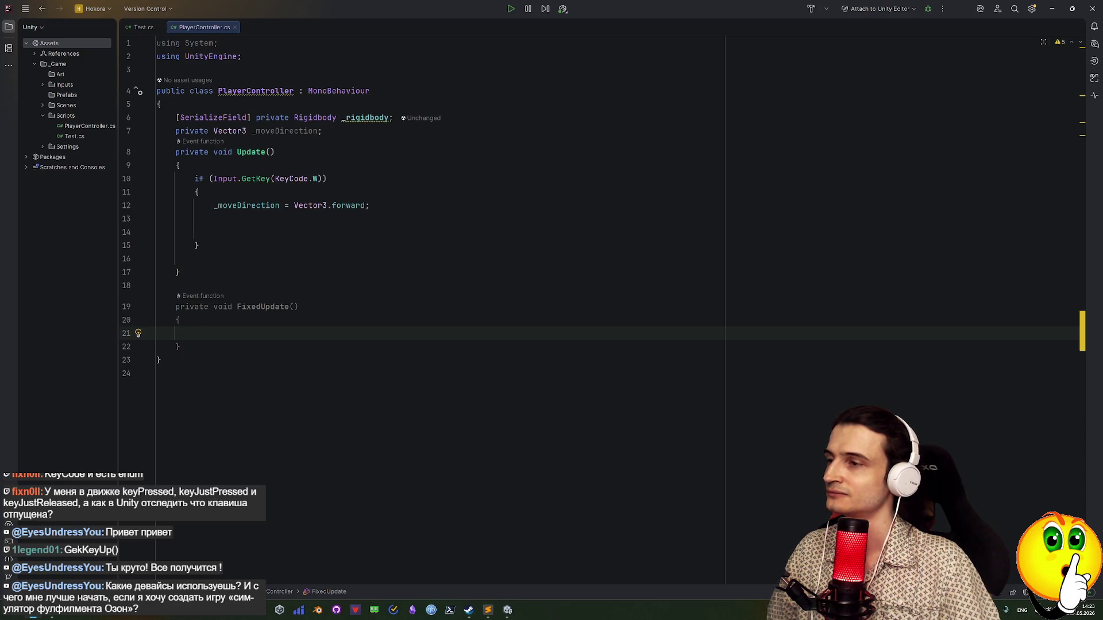
Insert _rigidbody from autocomplete and bring up Rider's Plugins settings
type("_")
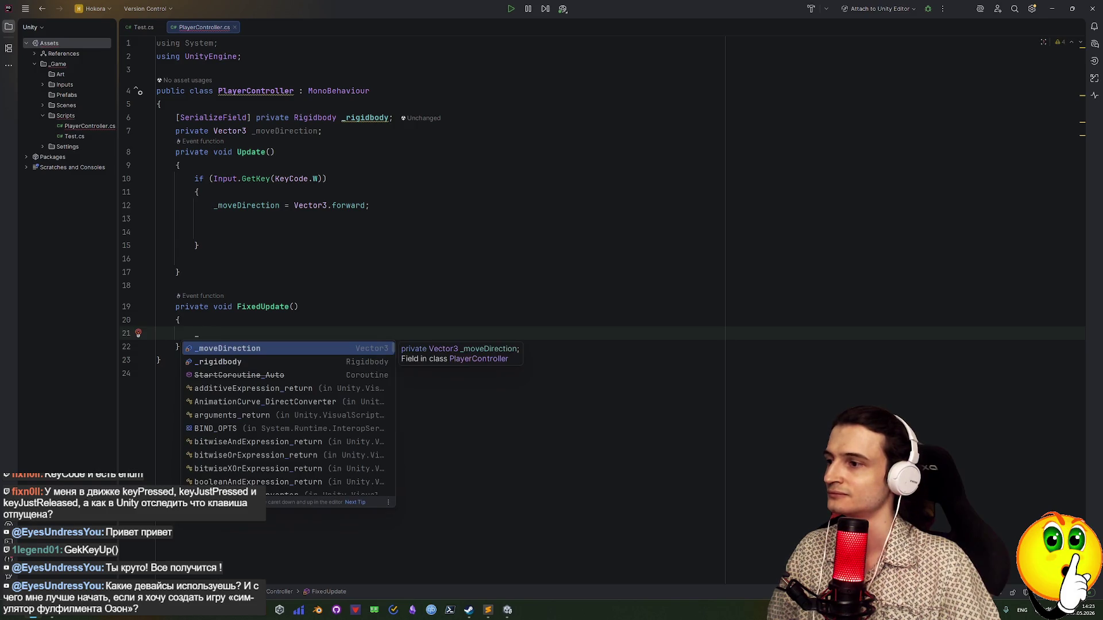
key("Down")
key("Return")
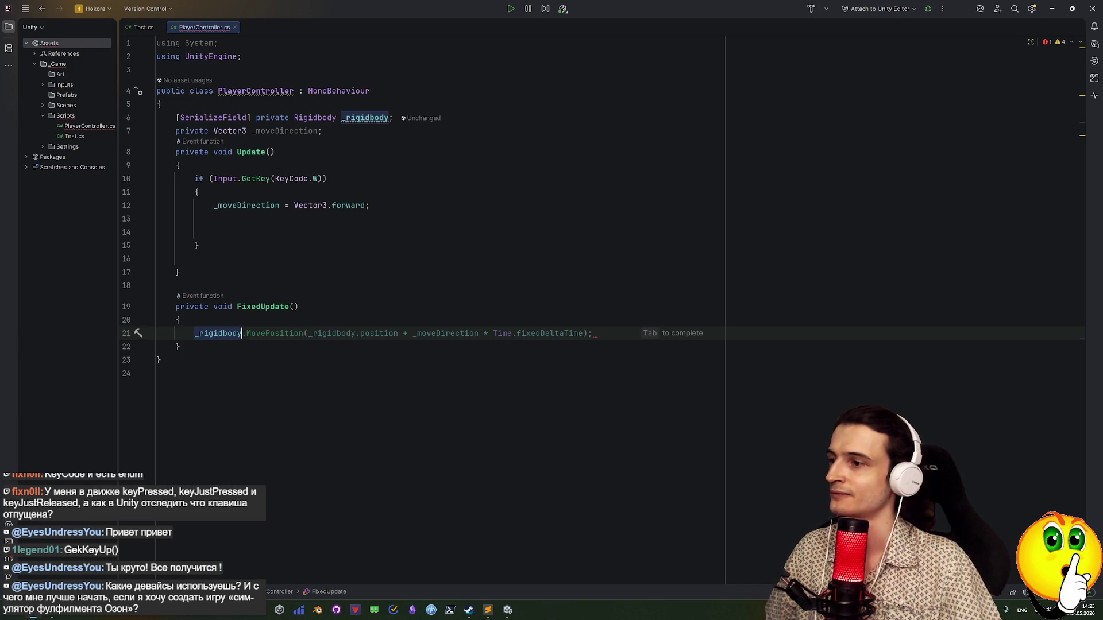
key("ctrl+alt+s")
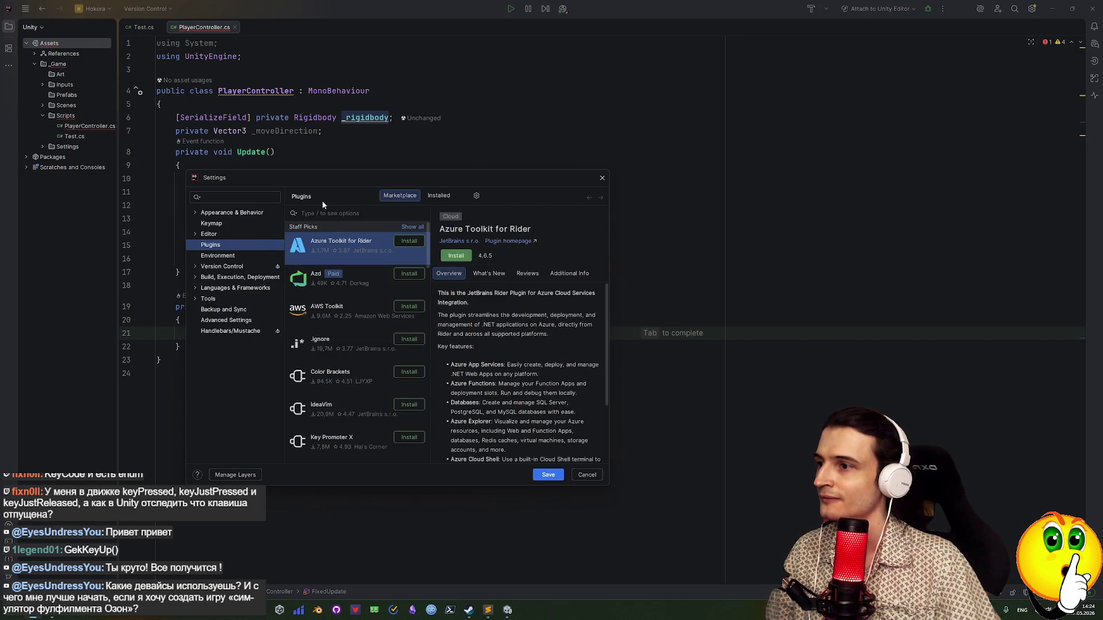
Disable the installed Full Line Code Completion plugin and save, postponing the restart
scroll(336, 398, "down", 4)
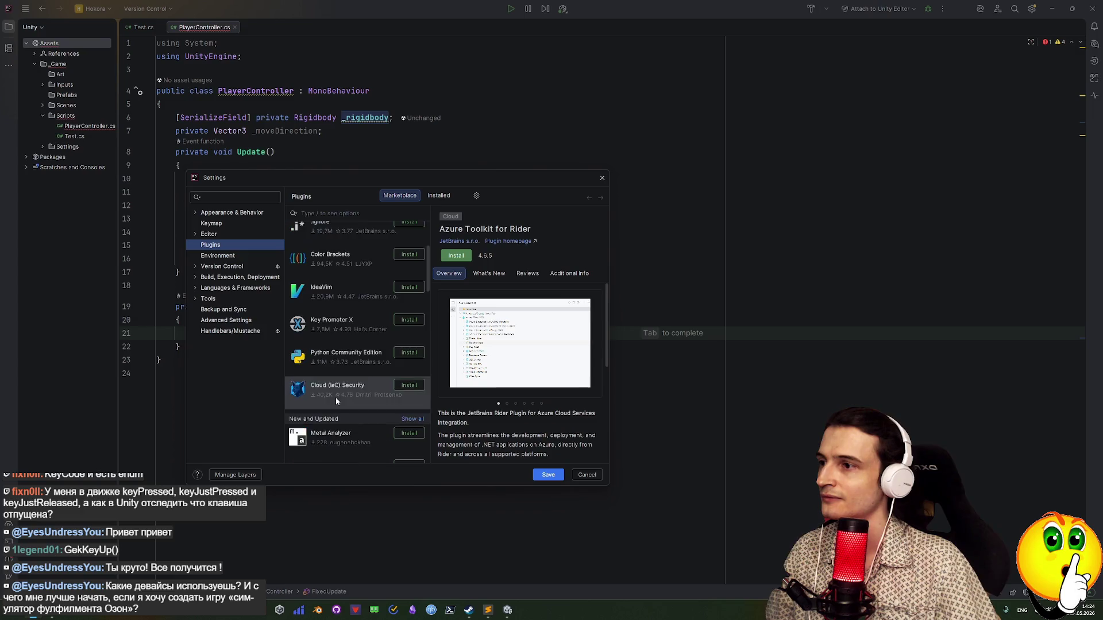
left_click_drag(425, 252, 423, 301)
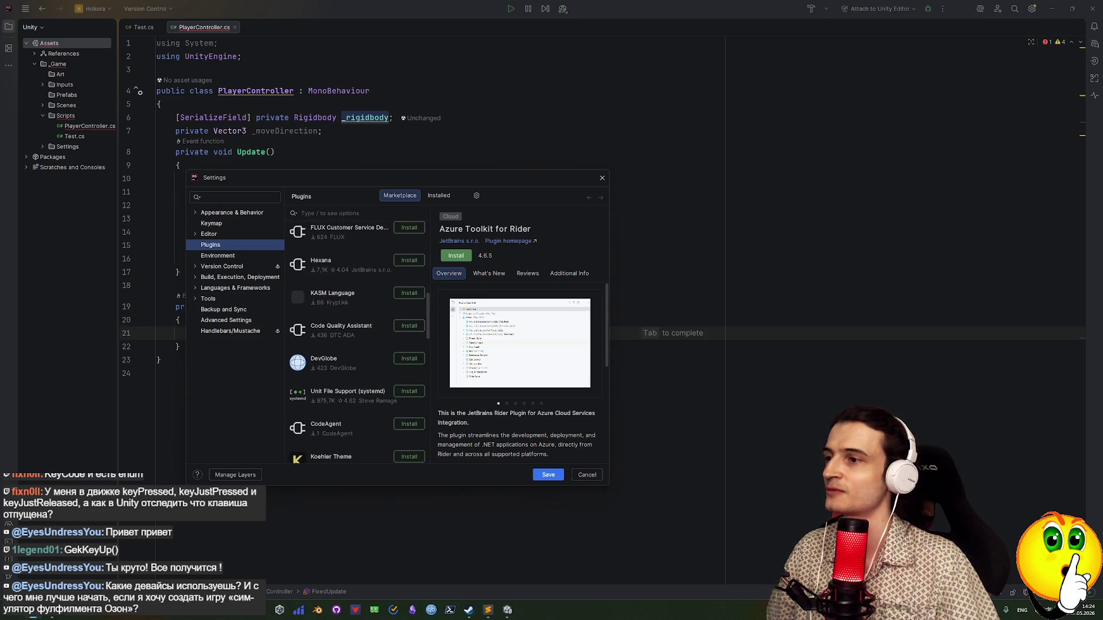
scroll(343, 254, "up", 3)
left_click(439, 195)
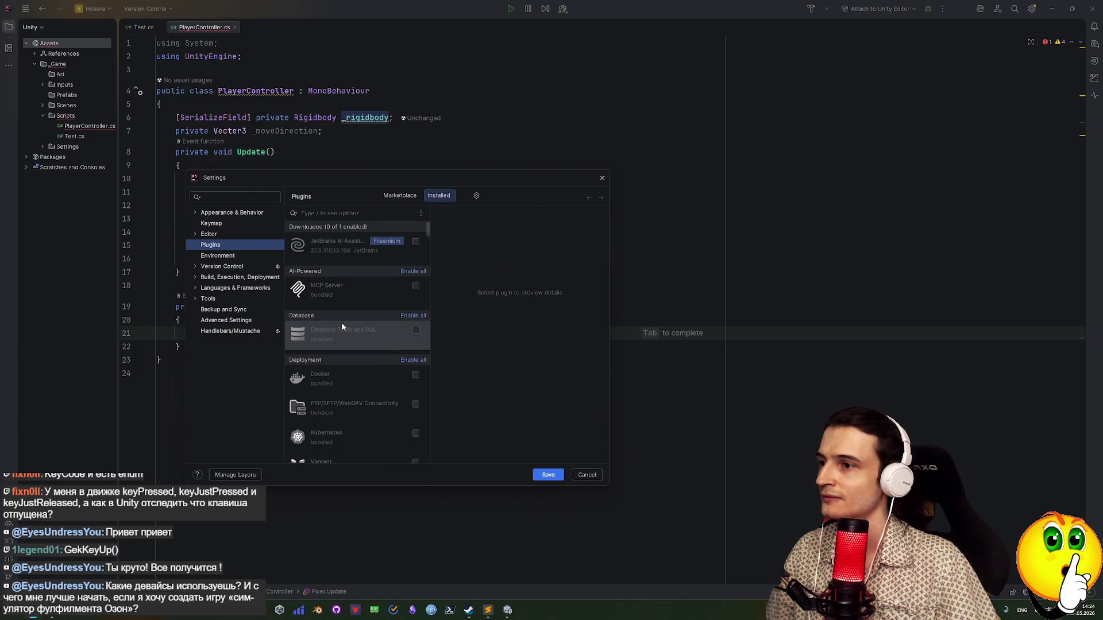
scroll(343, 316, "down", 3)
scroll(345, 305, "down", 5)
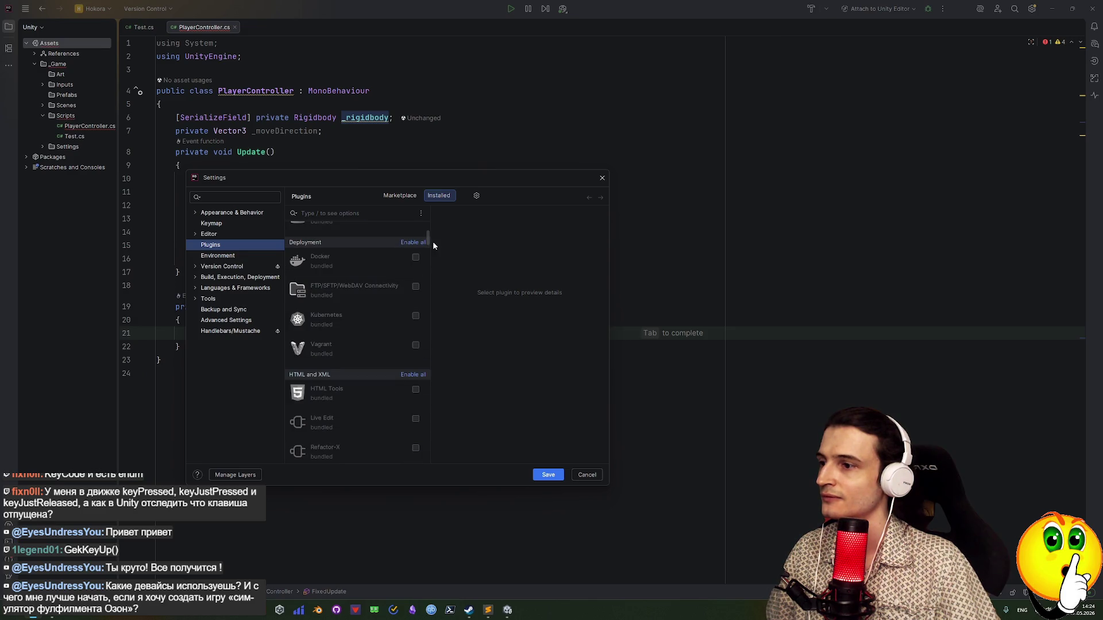
left_click_drag(425, 236, 418, 342)
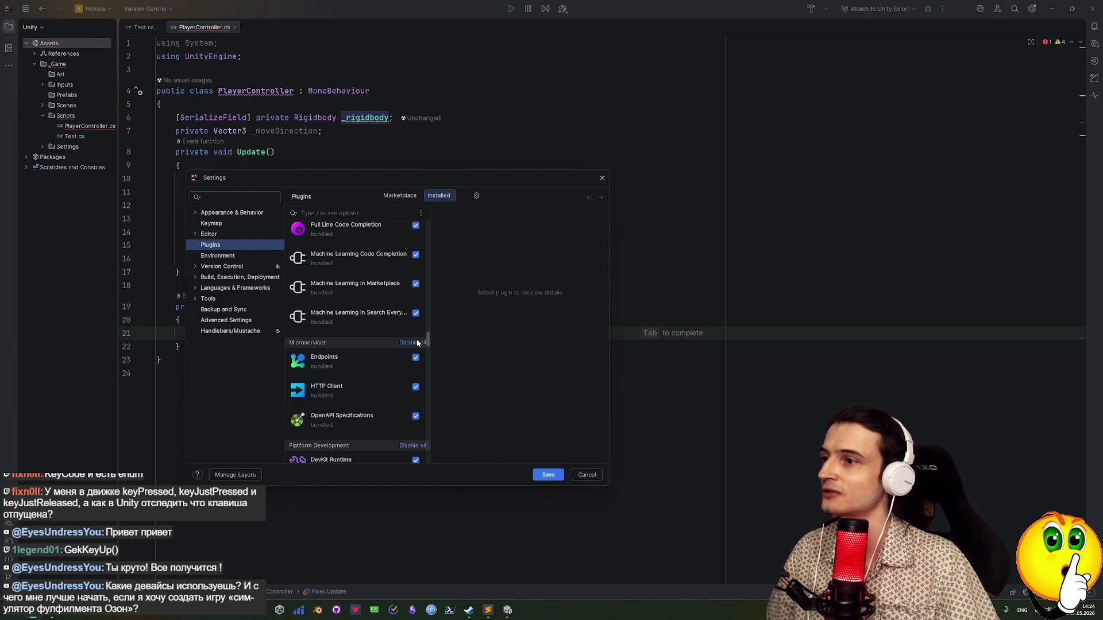
scroll(417, 341, "up", 1)
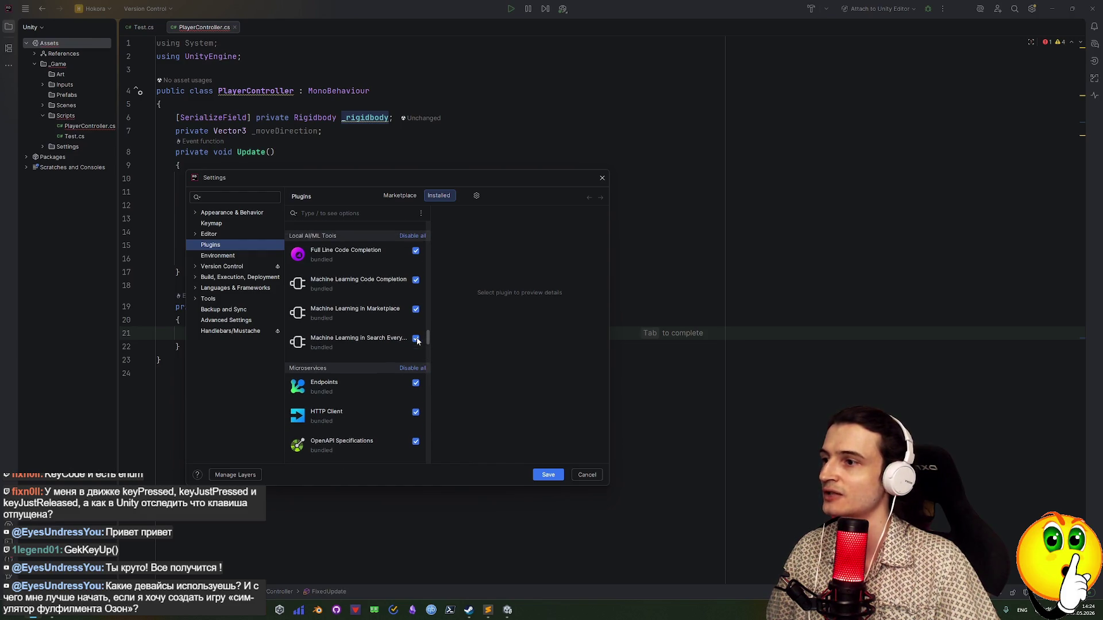
left_click(416, 250)
left_click(548, 476)
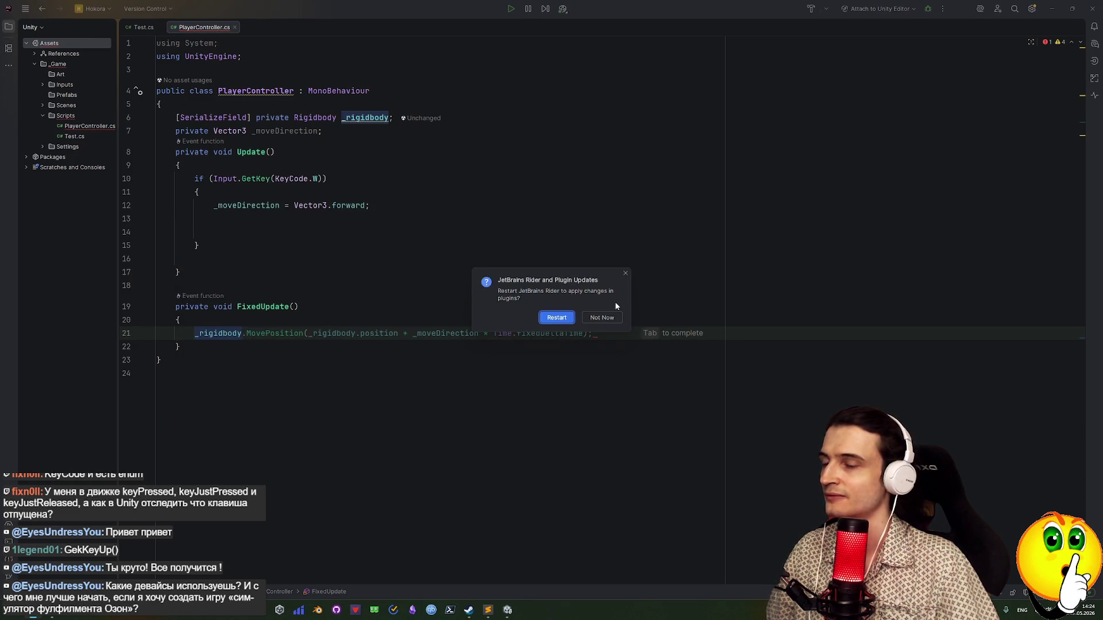
left_click(625, 273)
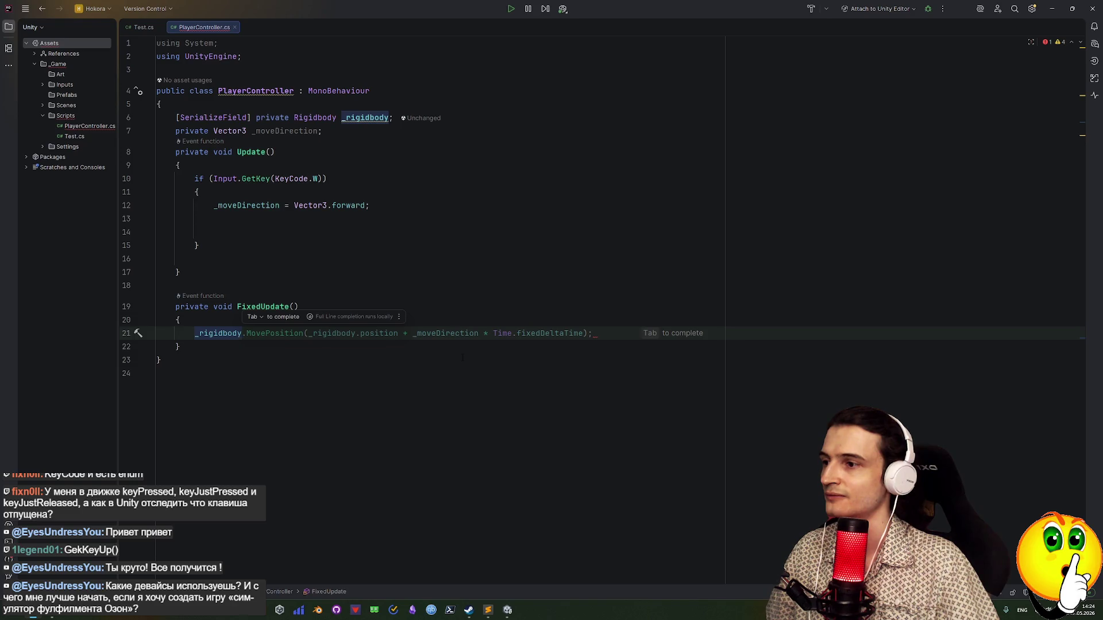
Disable the three Machine Learning plugins (Code Completion, Marketplace, Search Everywhere), save, and restart Rider
key("ctrl+alt+s")
mouse_move(429, 222)
left_mouse_down()
mouse_move(421, 352)
mouse_move(419, 336)
left_mouse_up()
left_click(415, 324)
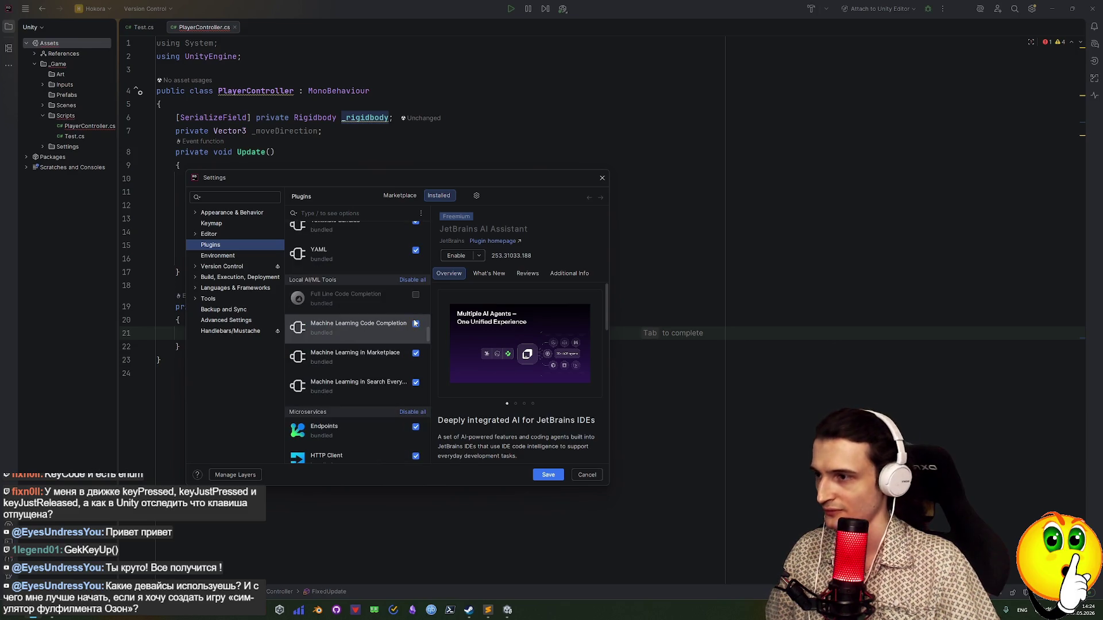
left_click(415, 352)
left_click(415, 382)
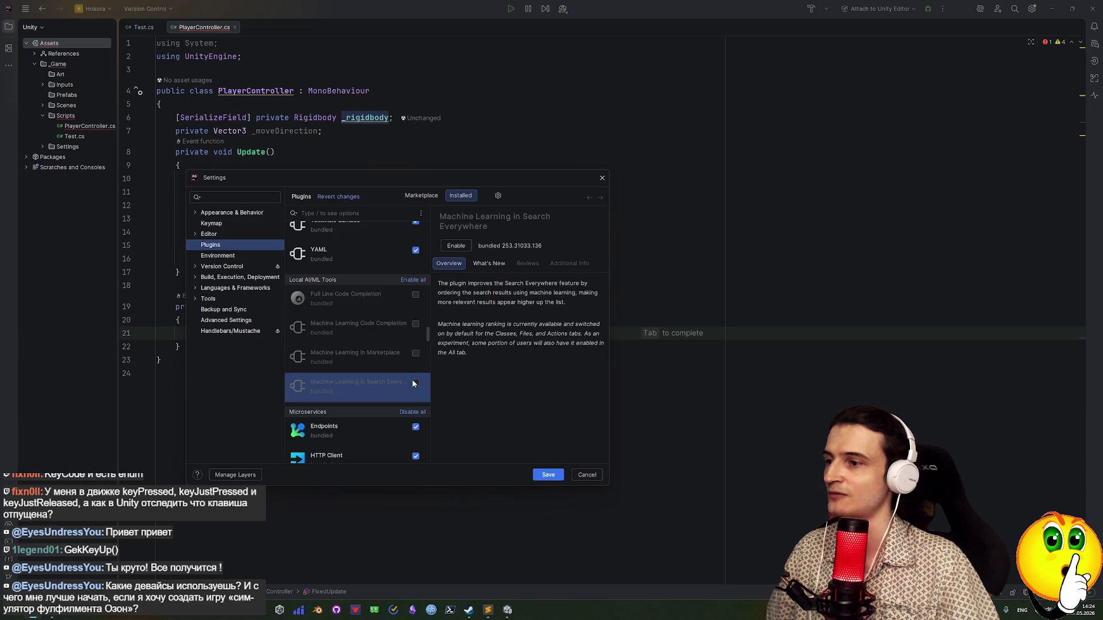
left_click(543, 475)
left_click(551, 315)
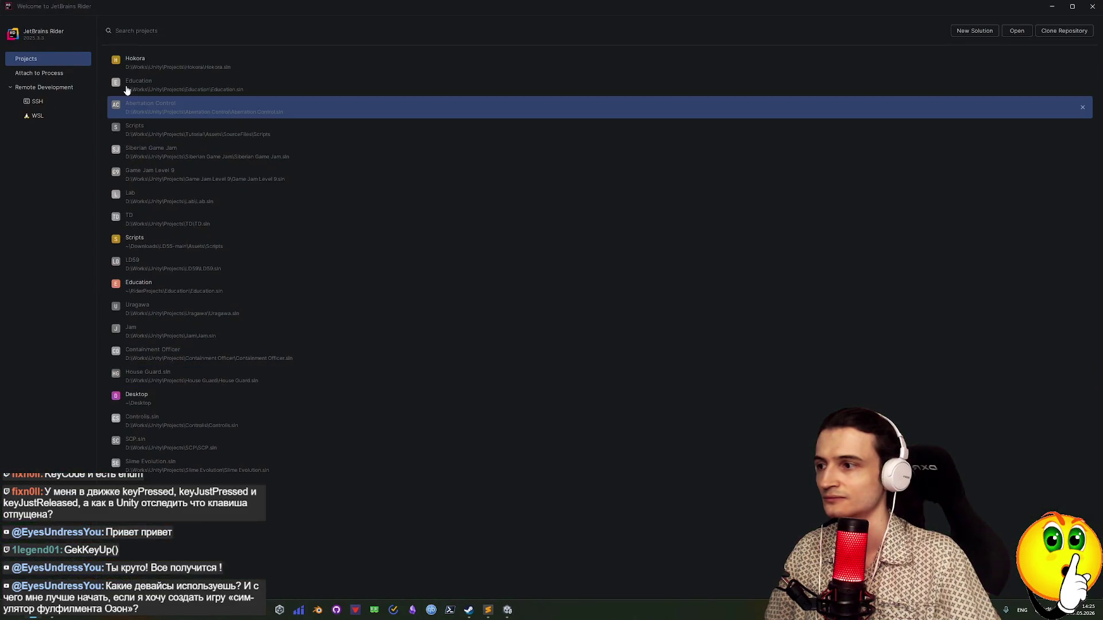
Reopen Hokora and extend line 21 to '_rigidbody.velo' to filter completions
left_click(130, 58)
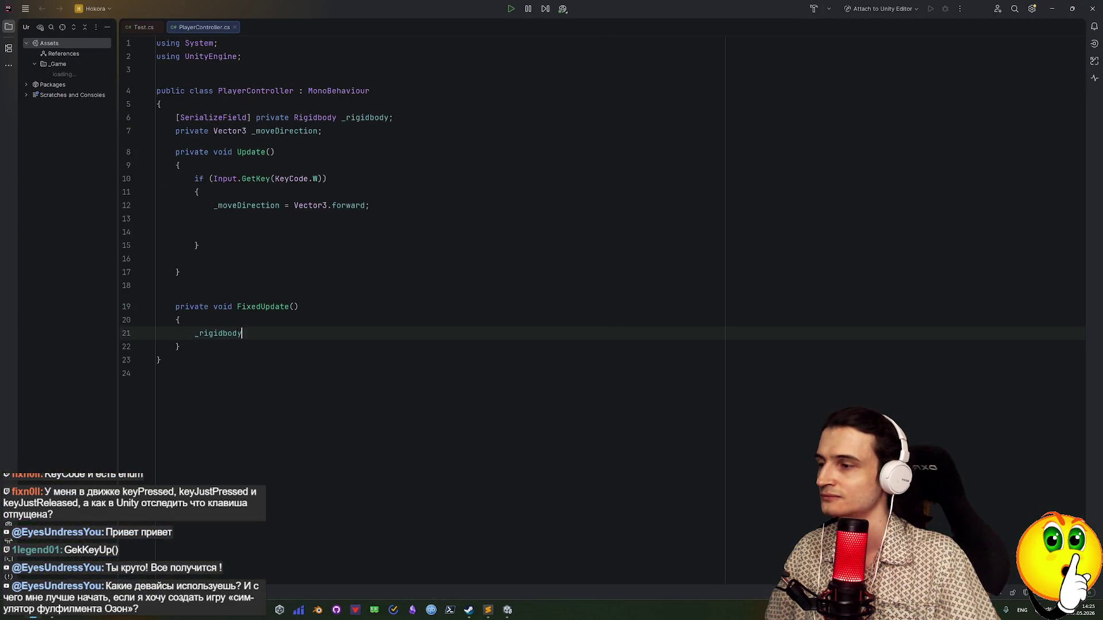
left_click(227, 334)
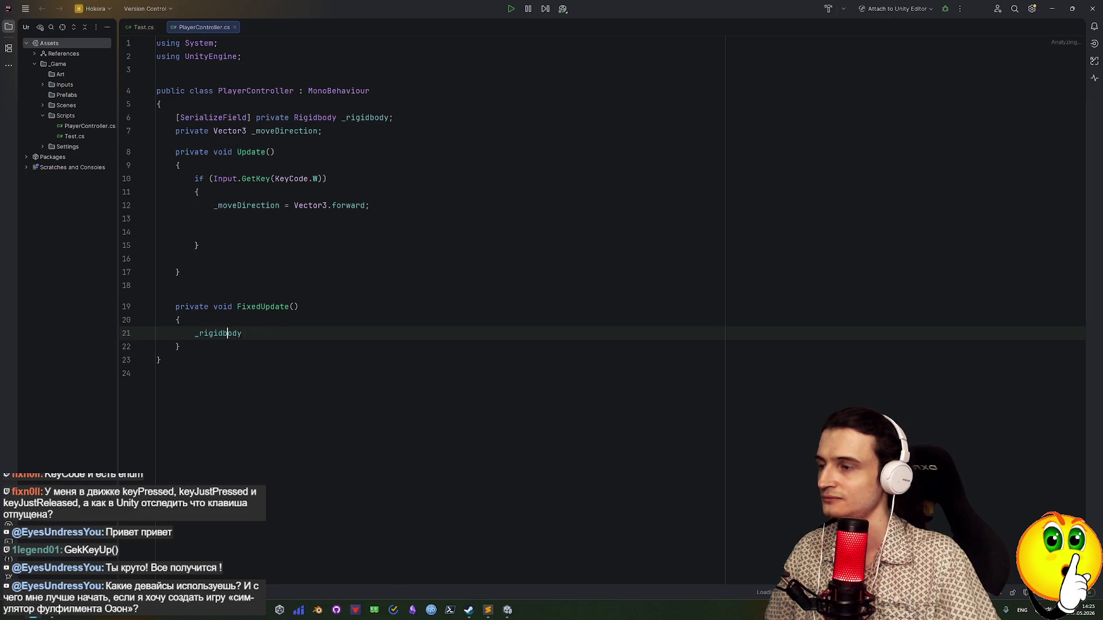
type(".")
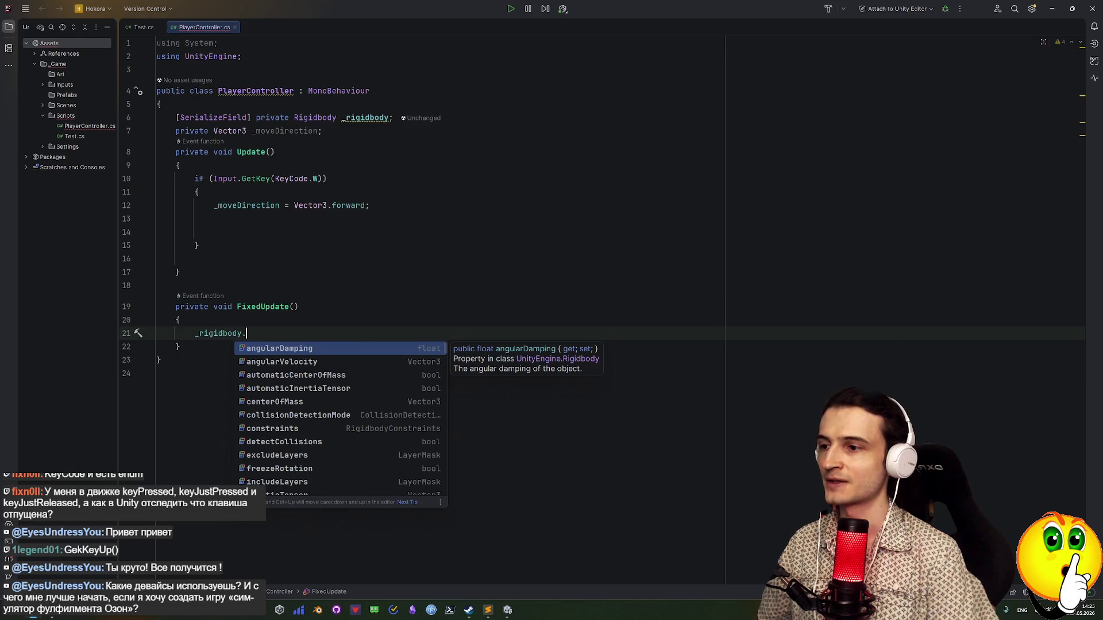
type("velo")
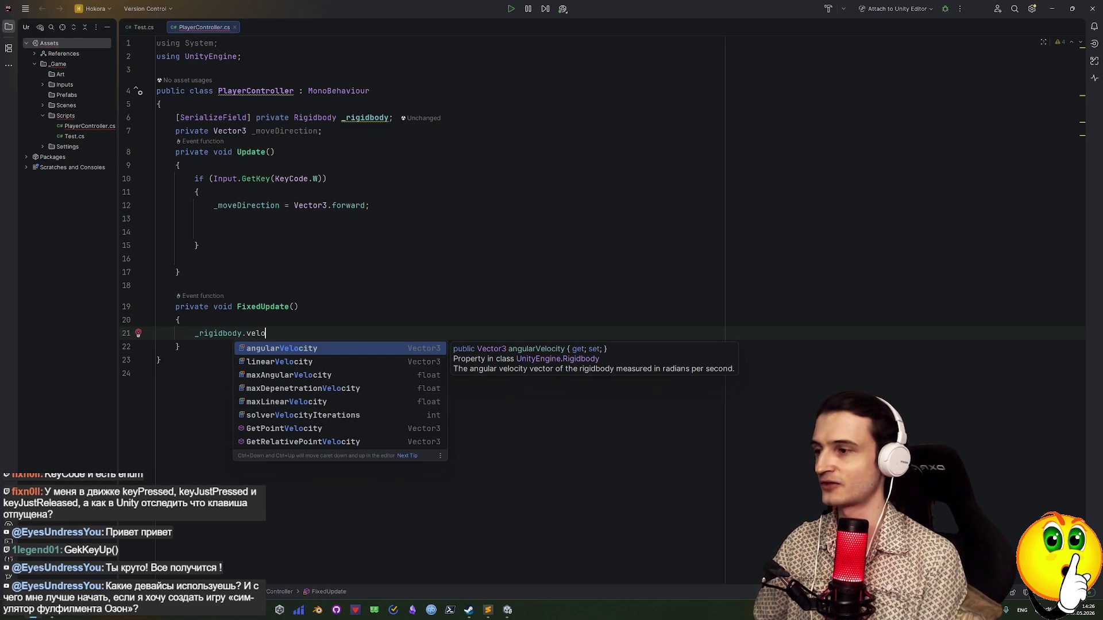
Complete the member to linearVelocity and start the assignment, discarding the trial 1f and parentheses
key("Down")
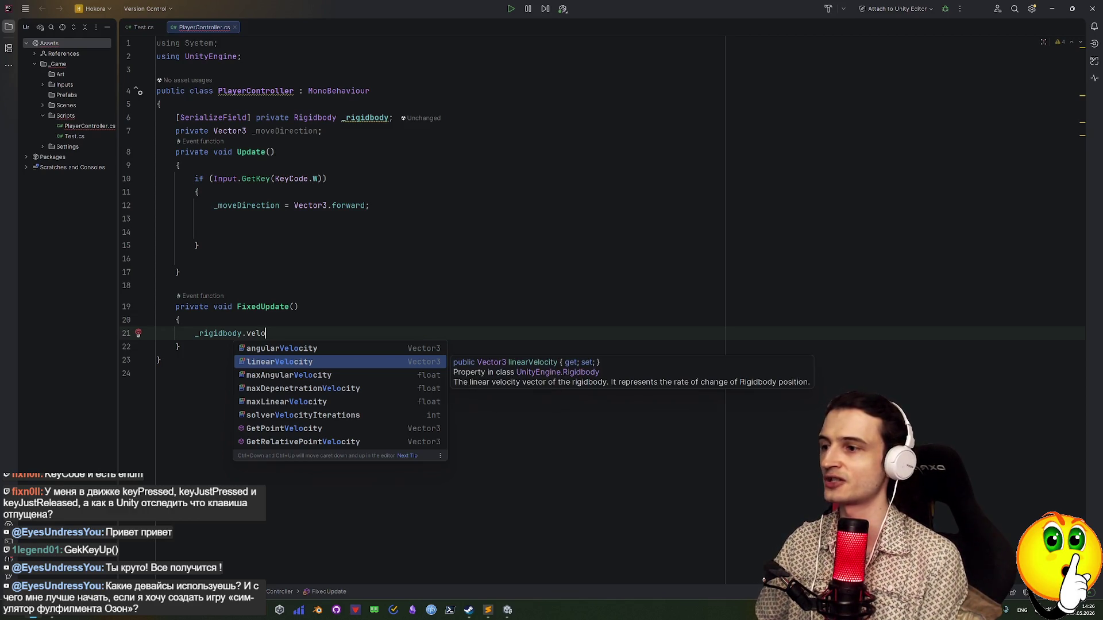
key("Return")
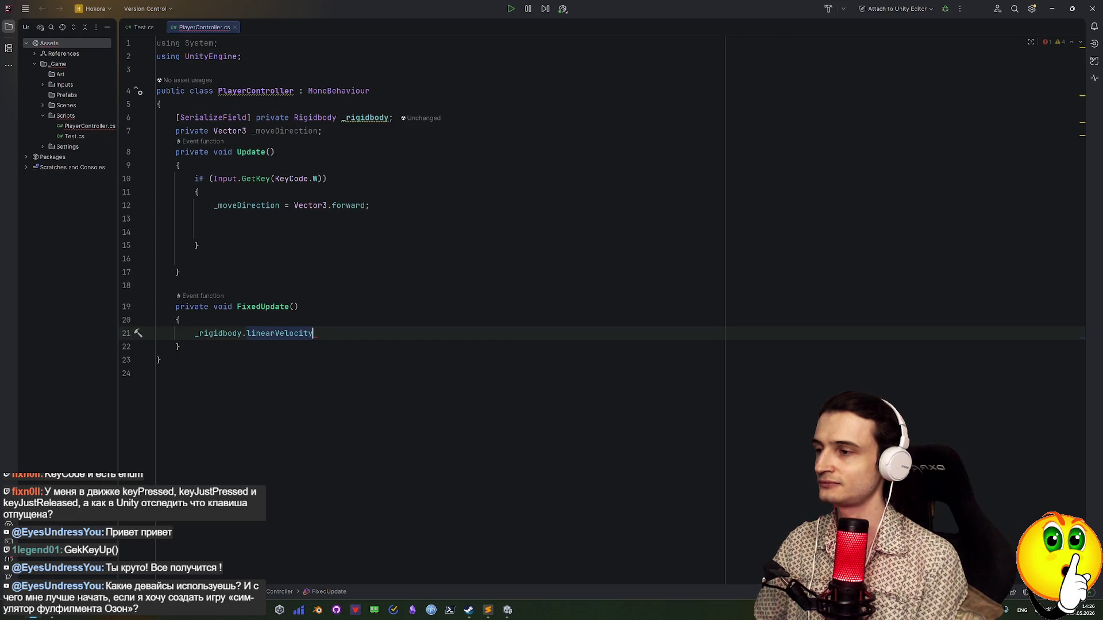
type("= ")
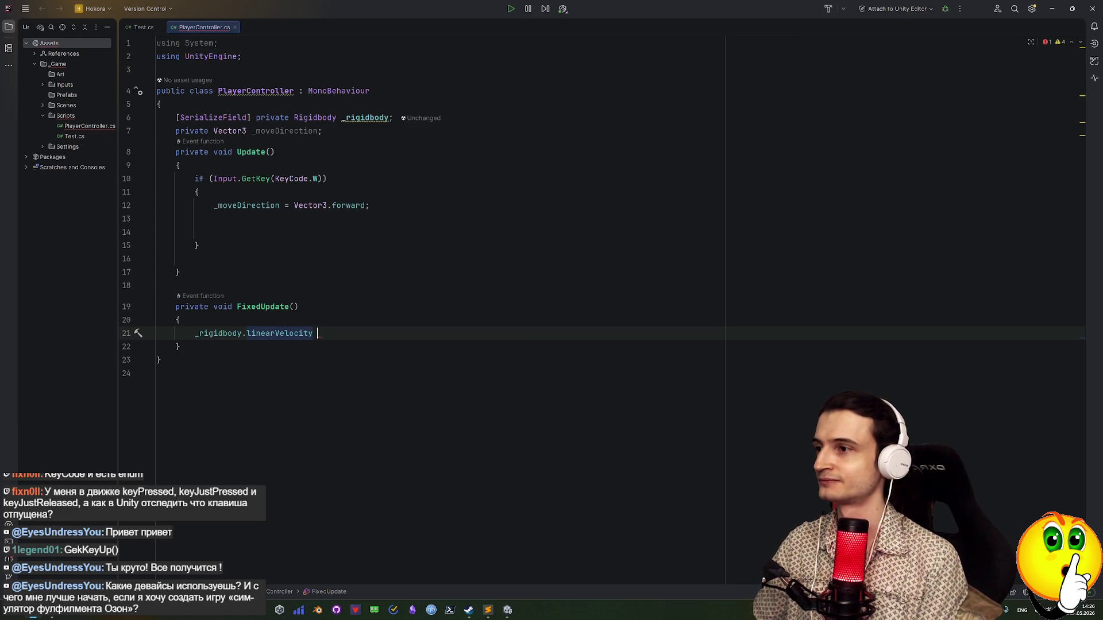
type("1f")
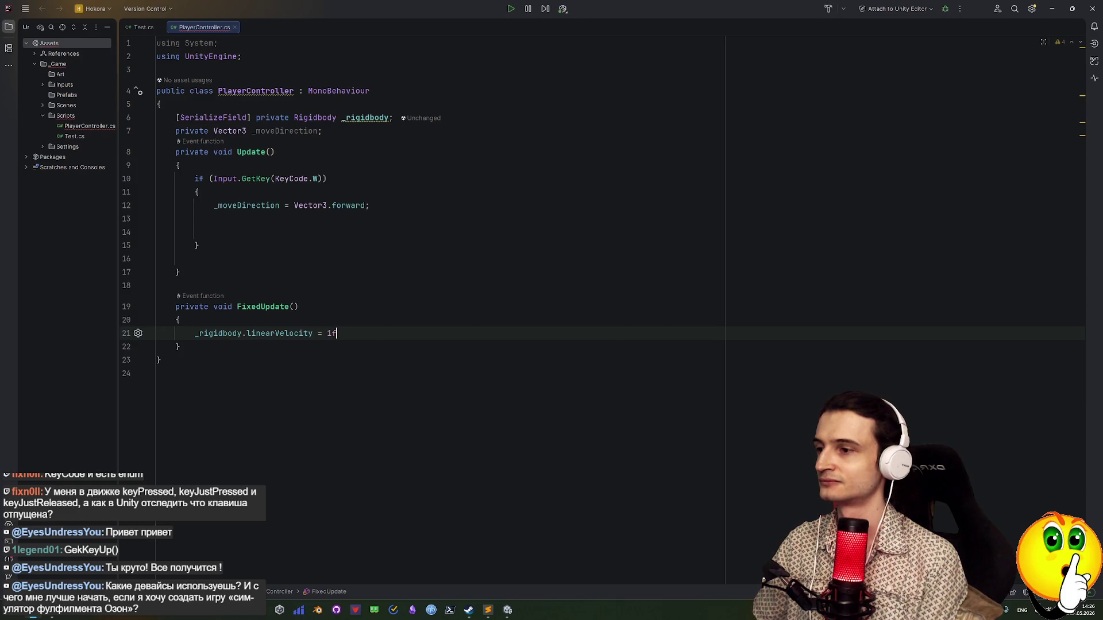
key("BackSpace")
key("BackSpace")
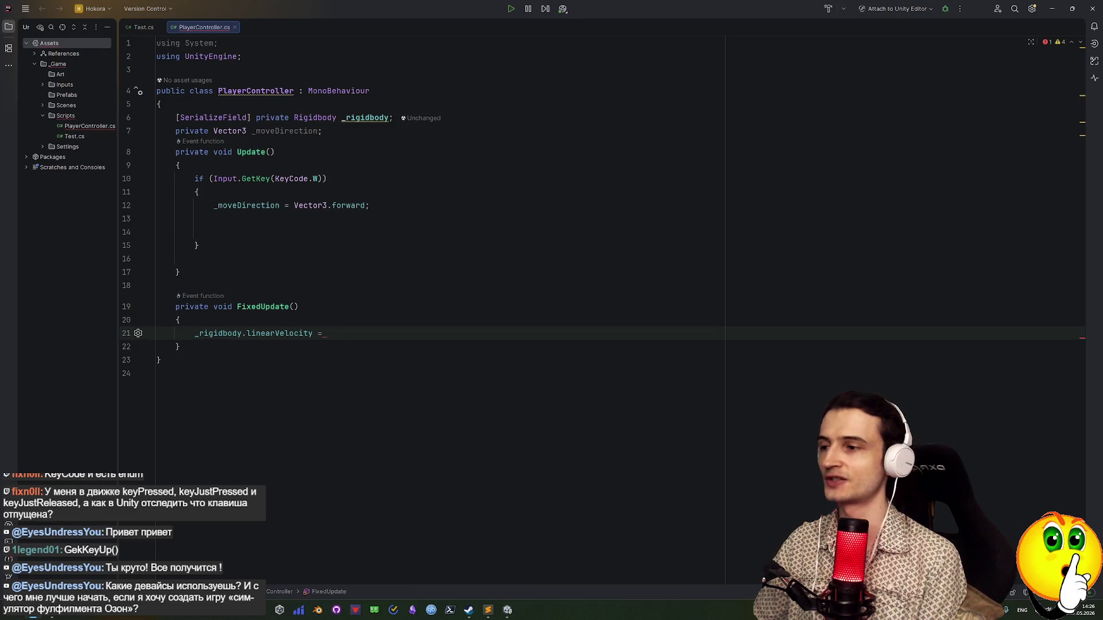
type("(")
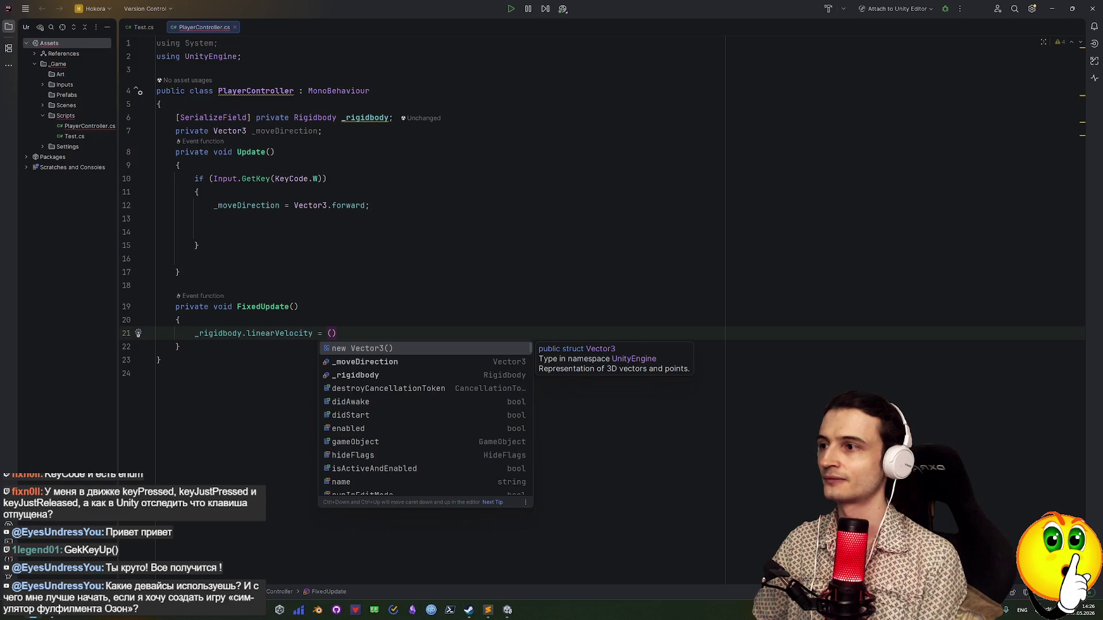
key("Escape")
key("BackSpace")
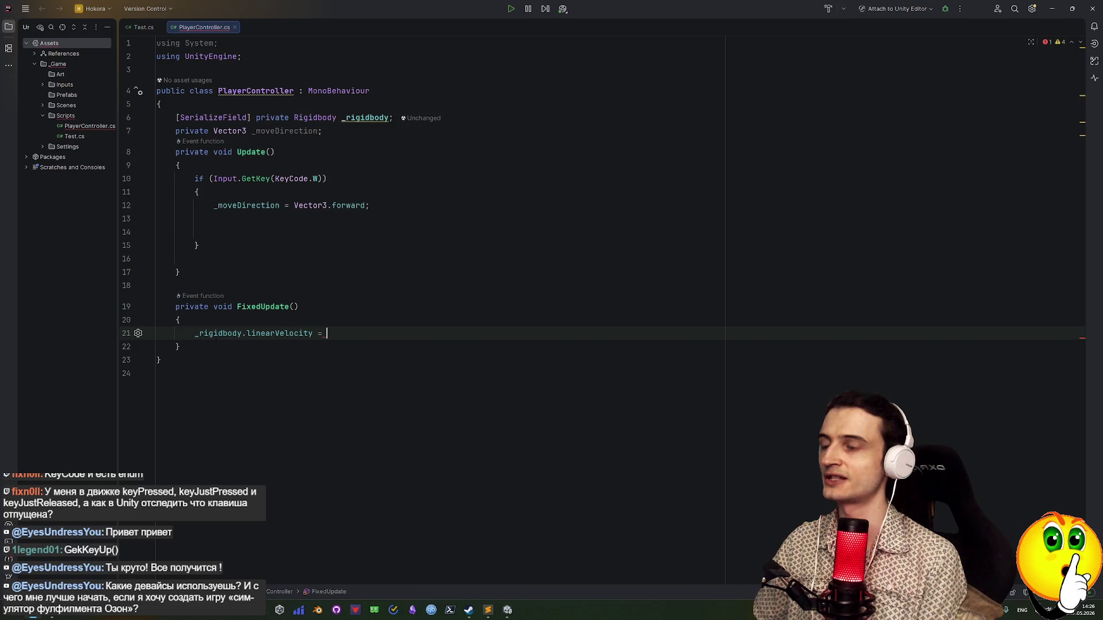
Try a Vector3 value after the equals sign, then clear it again
mouse_move(262, 333)
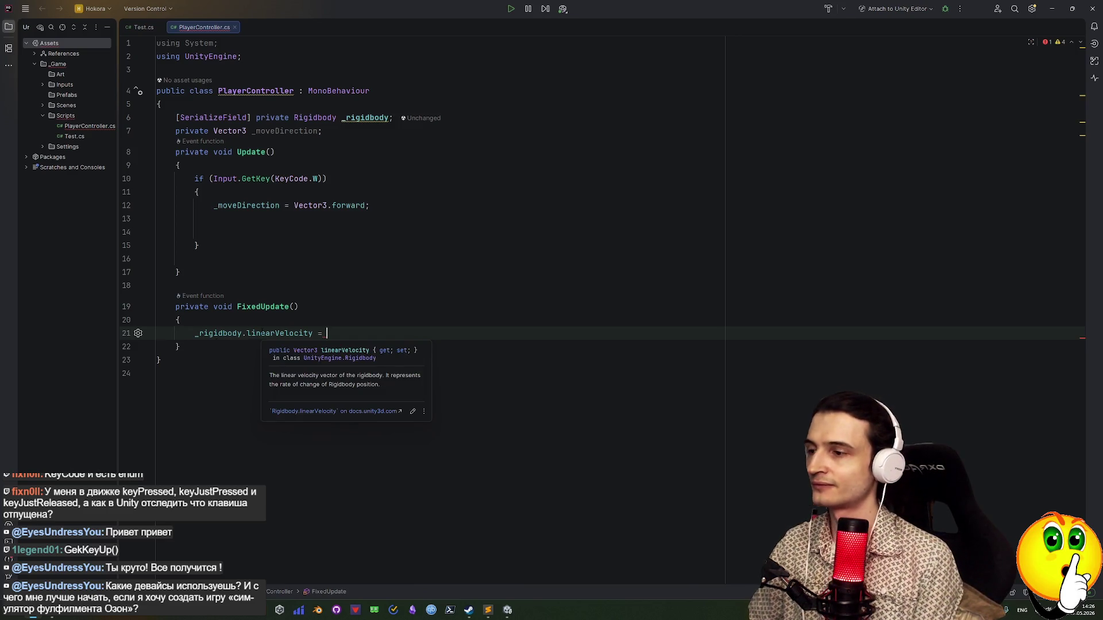
type("Ve")
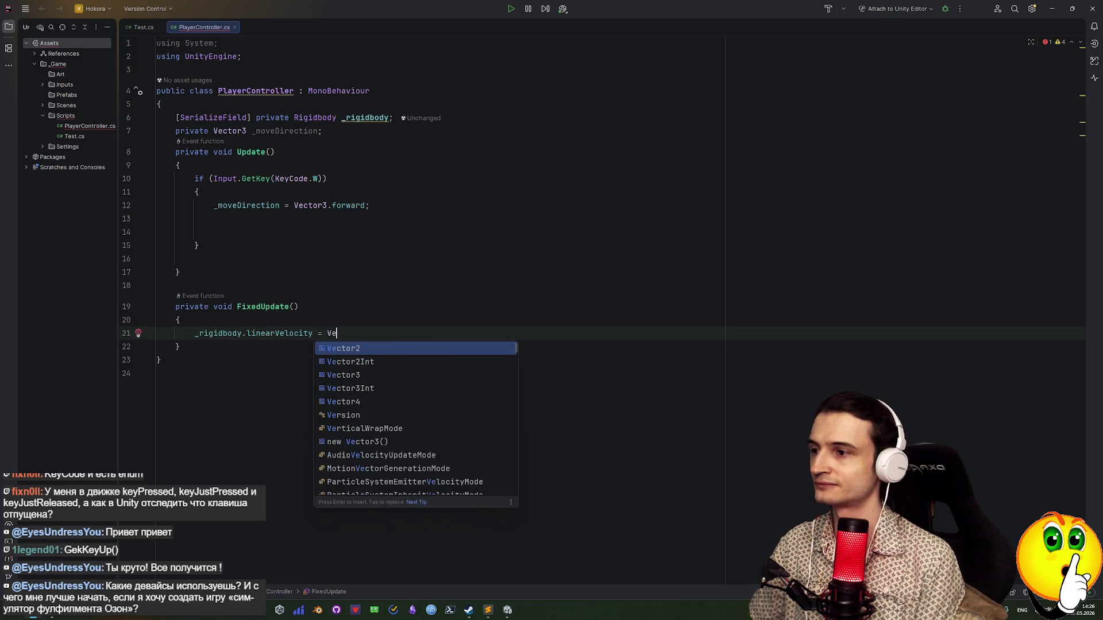
key("Down")
key("Down")
key("Escape")
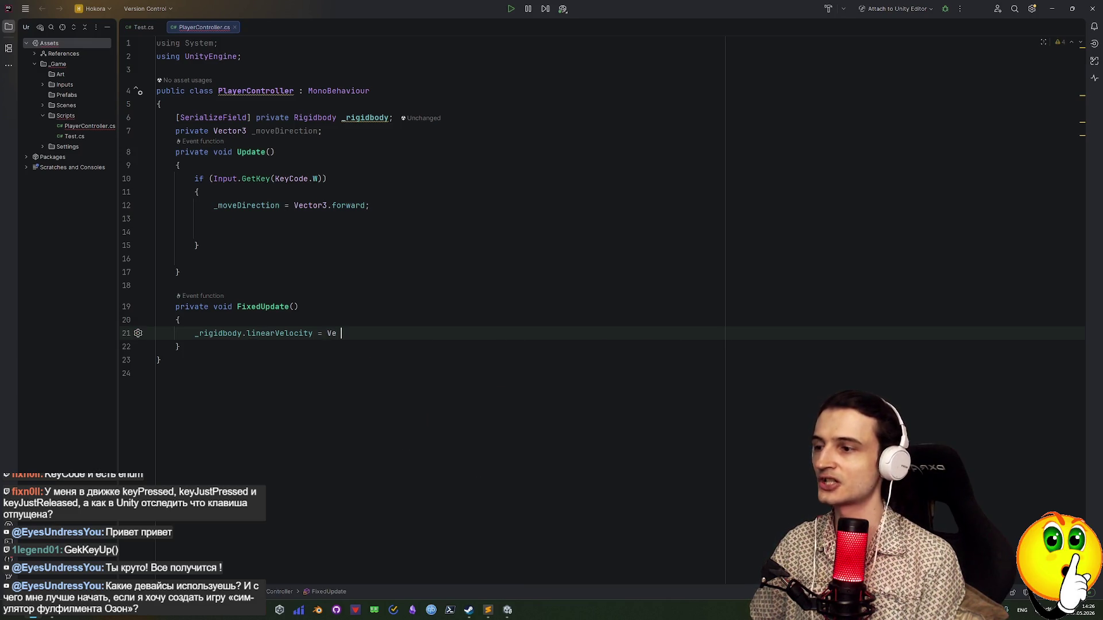
type("c")
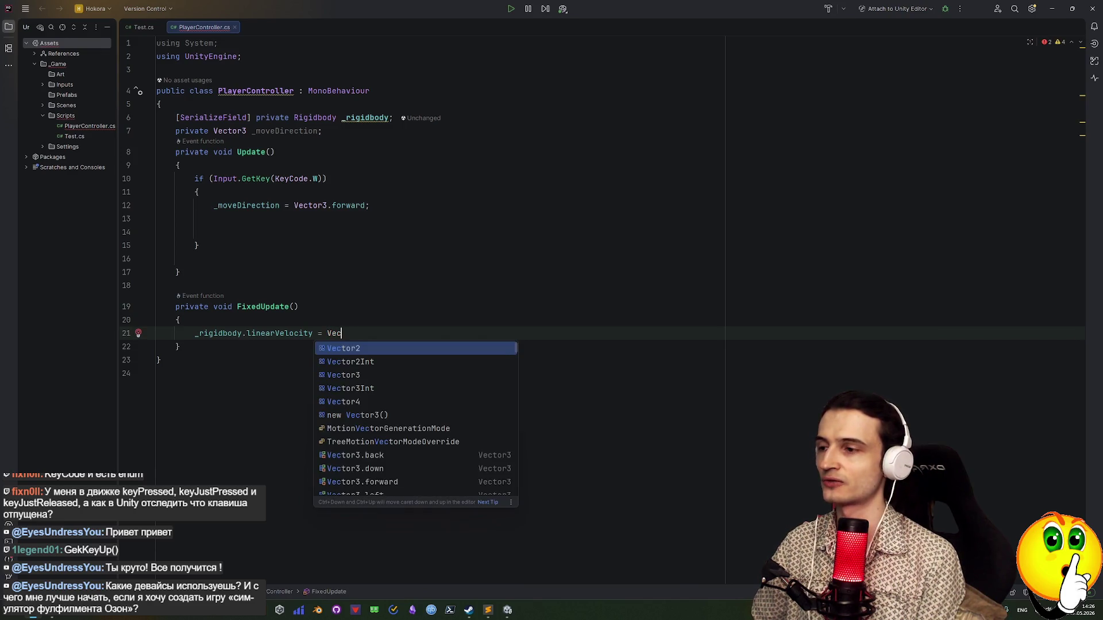
key("Down")
key("Down")
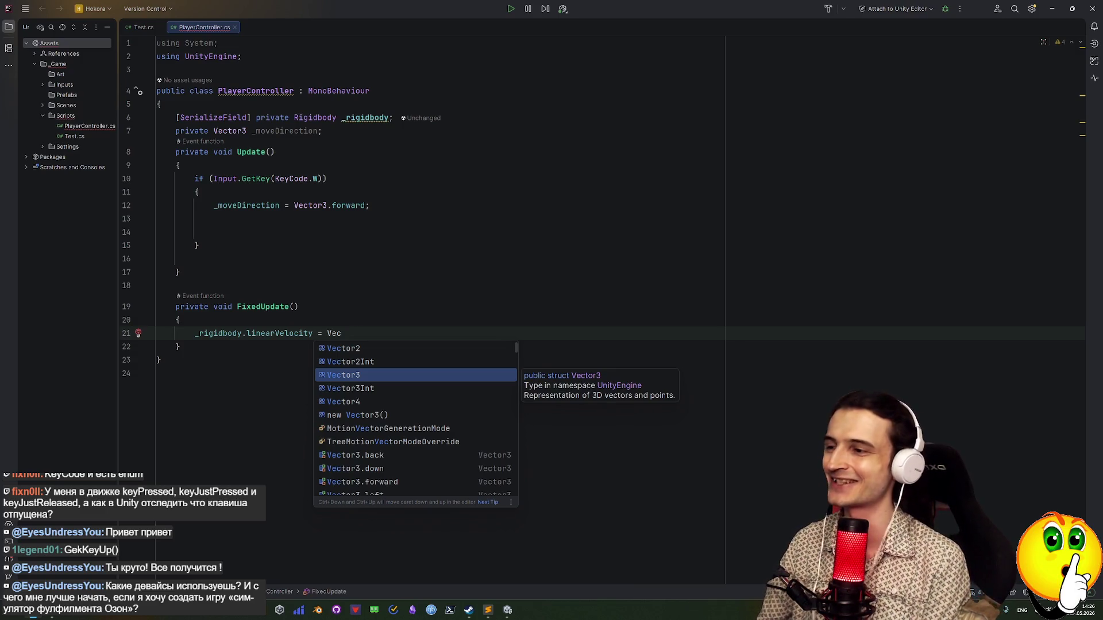
key("BackSpace")
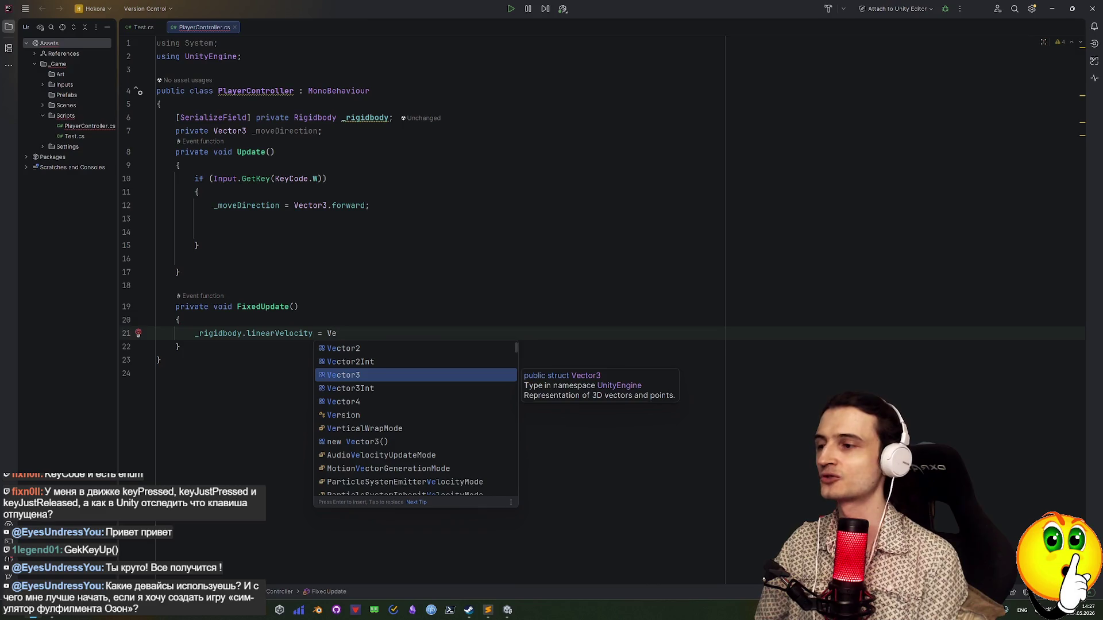
key("BackSpace")
key("BackSpace")
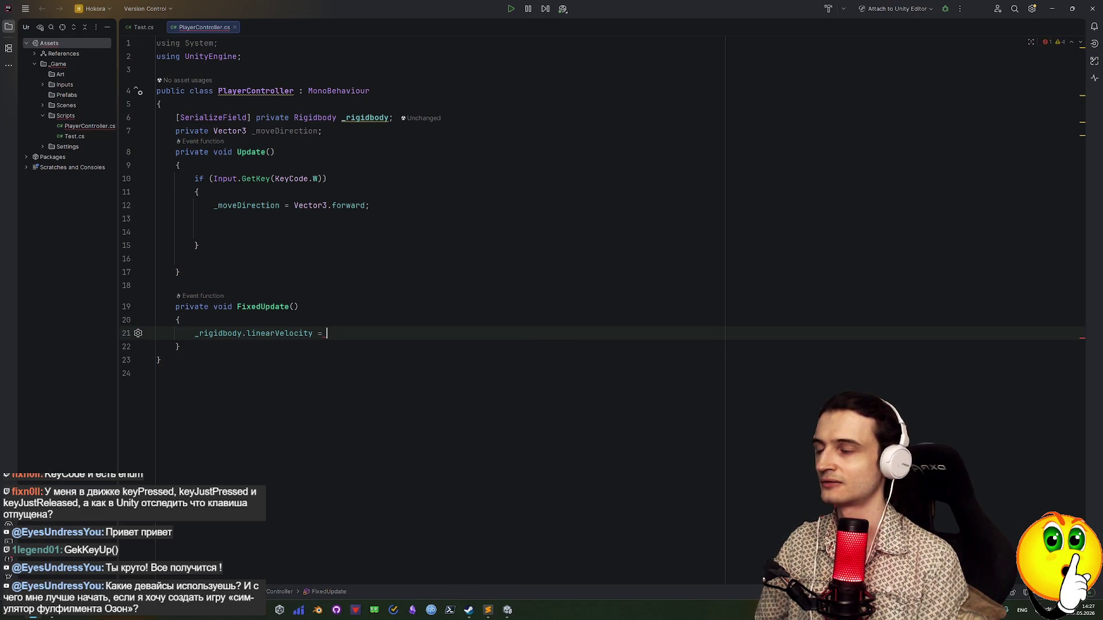
Assign _moveDirection.normalized as the linearVelocity value
type("_moveDirection")
key("Return")
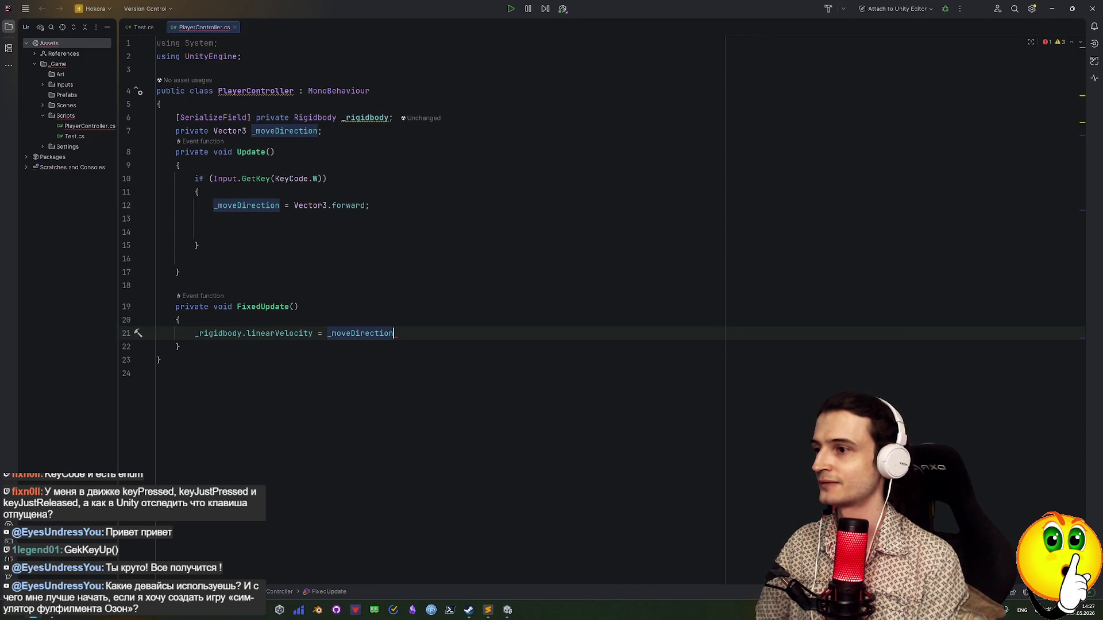
key("Left")
key("Left")
key("Left")
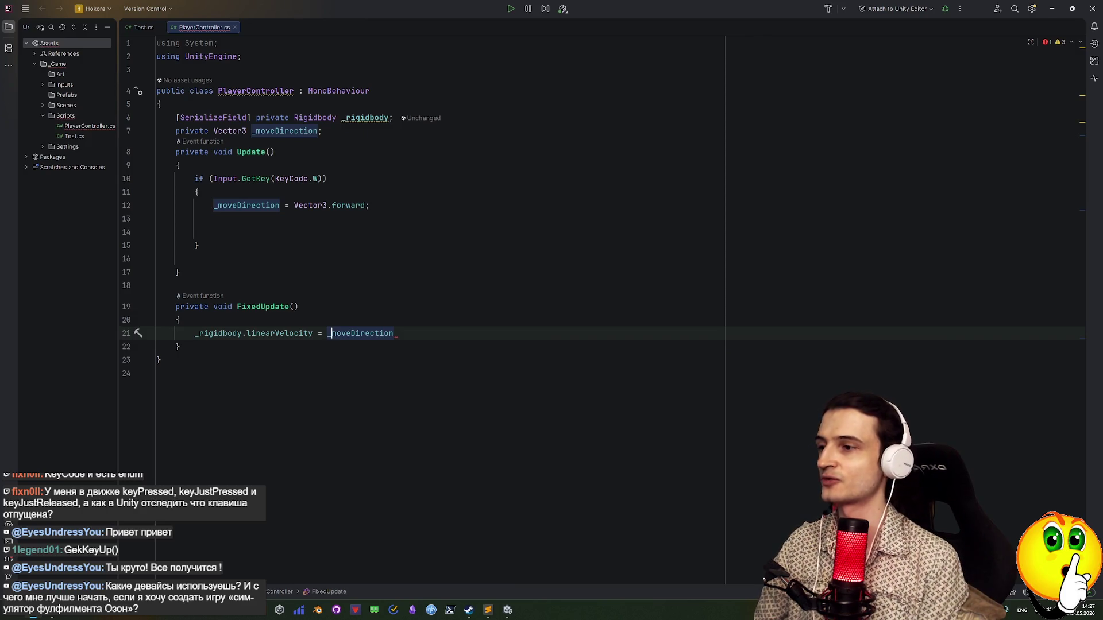
key("Right")
key("Right")
key("Right")
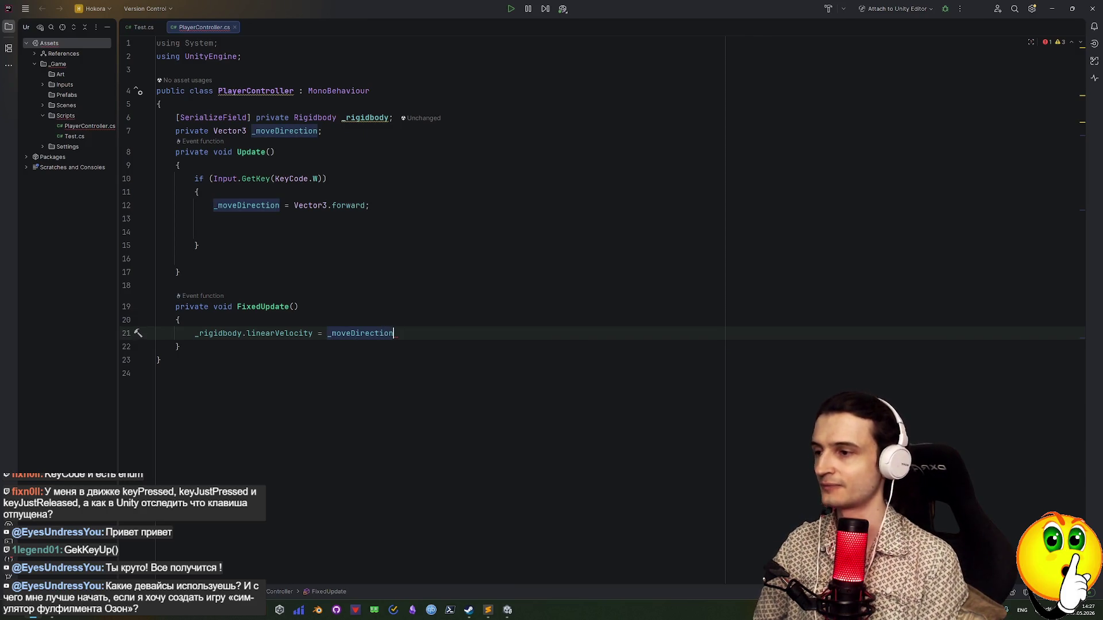
type(".")
key("Return")
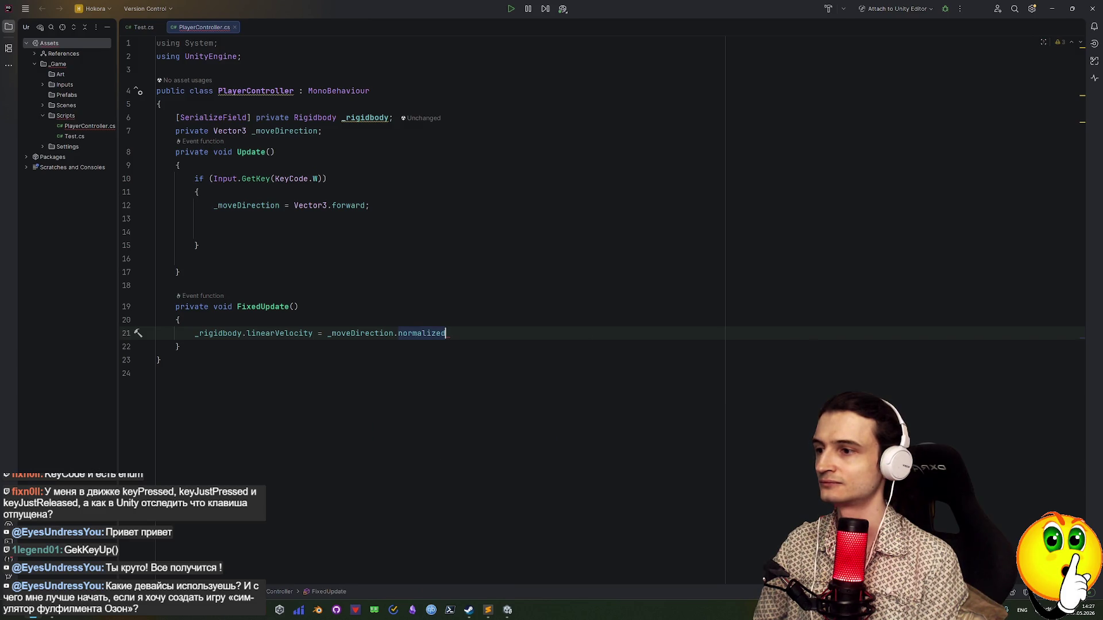
key("Left")
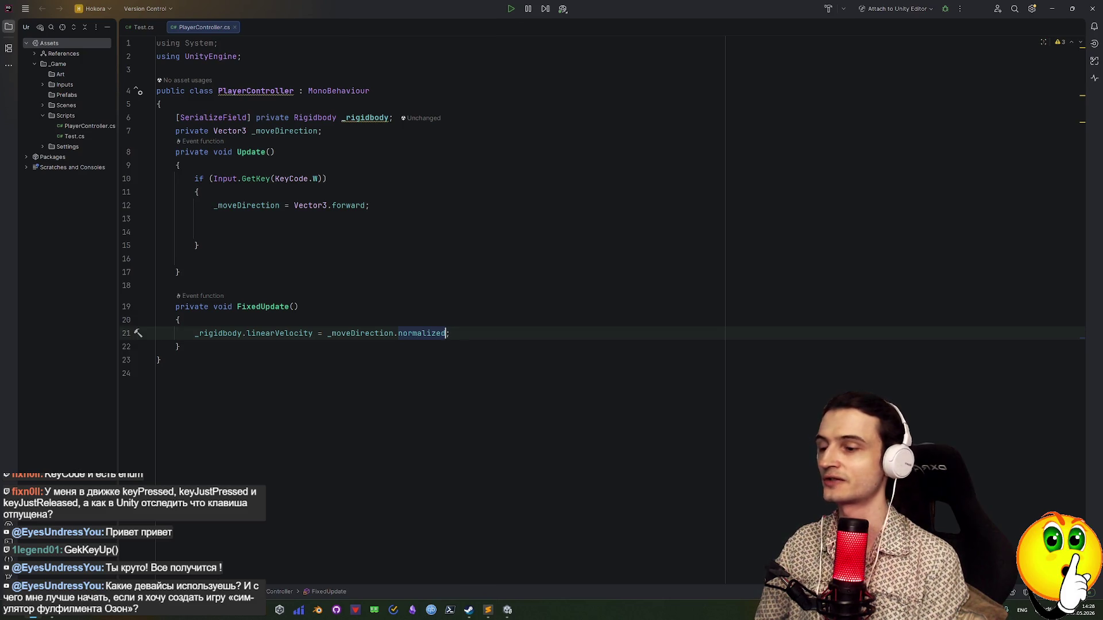
Insert a blank line 22 after the linearVelocity assignment
left_click(450, 333)
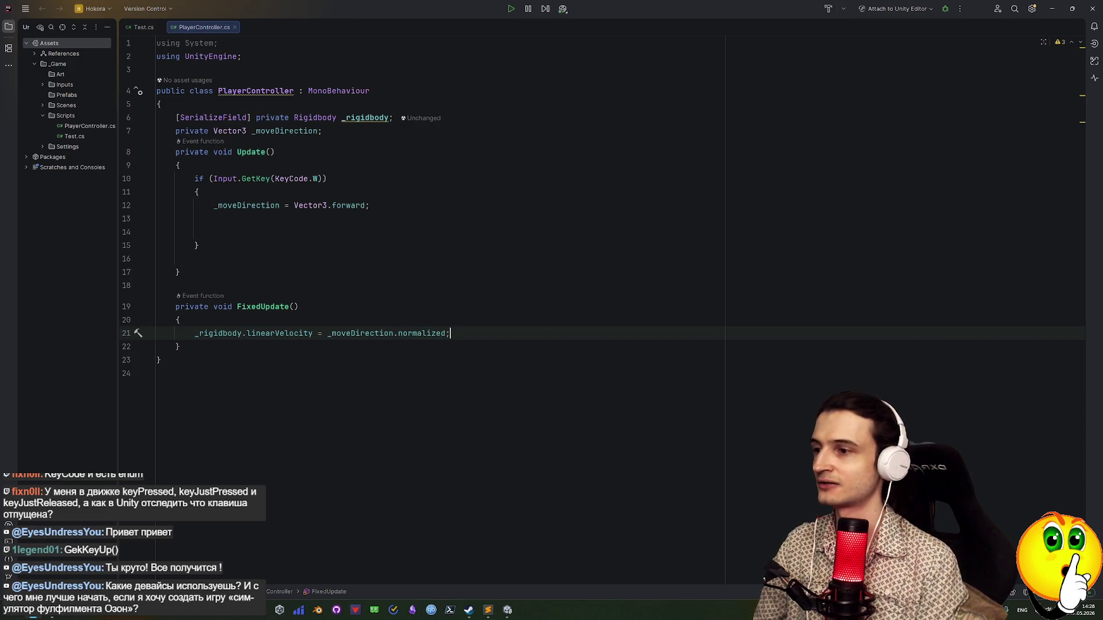
key("Return")
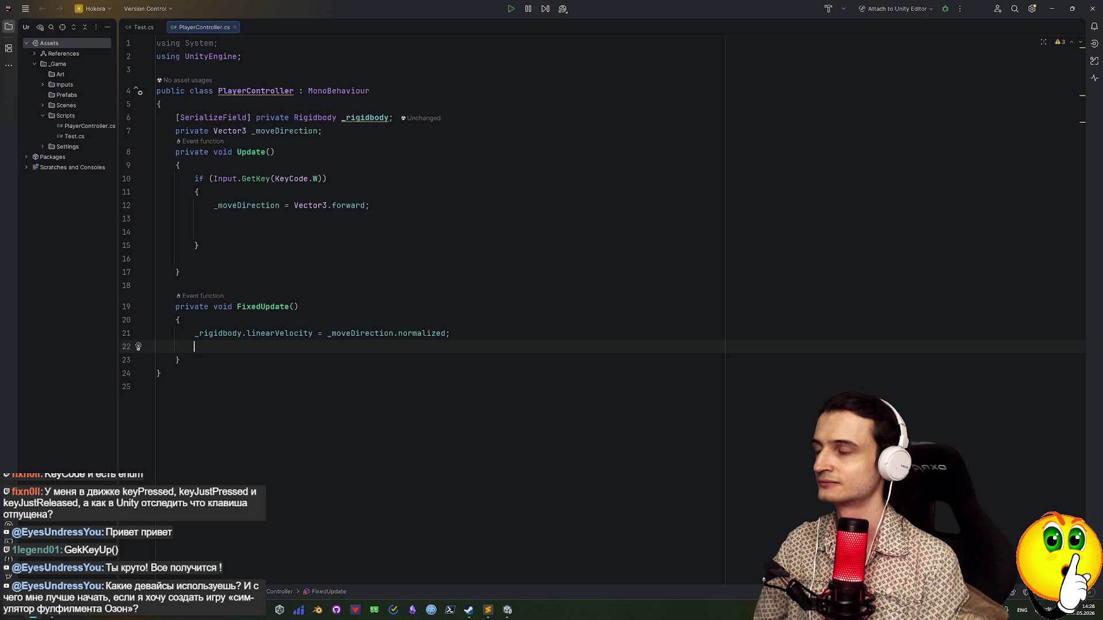
Start line 22 as '_moveDirection = ', trying _moveDirection.zero, then delete back to '_m'
type("_moveDirection =")
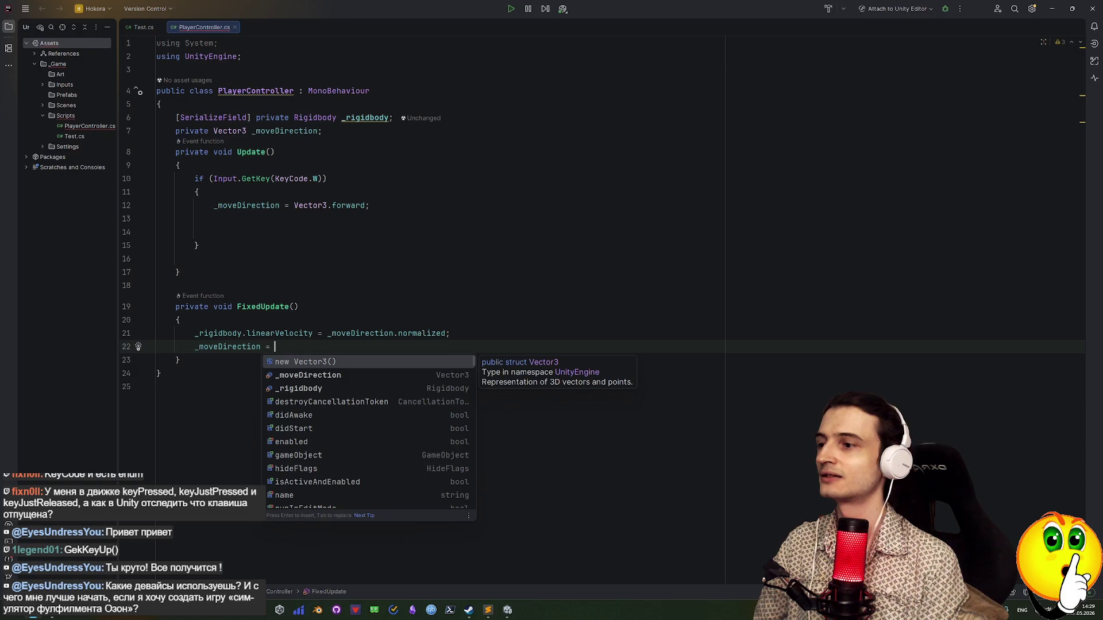
key("Escape")
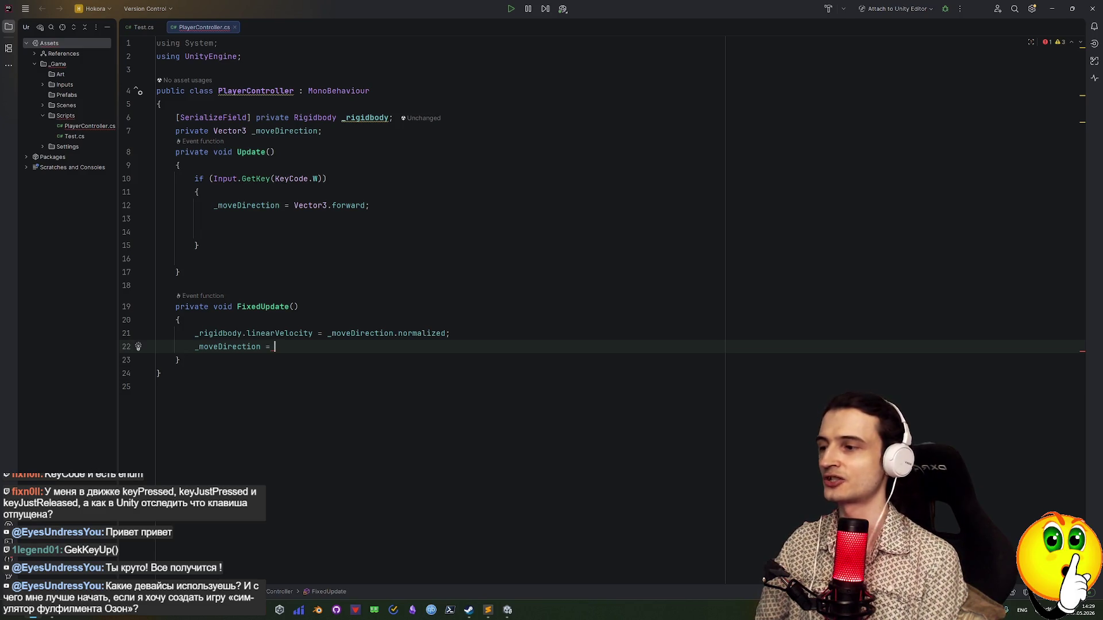
type("_")
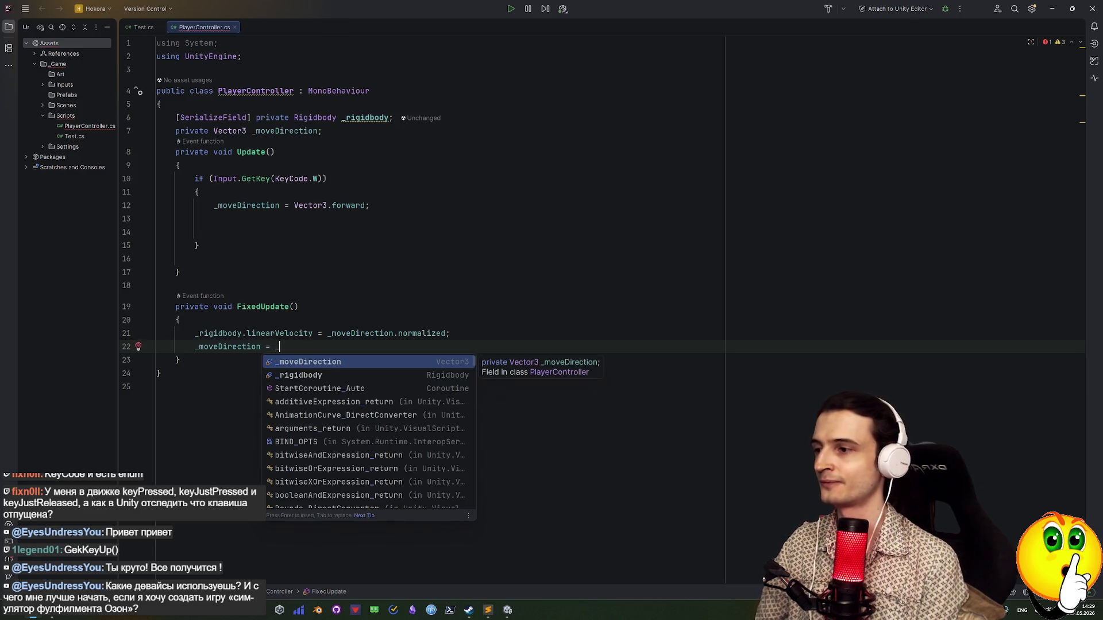
key("Return")
type(".")
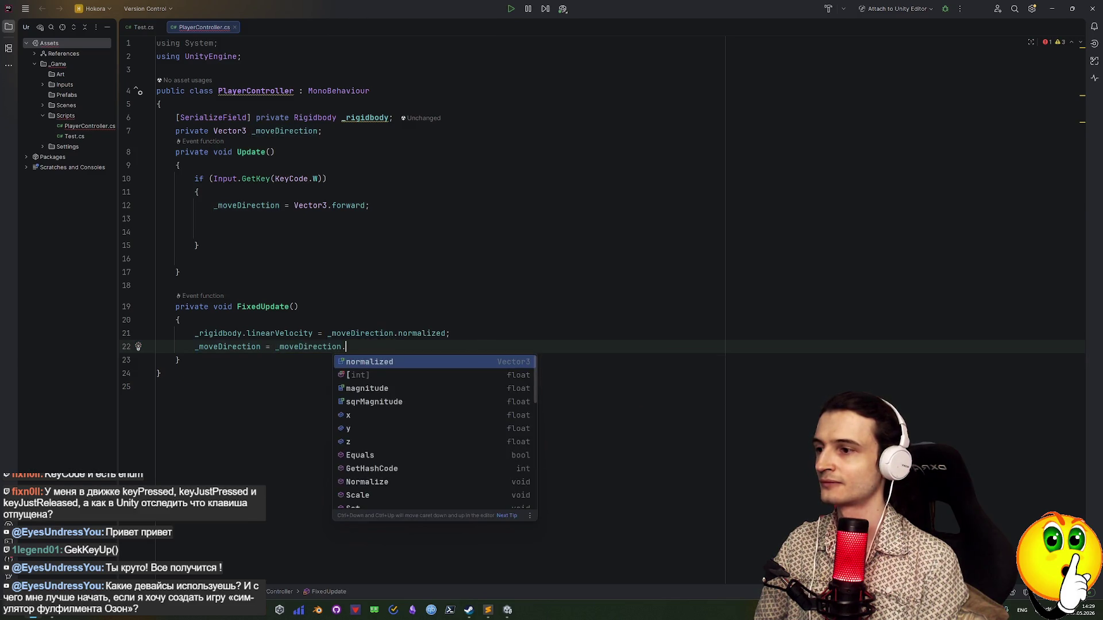
type("z")
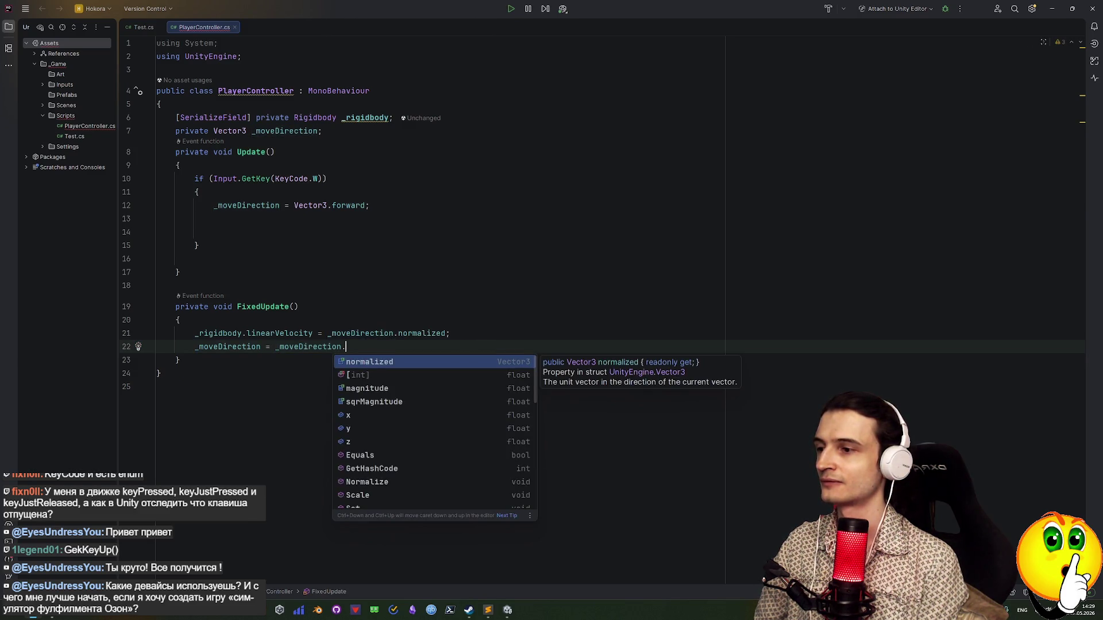
key("Return")
key("BackSpace")
key("BackSpace")
key("BackSpace")
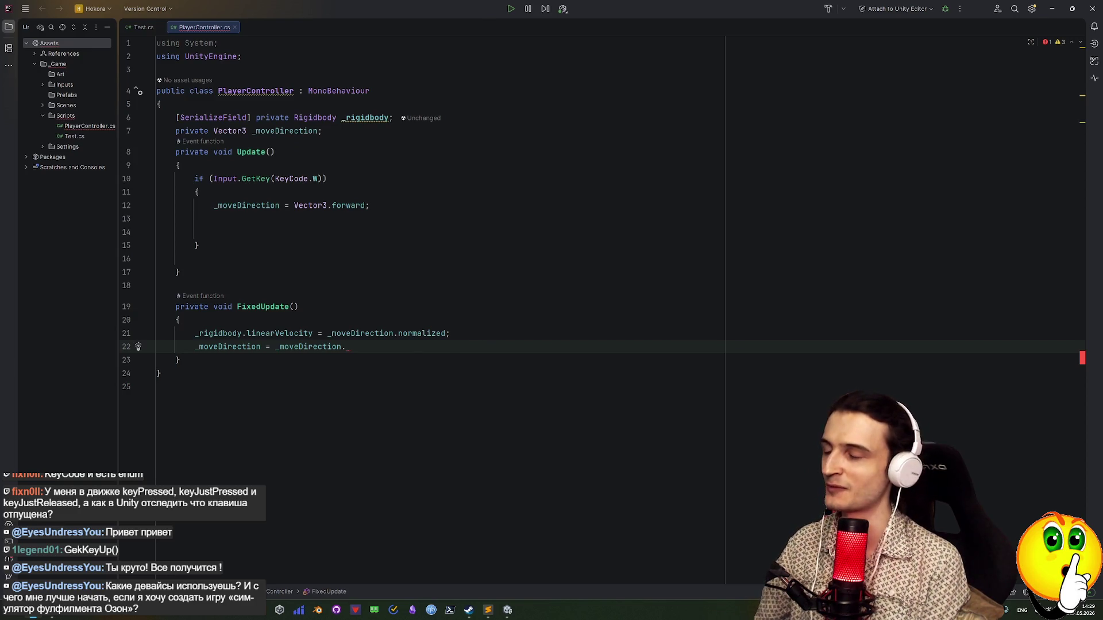
key("BackSpace")
key("BackSpace")
key("BackSpace")
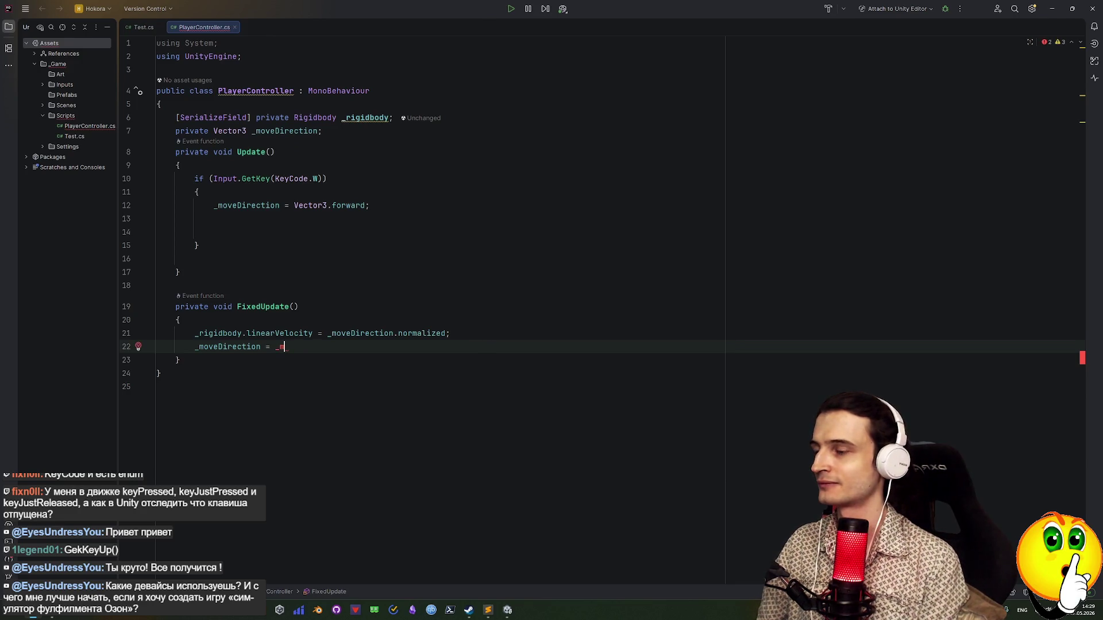
Finish line 22 as '_moveDirection = Vector3.zero;' using autocomplete for Vector3 and zero
key("BackSpace")
key("BackSpace")
type("V")
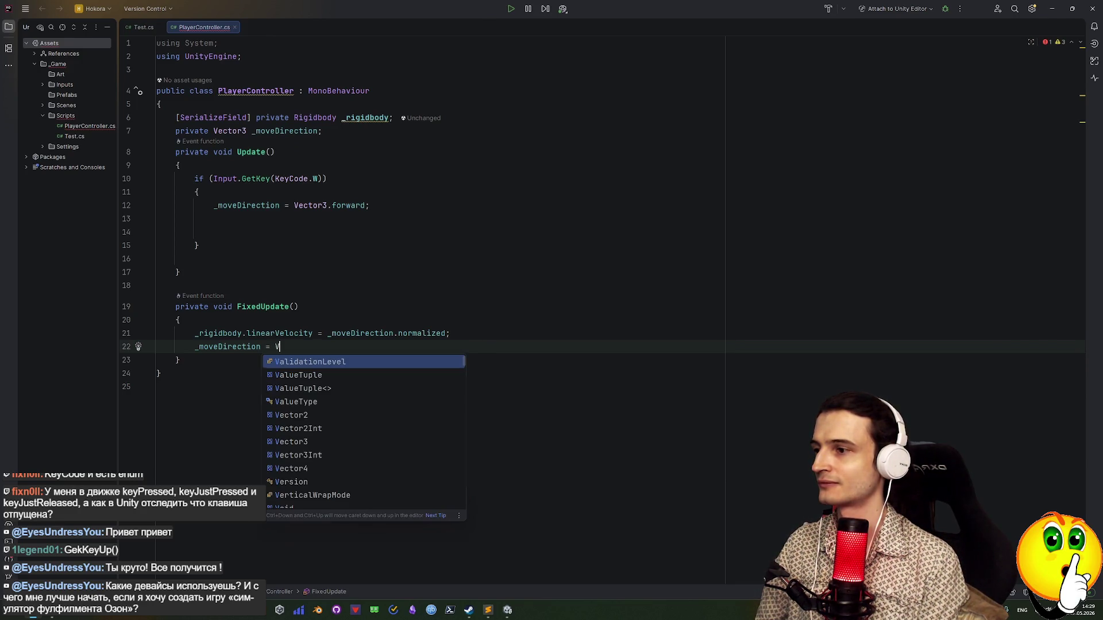
type("e")
key("Down")
key("Down")
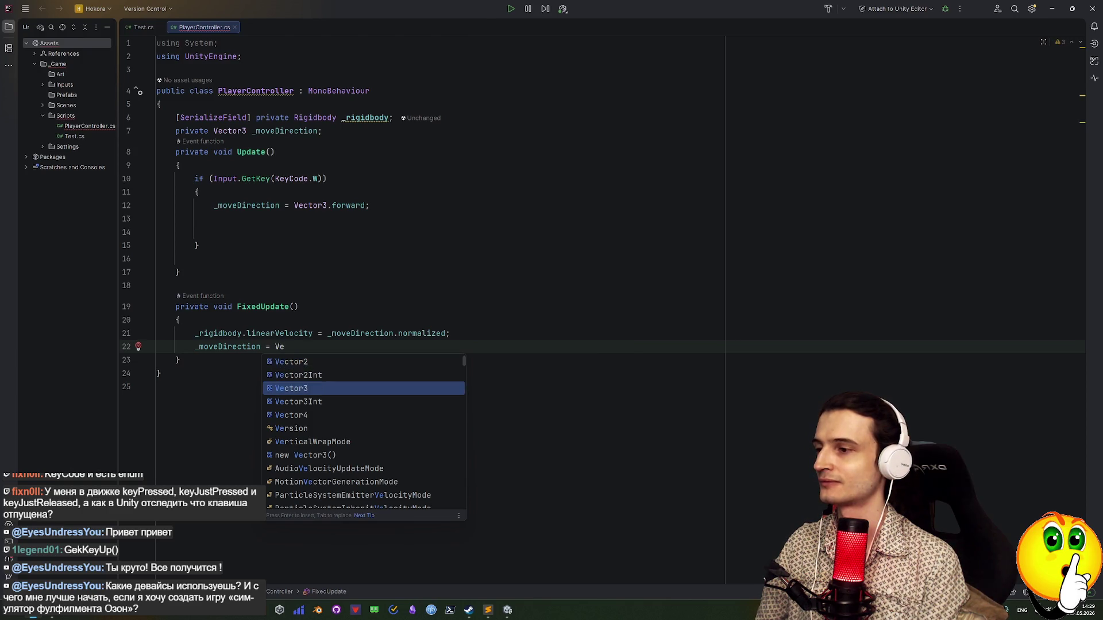
type("c")
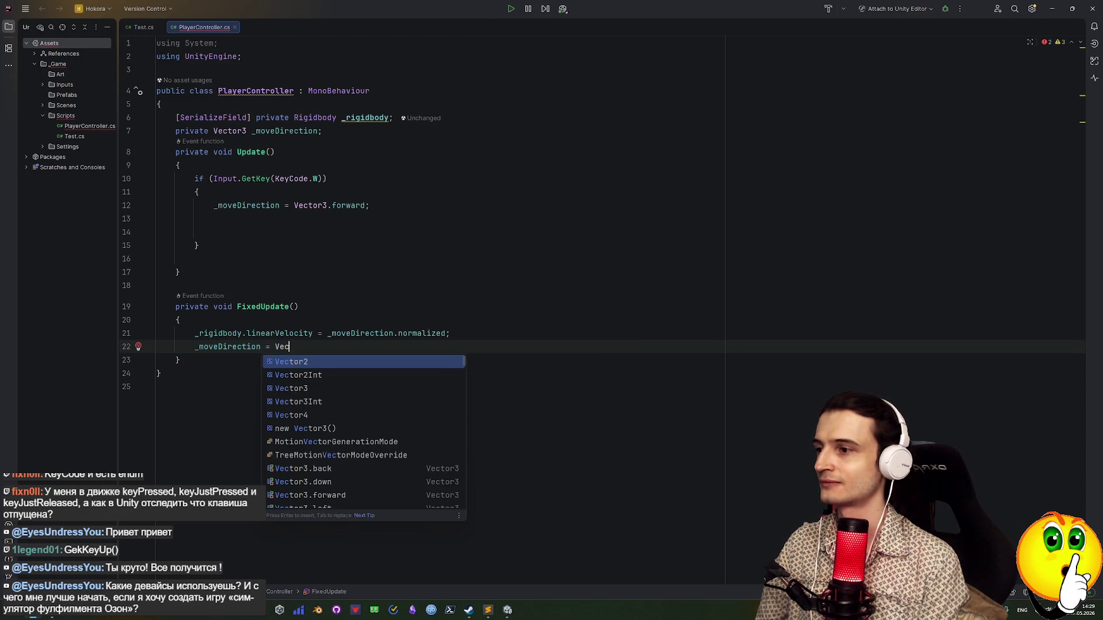
key("Down")
key("Down")
key("Return")
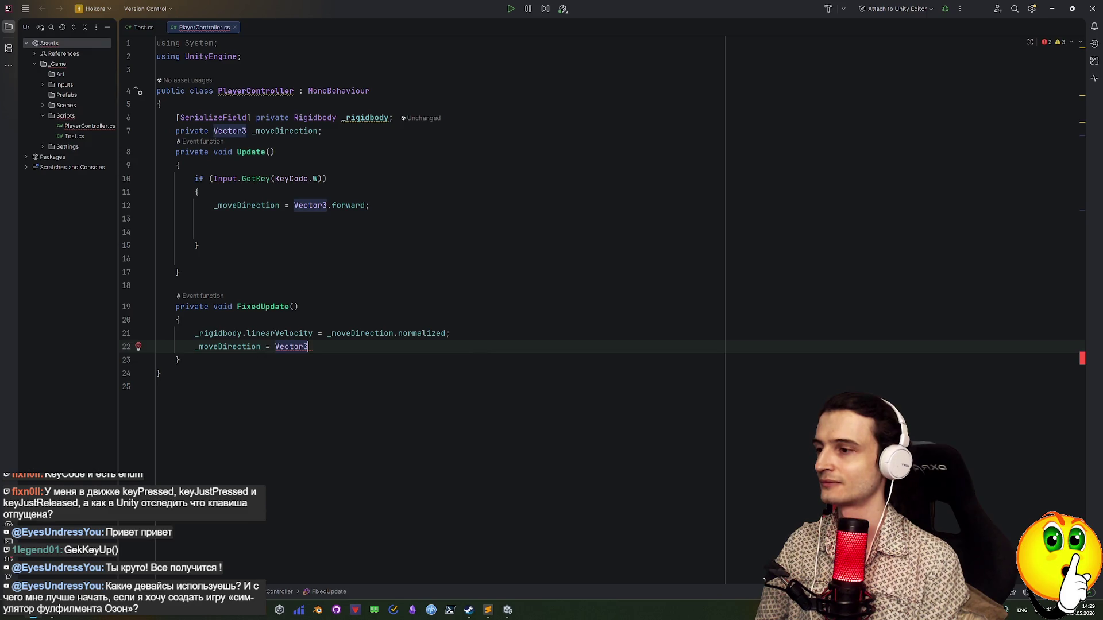
type(".")
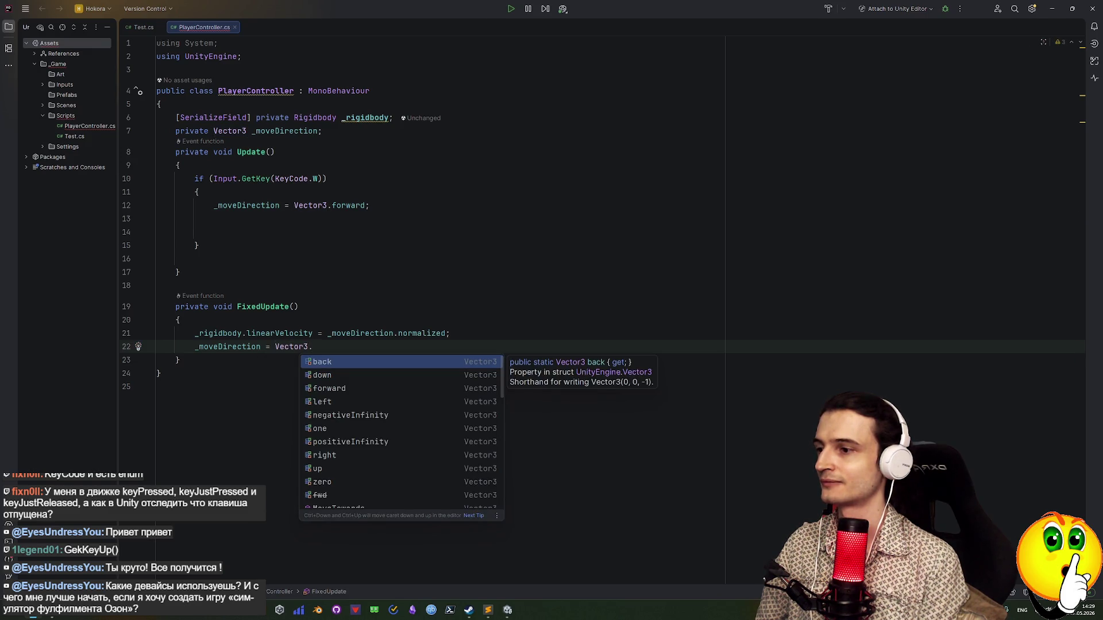
type("ze")
key("Return")
type(";")
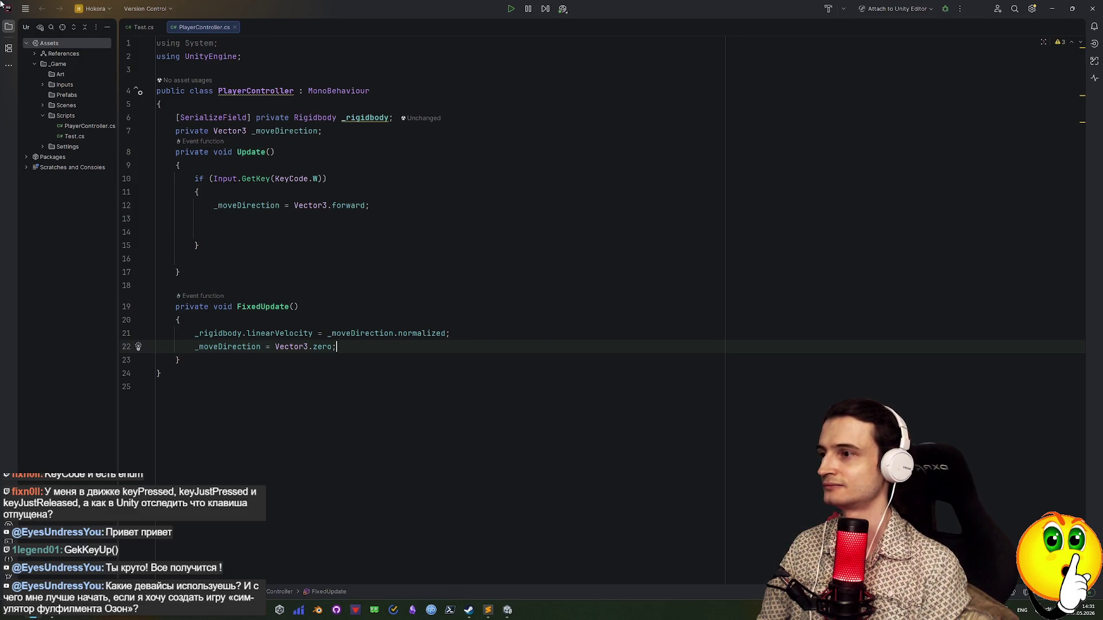
mouse_move(230, 180)
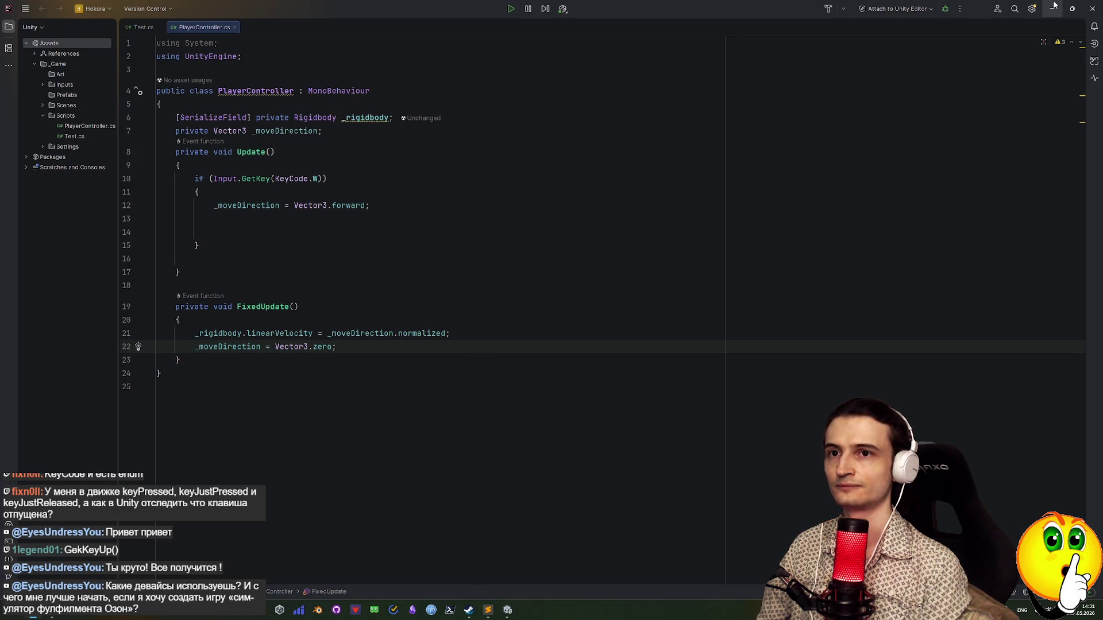
Minimize Rider and the Miro browser window to bring Unity to the front
key("super+d")
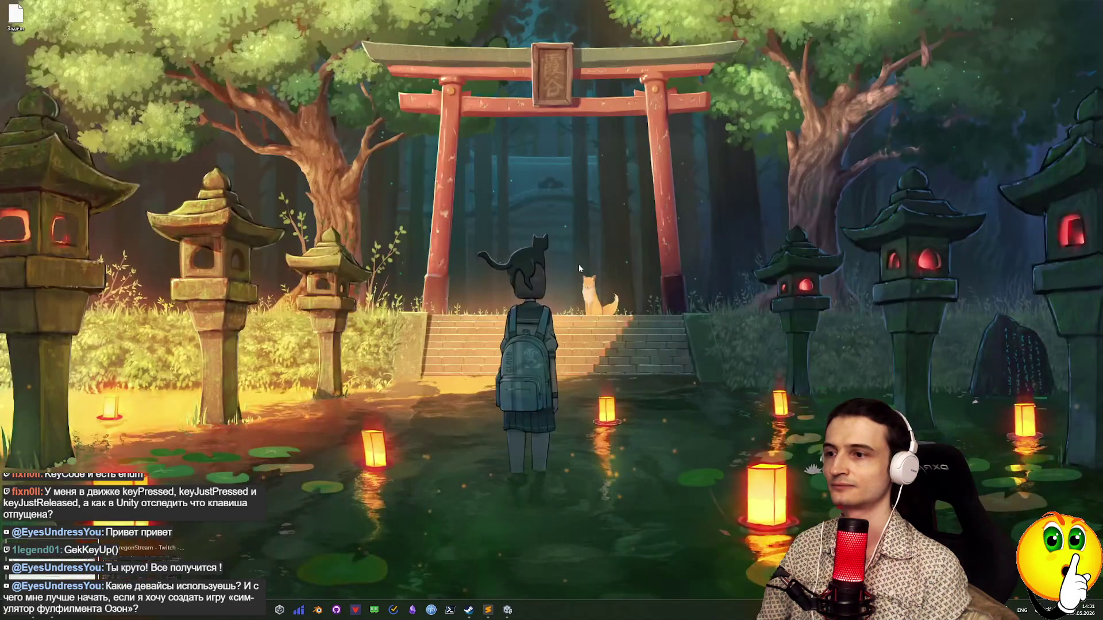
key("alt+Tab")
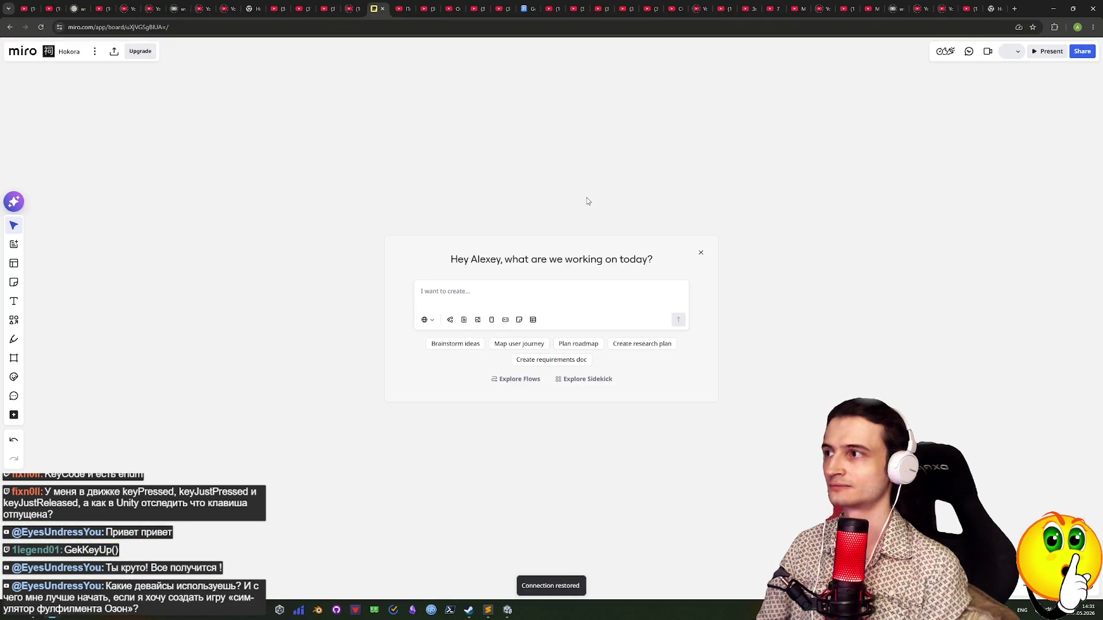
left_click(1053, 9)
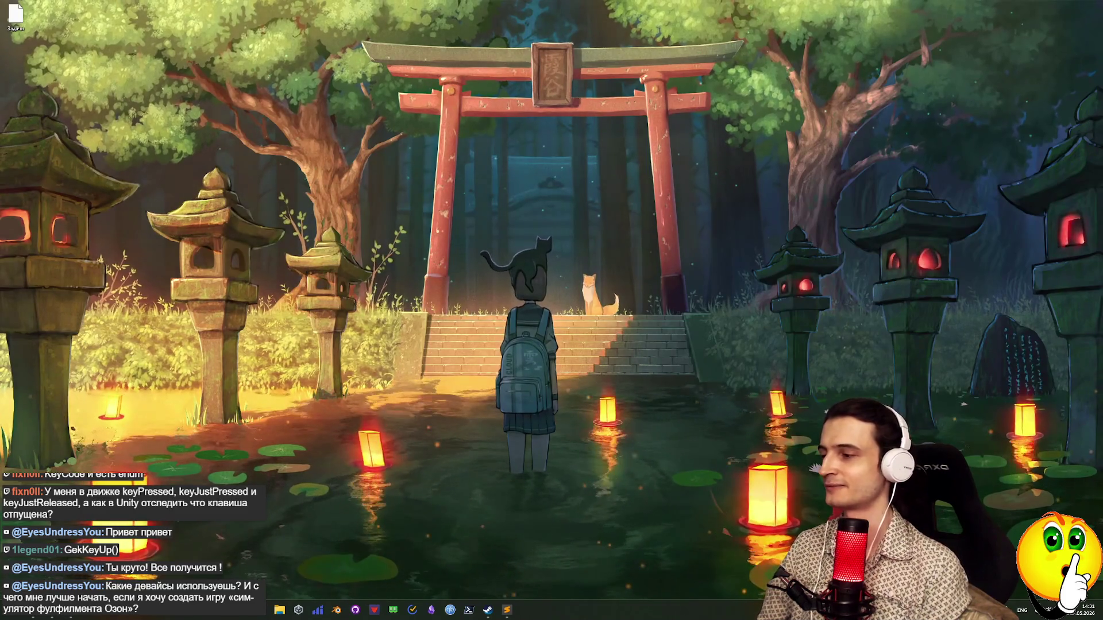
key("alt+Tab")
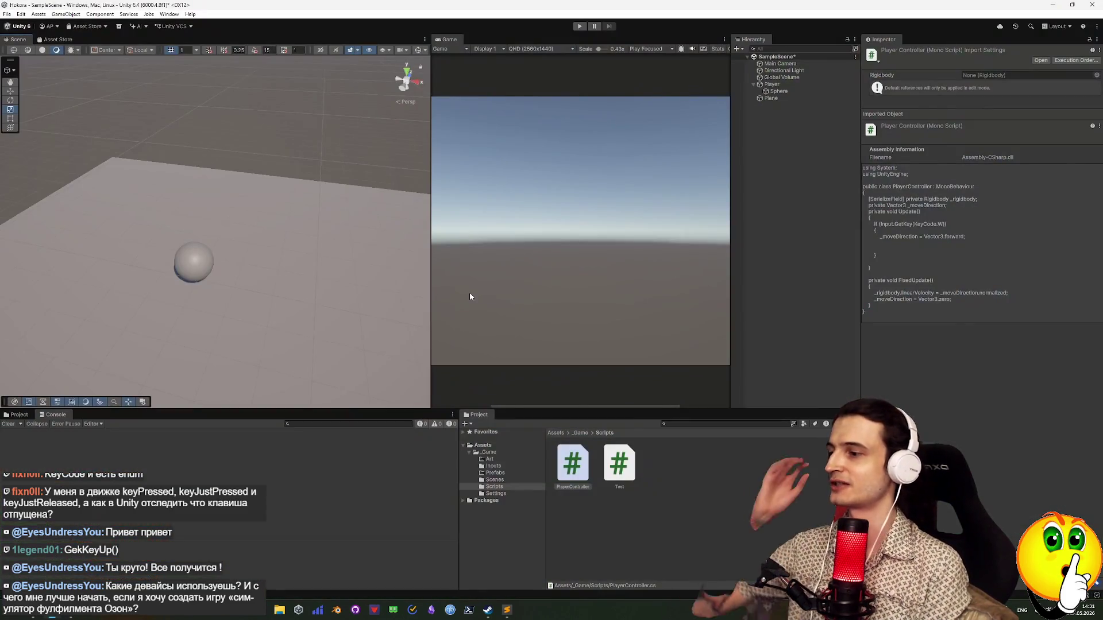
left_click(775, 86)
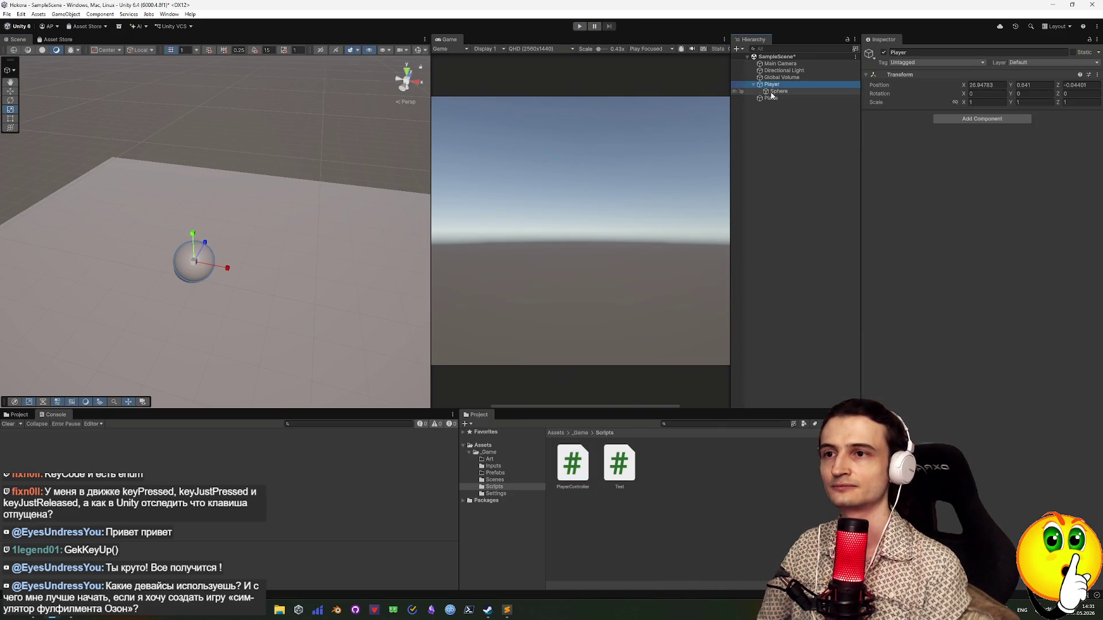
left_click(778, 91)
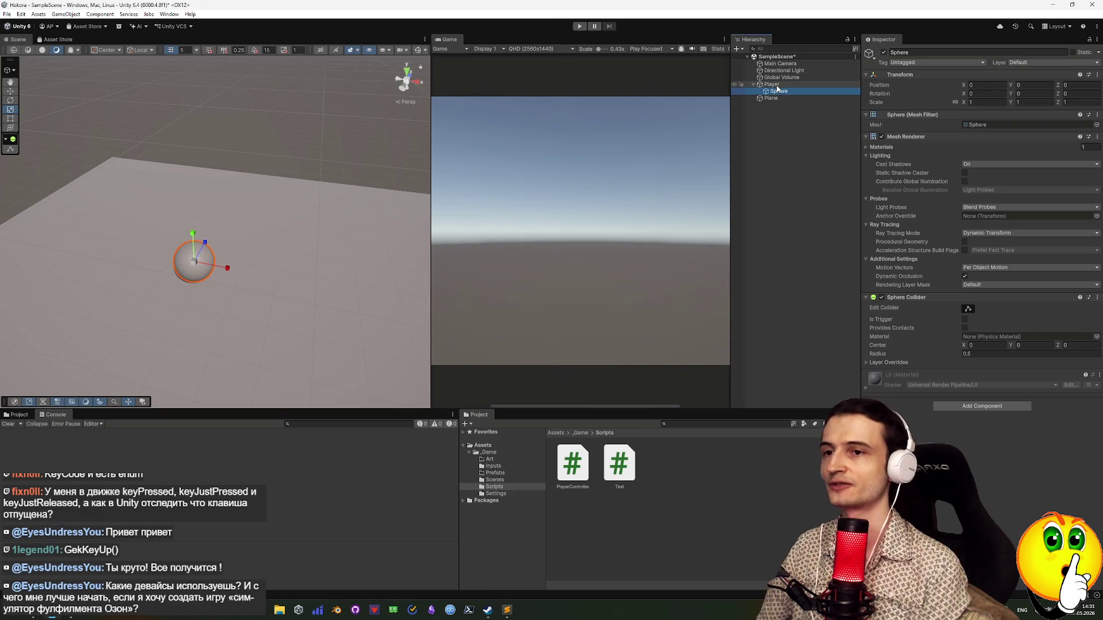
left_click(998, 409)
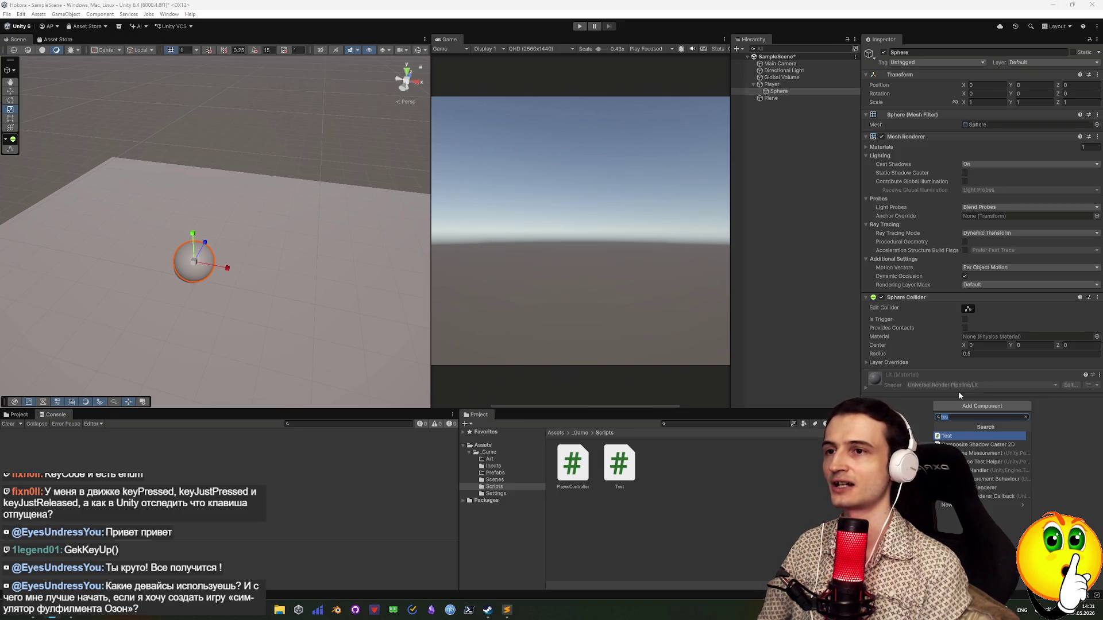
key("BackSpace")
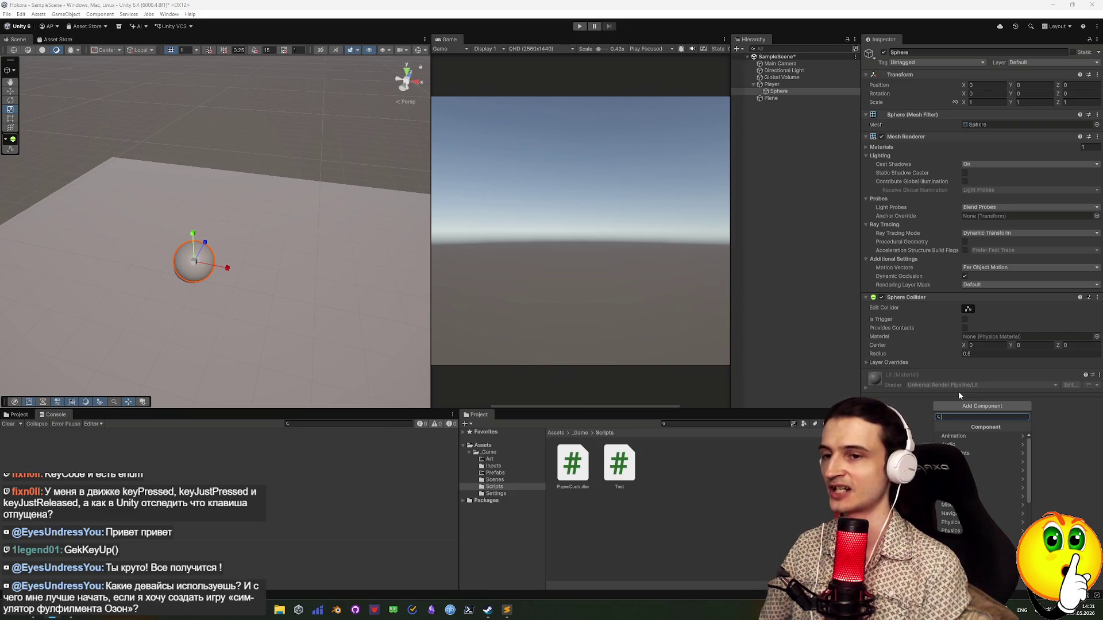
left_click(958, 392)
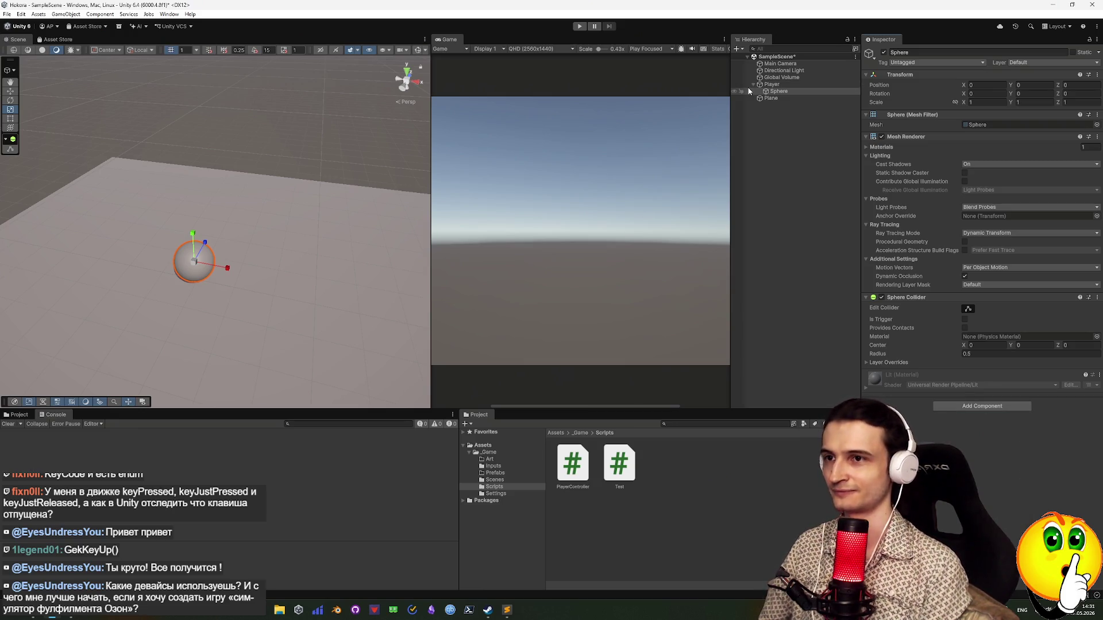
left_click(767, 85)
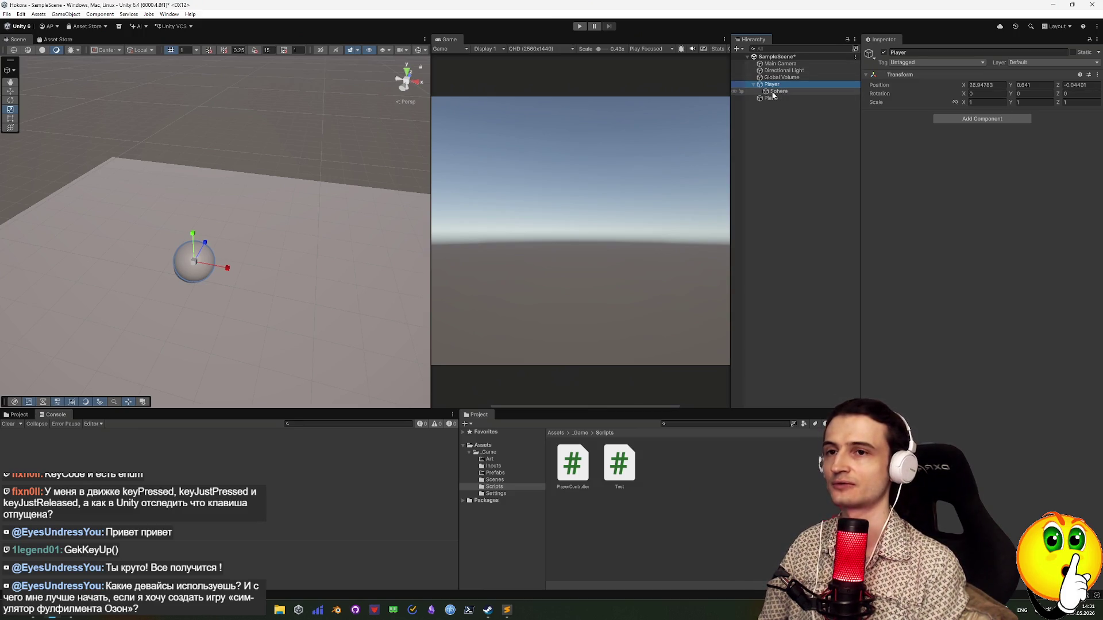
left_click(779, 91)
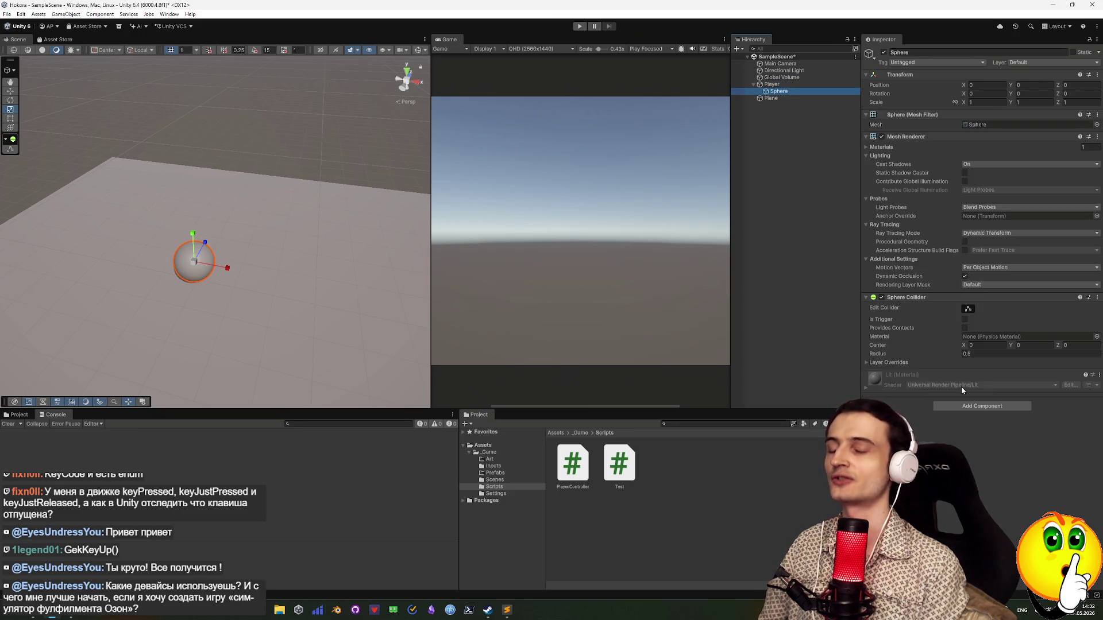
left_click(967, 407)
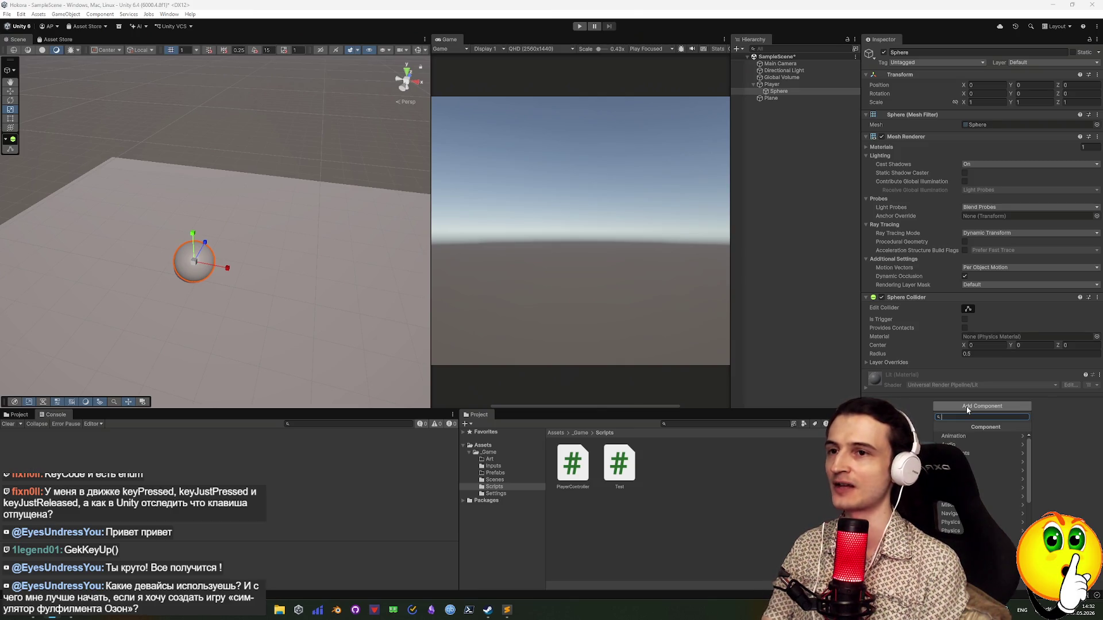
left_click(794, 85)
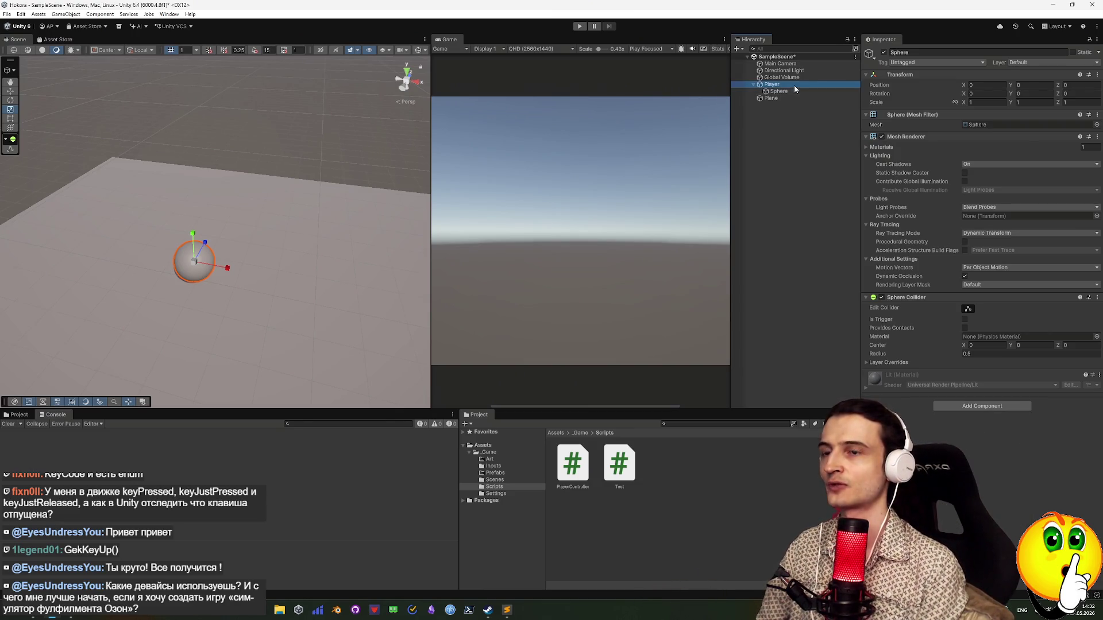
Add a Rigidbody component to the Player object
left_click(979, 119)
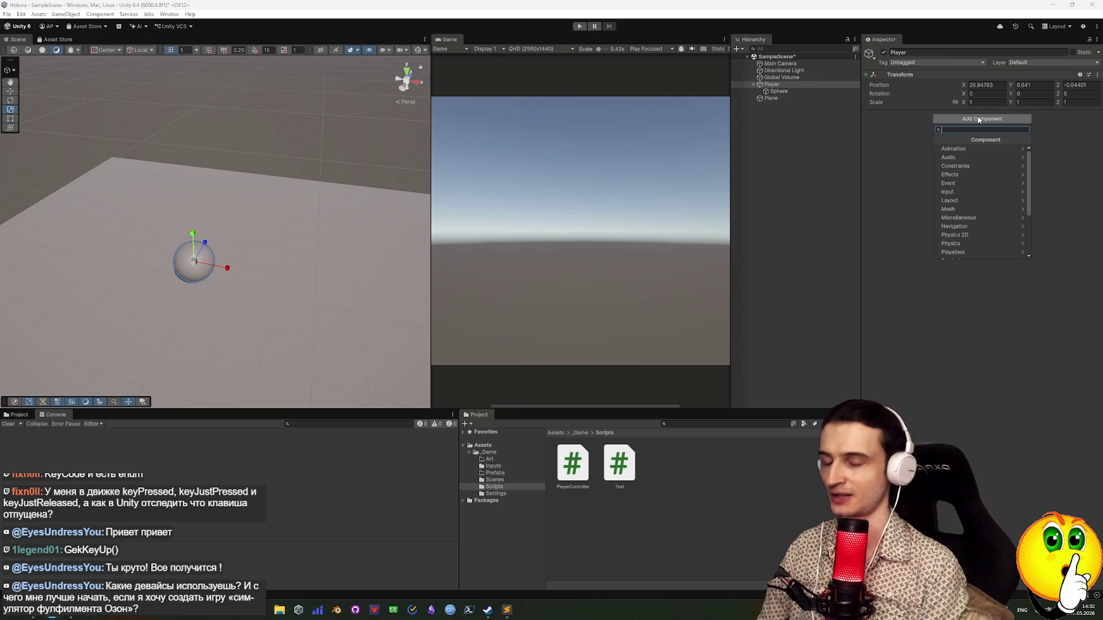
type("r")
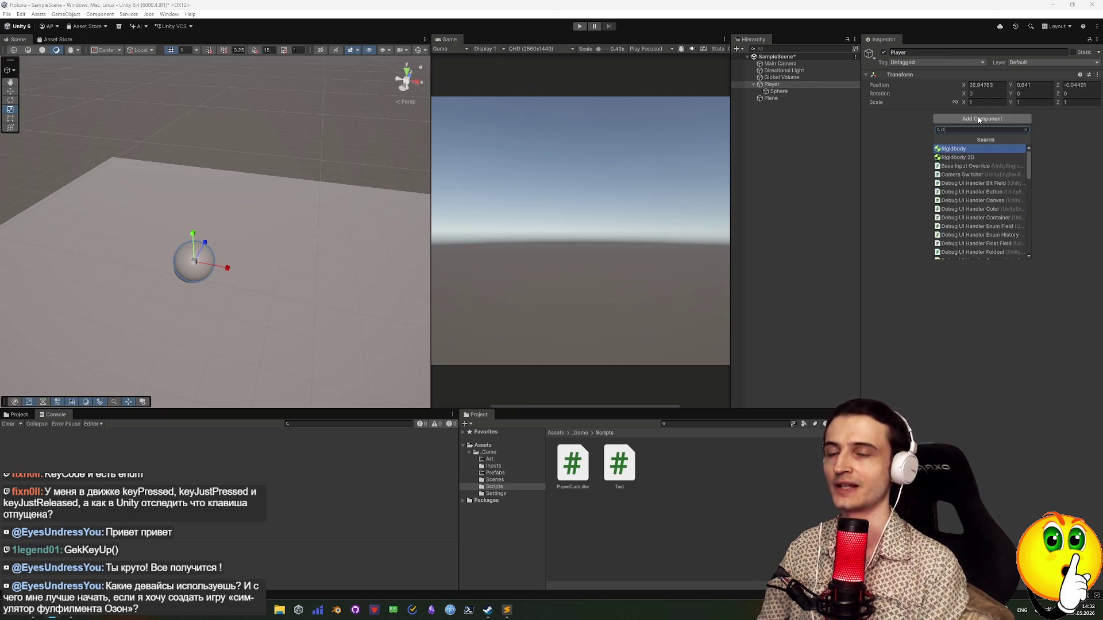
key("Return")
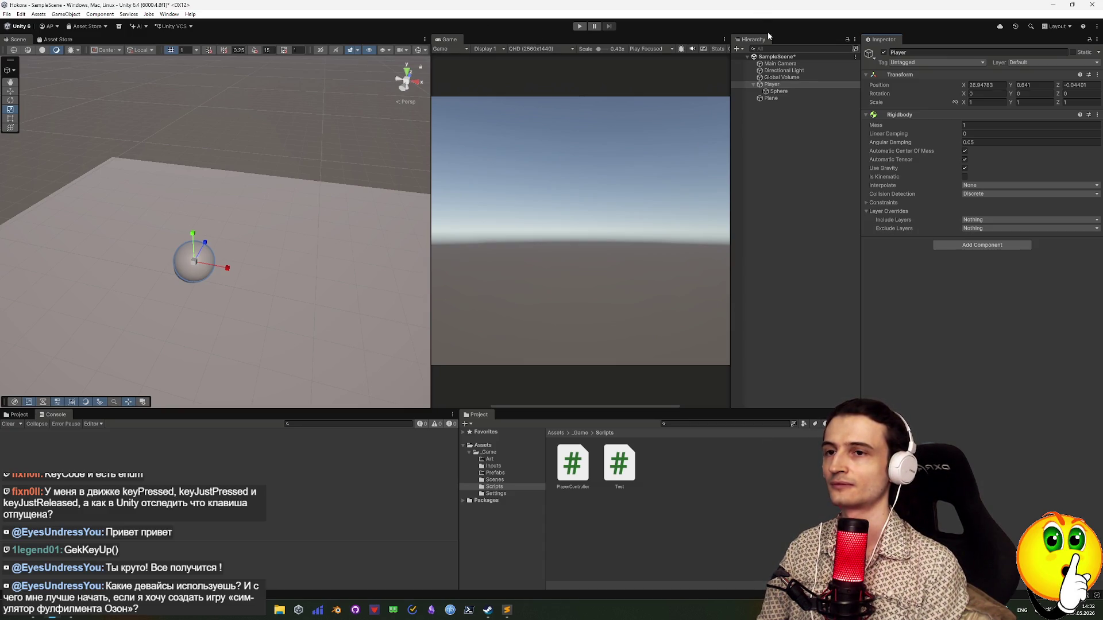
Add the Player Controller script to Player and start Play mode
left_click(1002, 245)
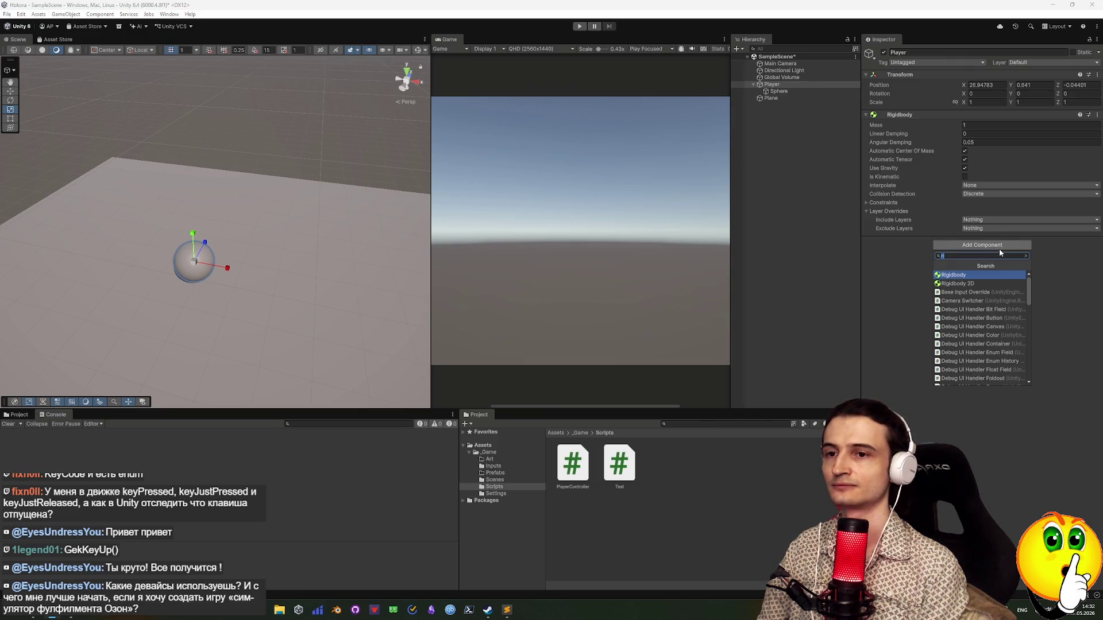
type("play")
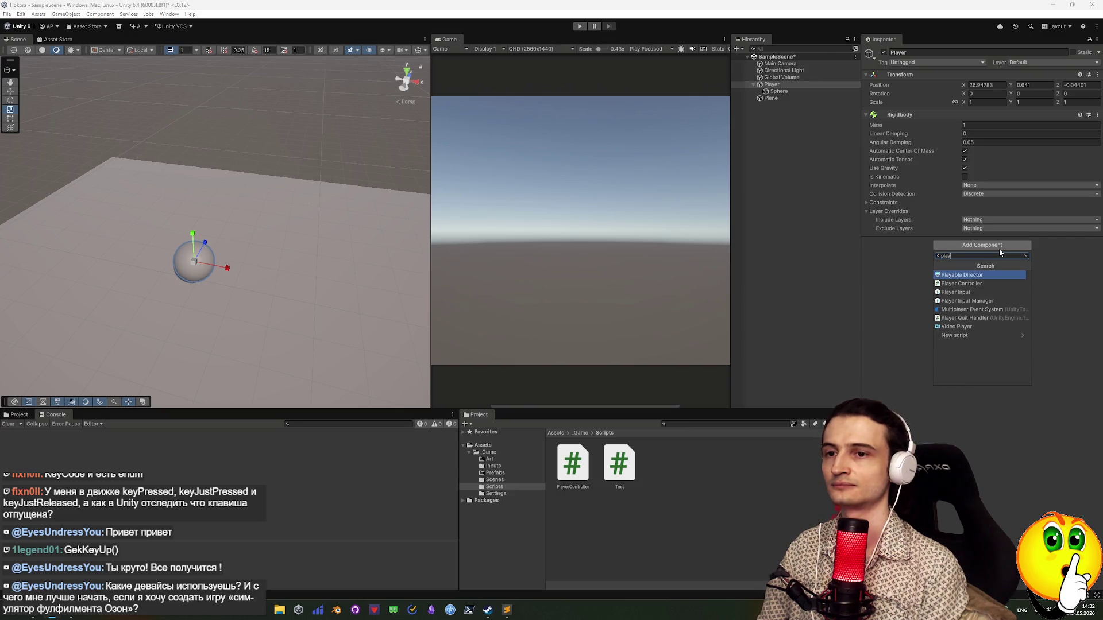
key("Down")
key("Return")
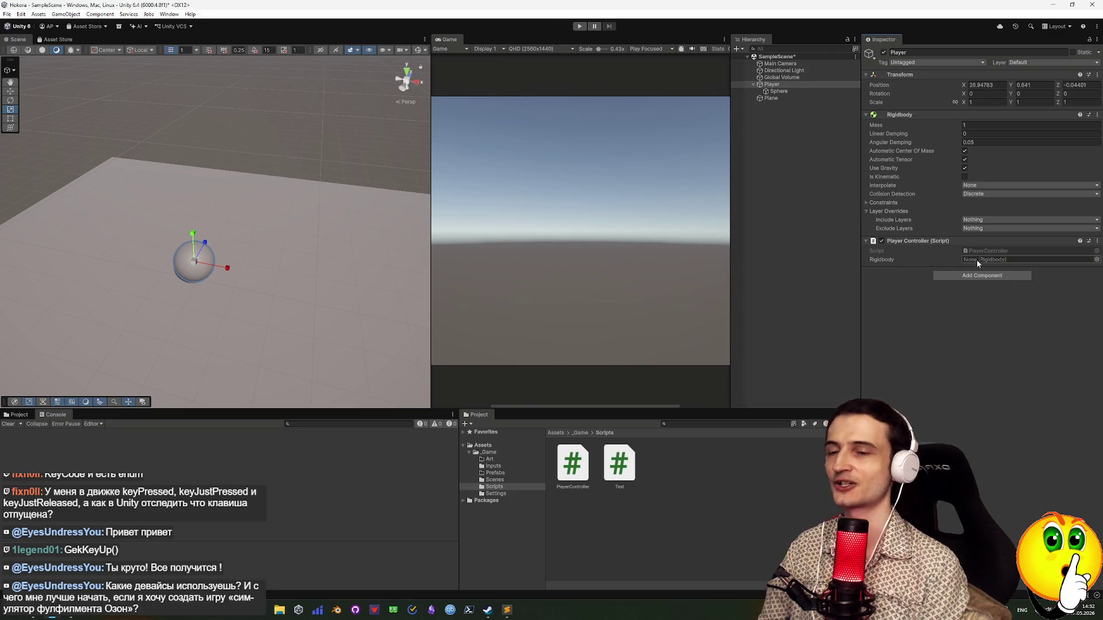
left_click(577, 29)
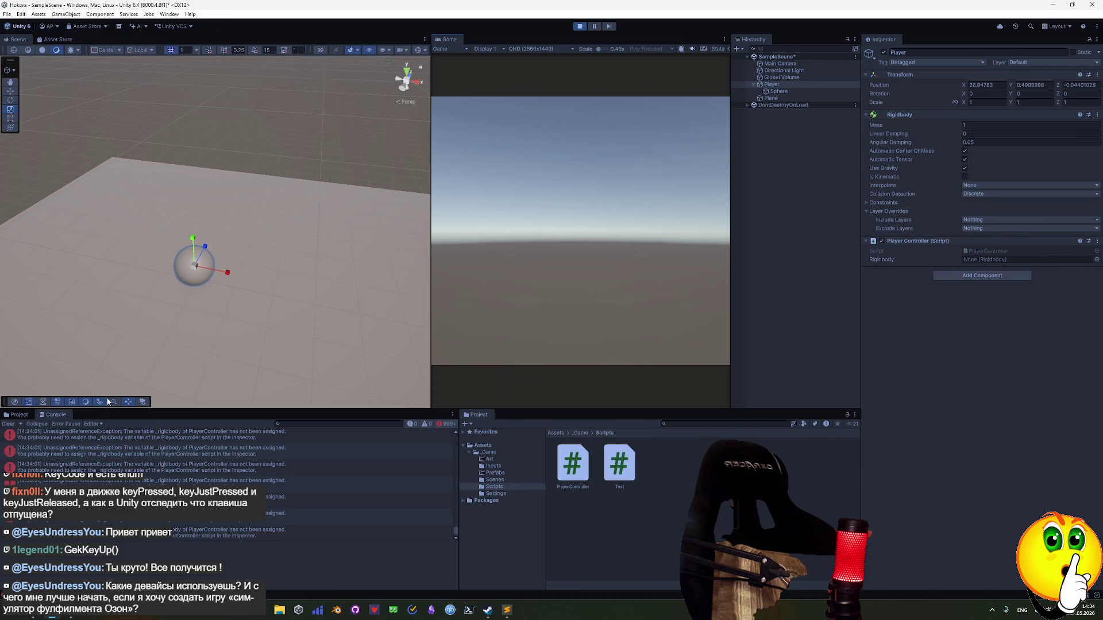
Clear the Console and jump to the UnassignedReferenceException source at line 21 in Rider
left_click(16, 424)
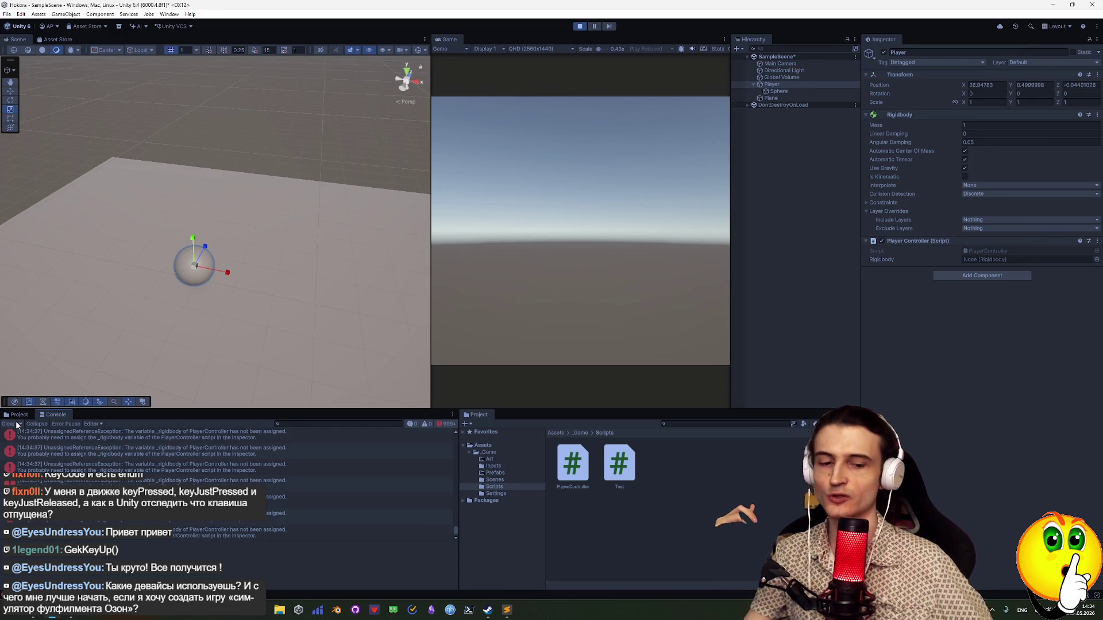
double_click(276, 498)
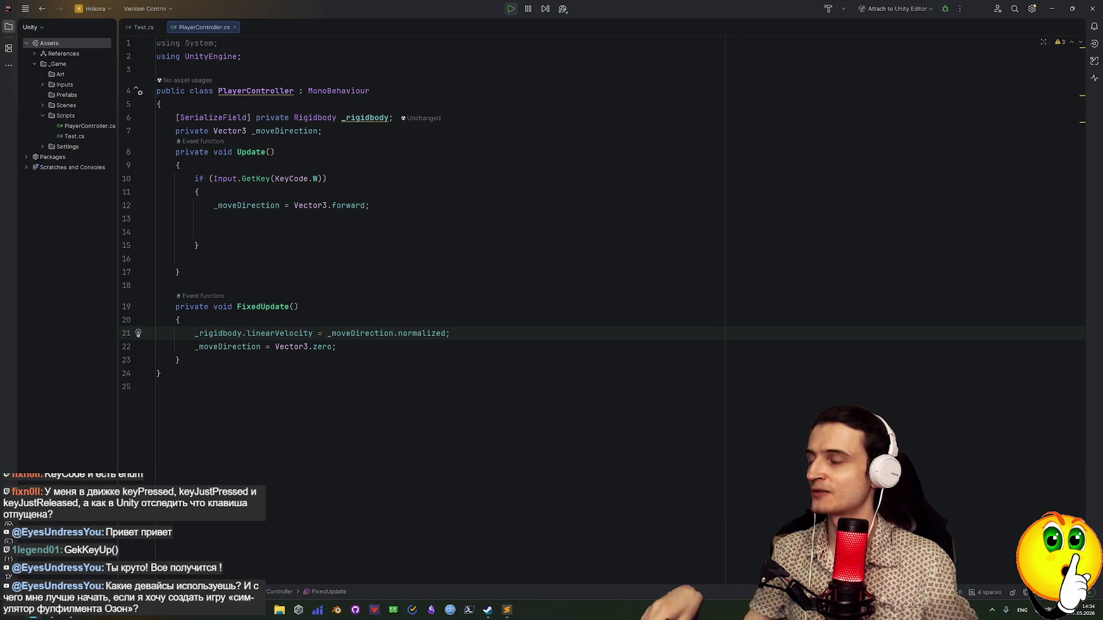
Select the SerializeField attribute on line 6 of PlayerController.cs, then minimize Rider to reveal Unity
mouse_move(218, 333)
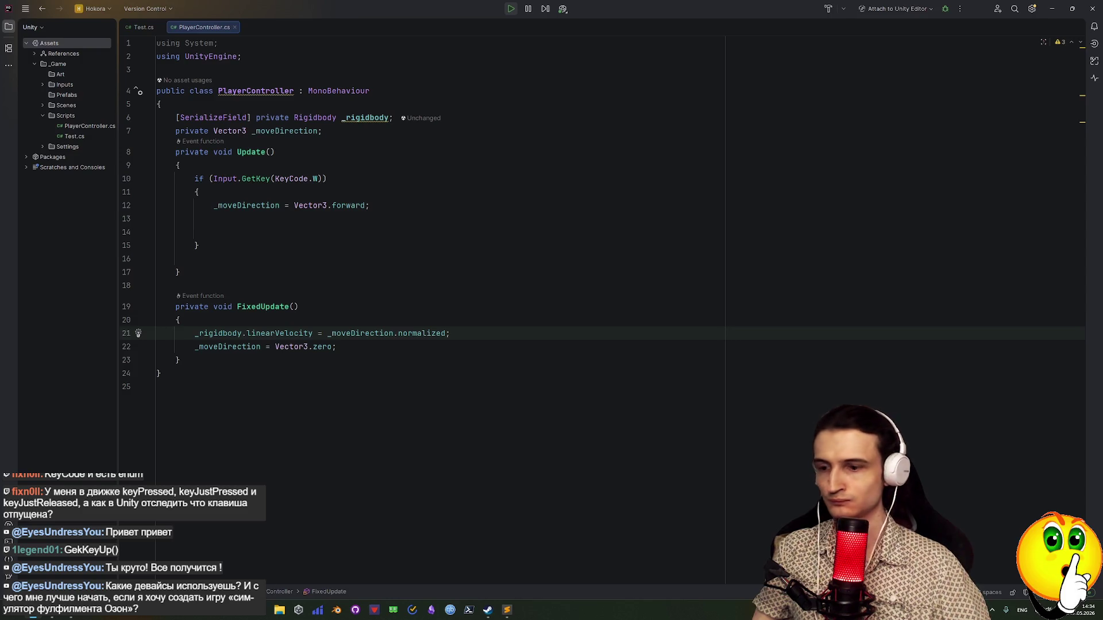
left_click(251, 117)
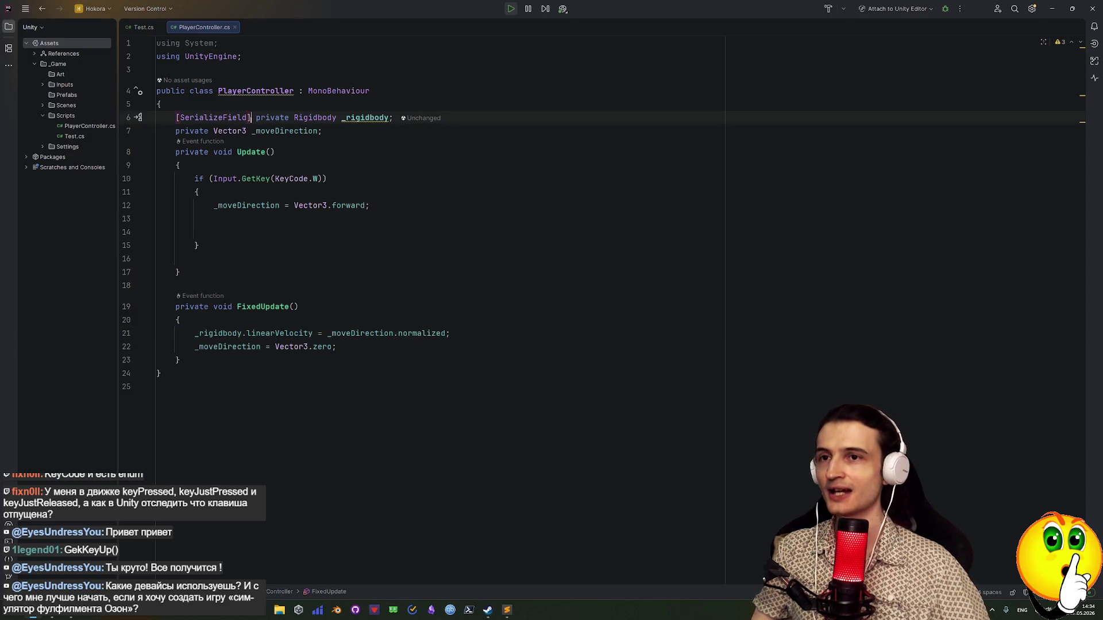
key("shift+Left")
key("shift+Left")
key("shift+Left")
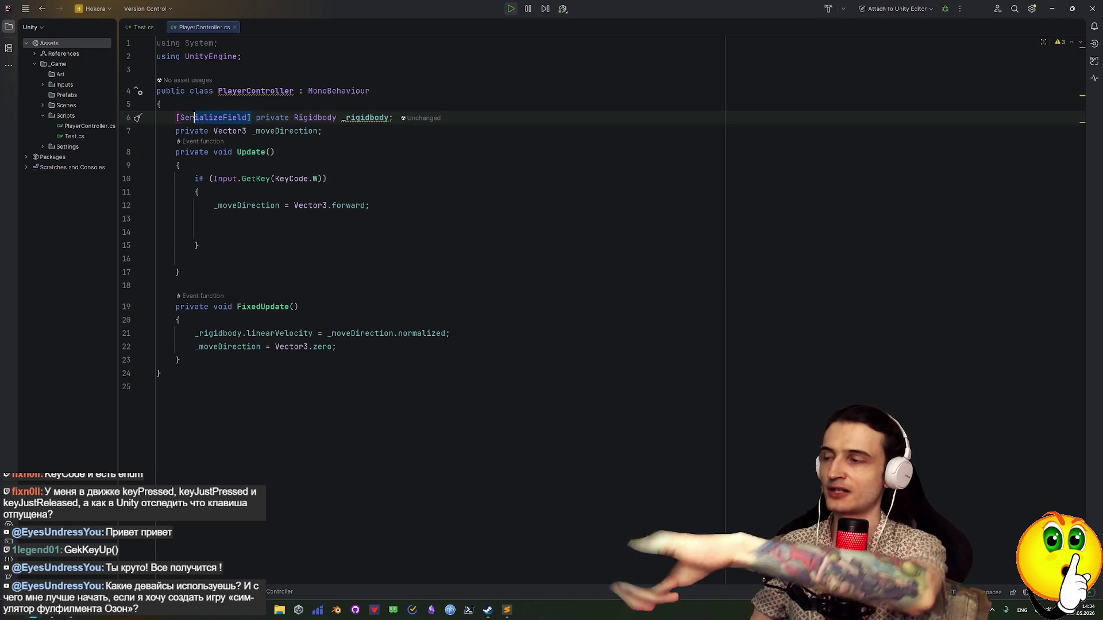
key("shift+Right")
key("shift+Right")
key("shift+Right")
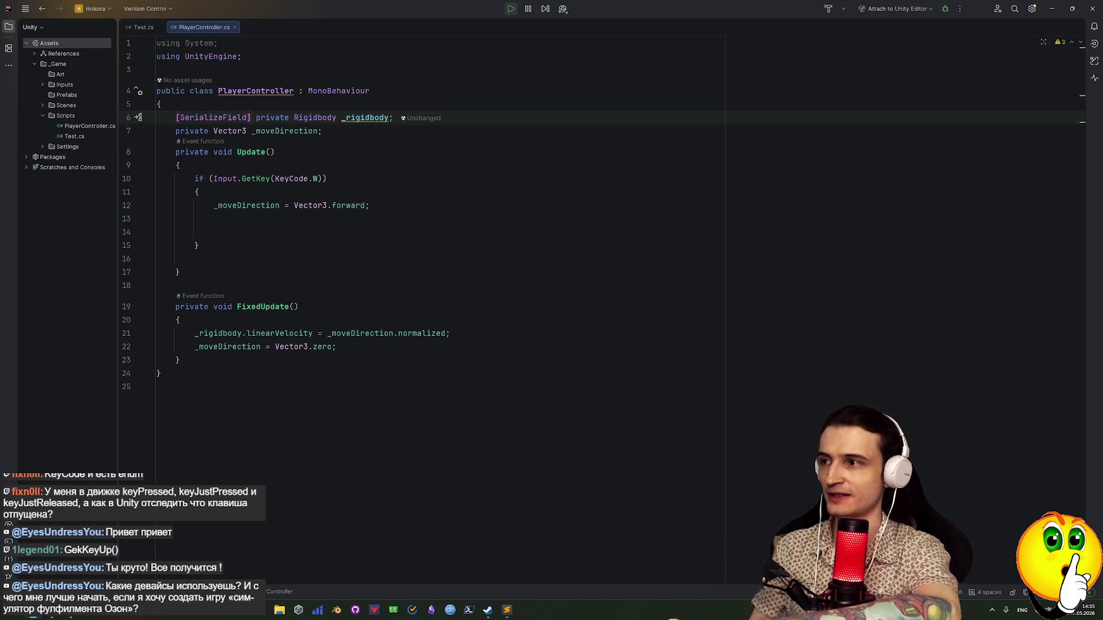
left_click(1048, 12)
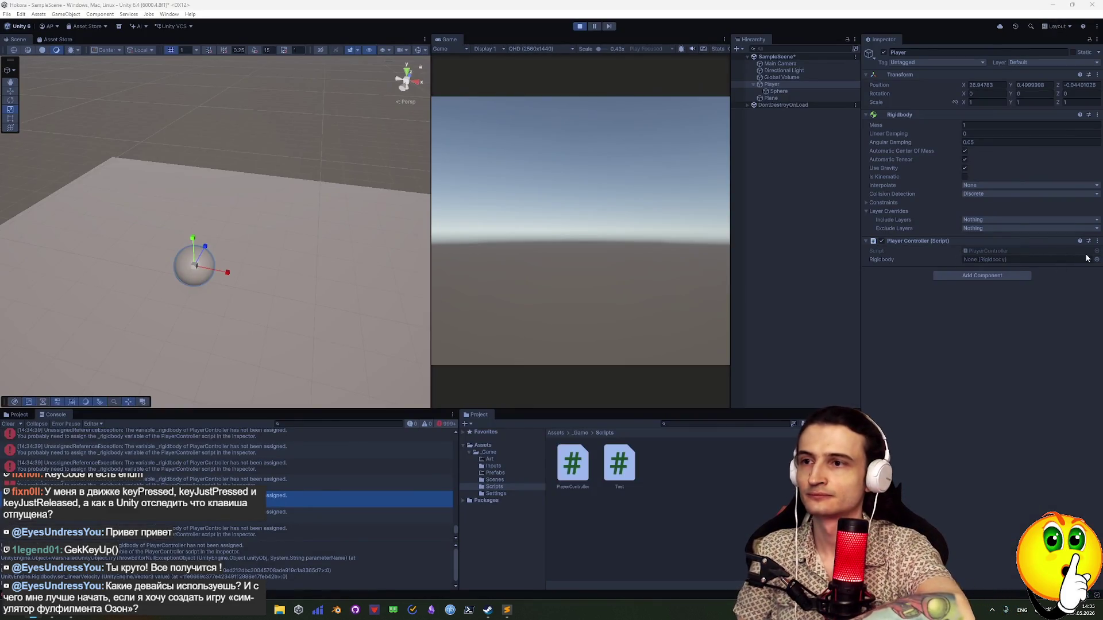
Drag Player onto Player Controller's Rigidbody field, then run and stop a Play-mode test
key("ctrl+p")
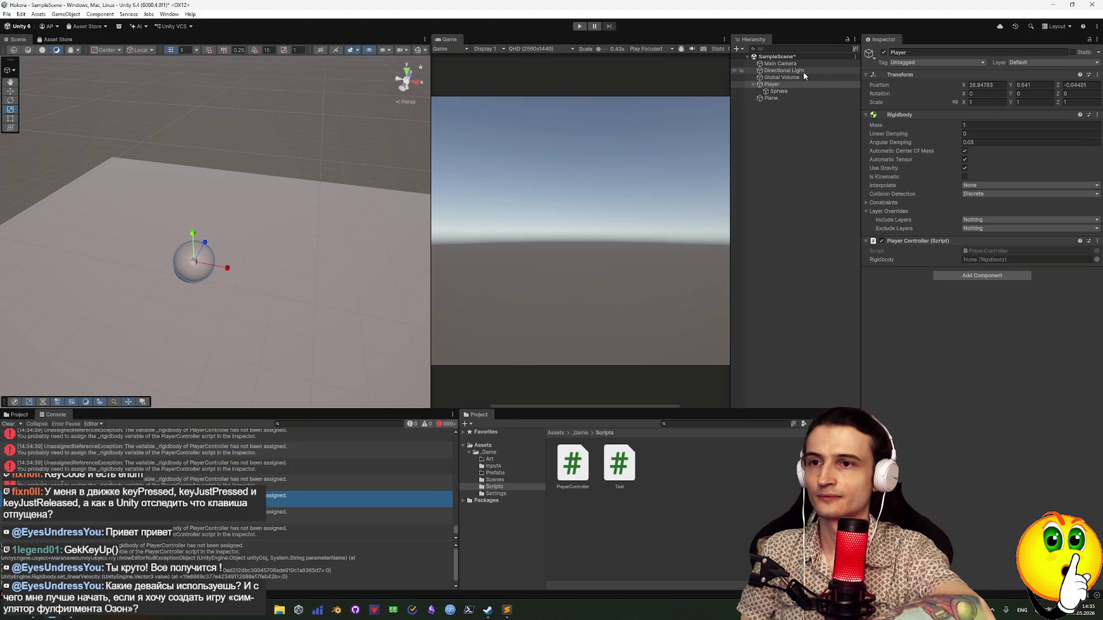
left_click_drag(770, 85, 971, 262)
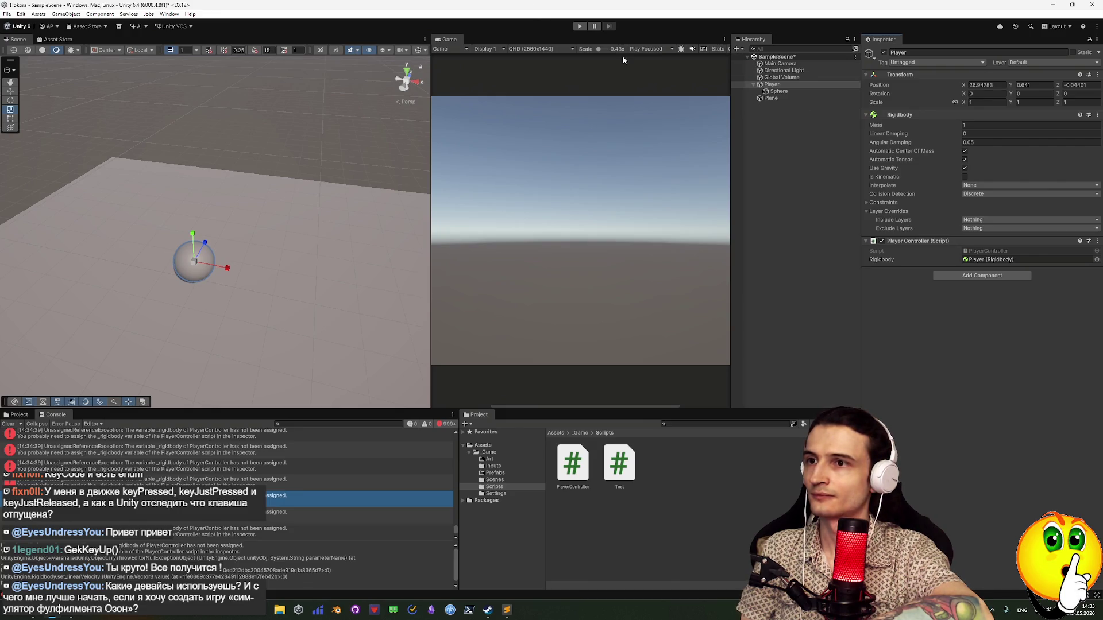
left_click(580, 27)
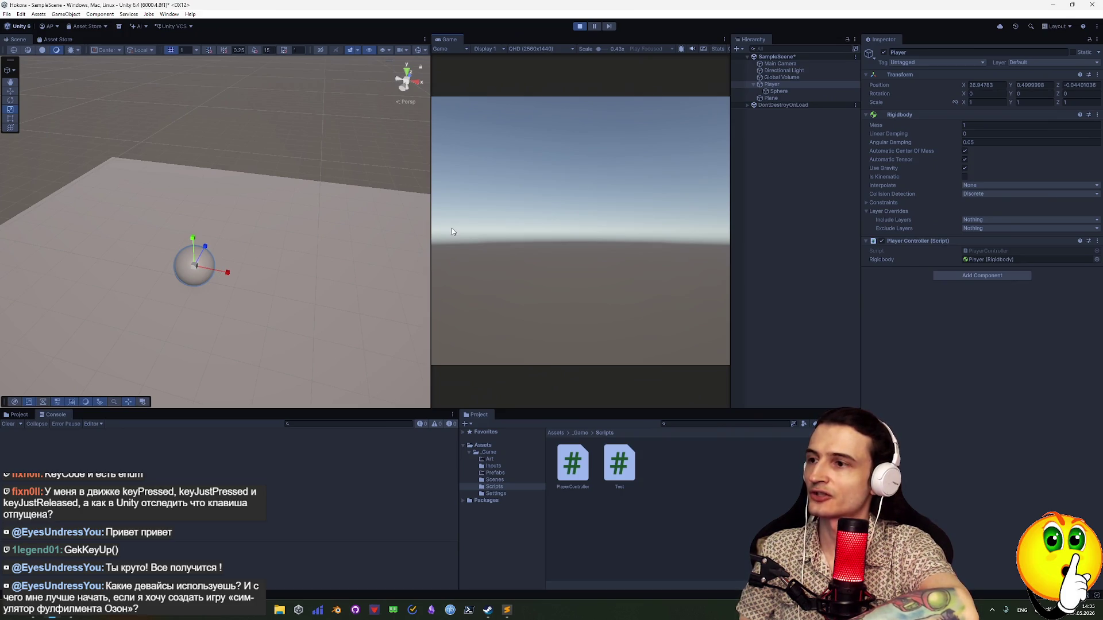
left_click(580, 26)
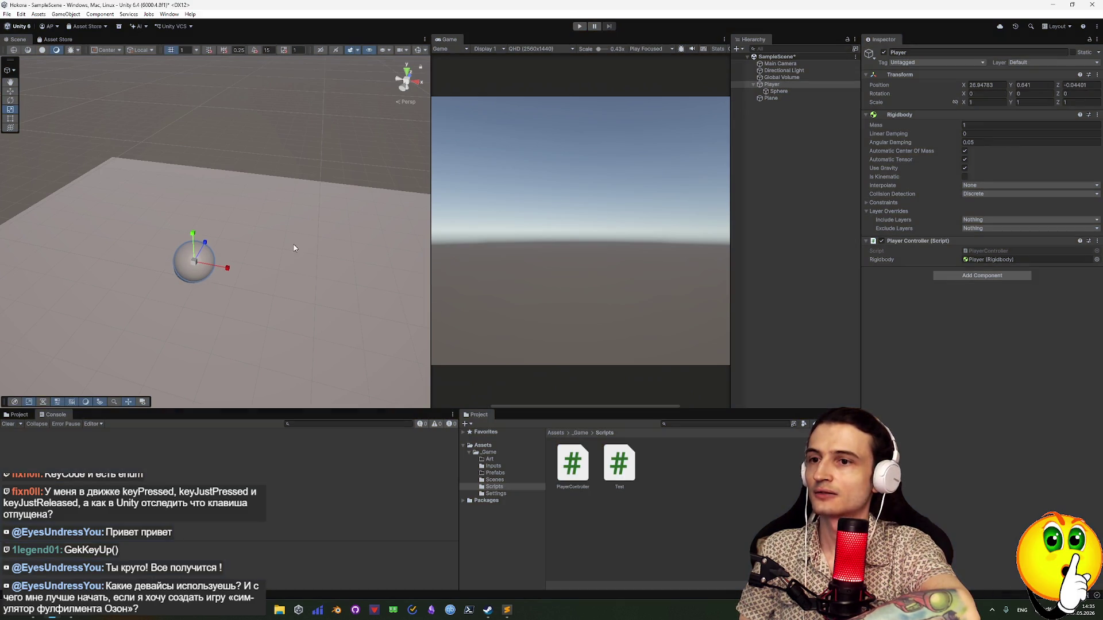
left_click_drag(325, 209, 305, 207)
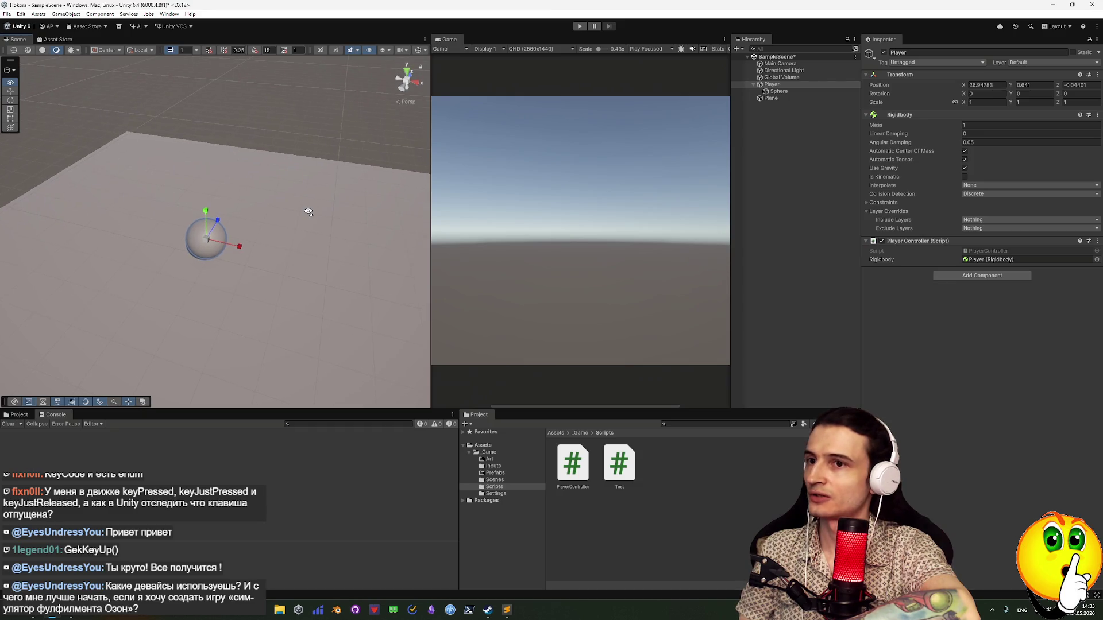
left_click(761, 65)
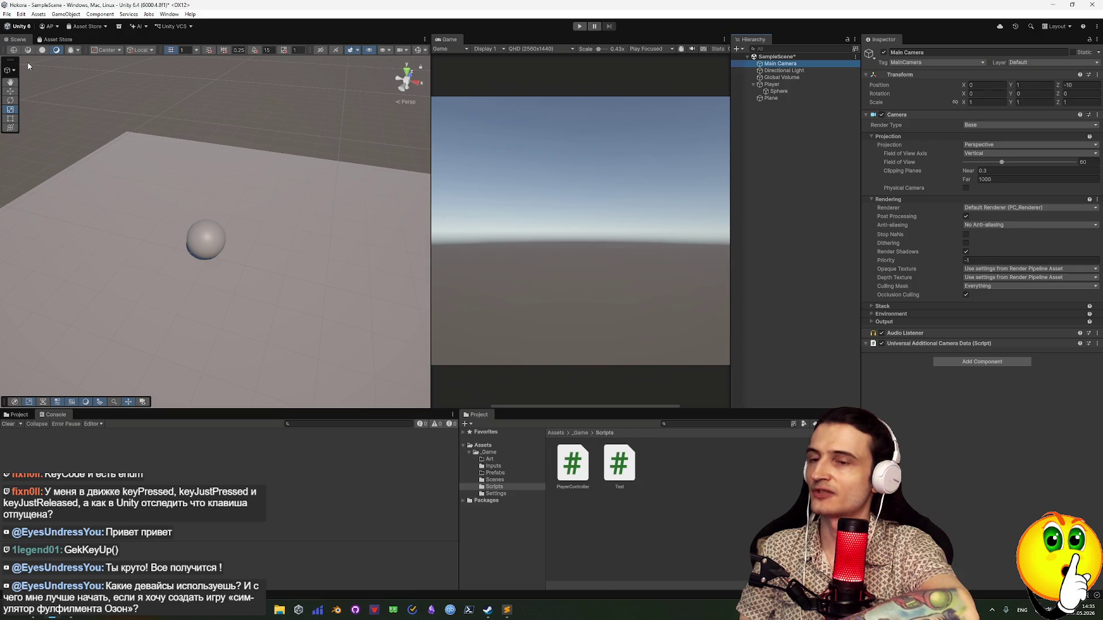
Align the Main Camera with the scene view via GameObject > Align With View and enter Play mode
left_click(66, 15)
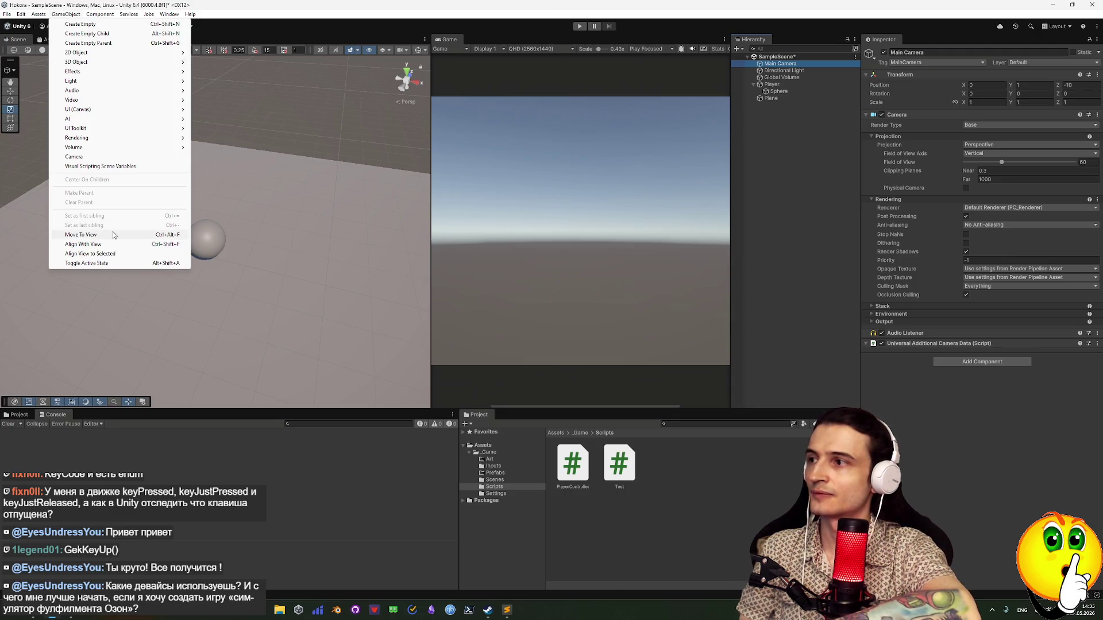
left_click(86, 244)
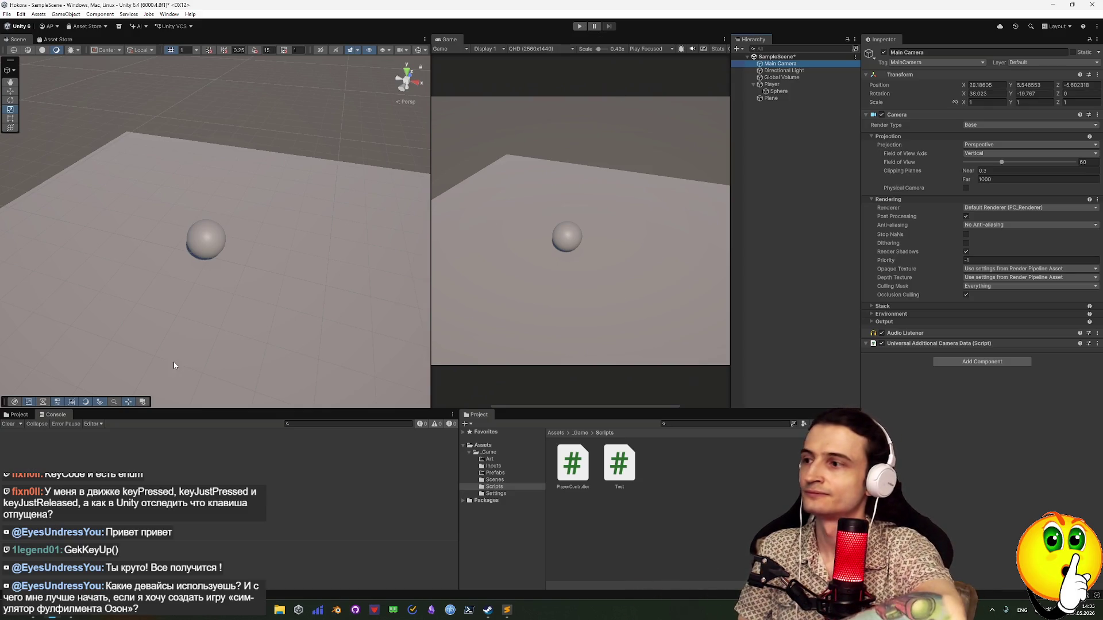
left_click(580, 26)
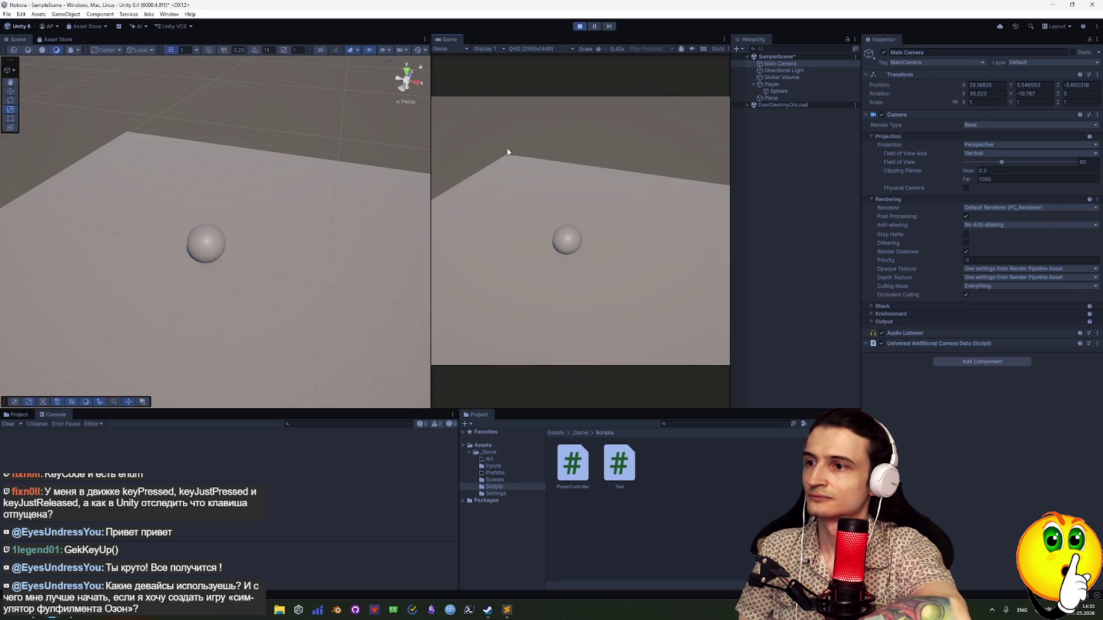
Press W repeatedly to roll the sphere forward, then stop Play mode to reset it
key("w")
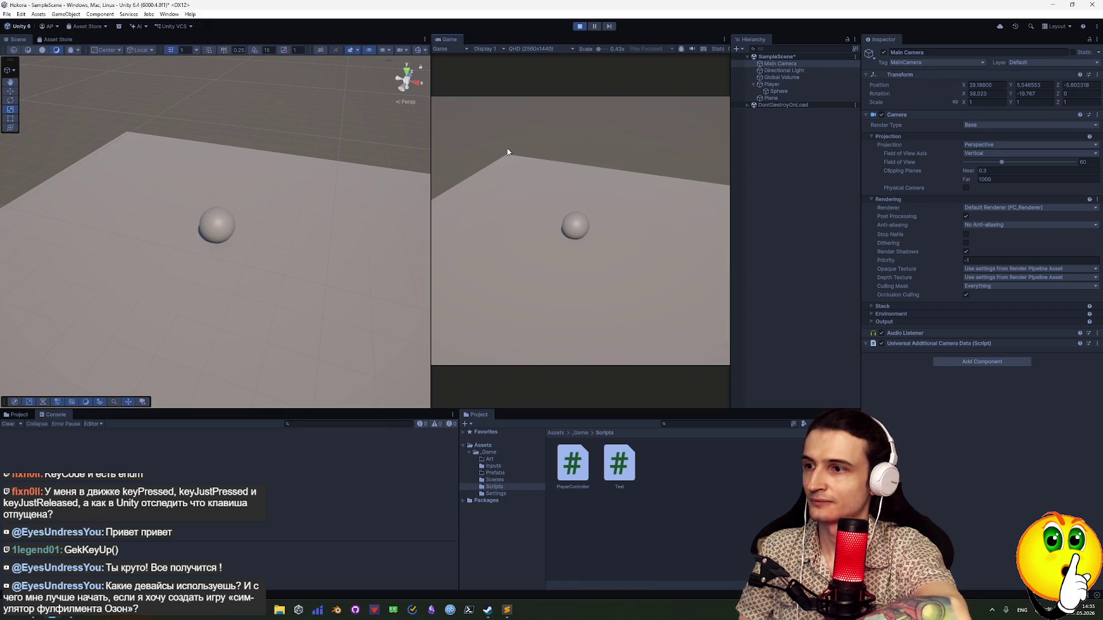
key("w")
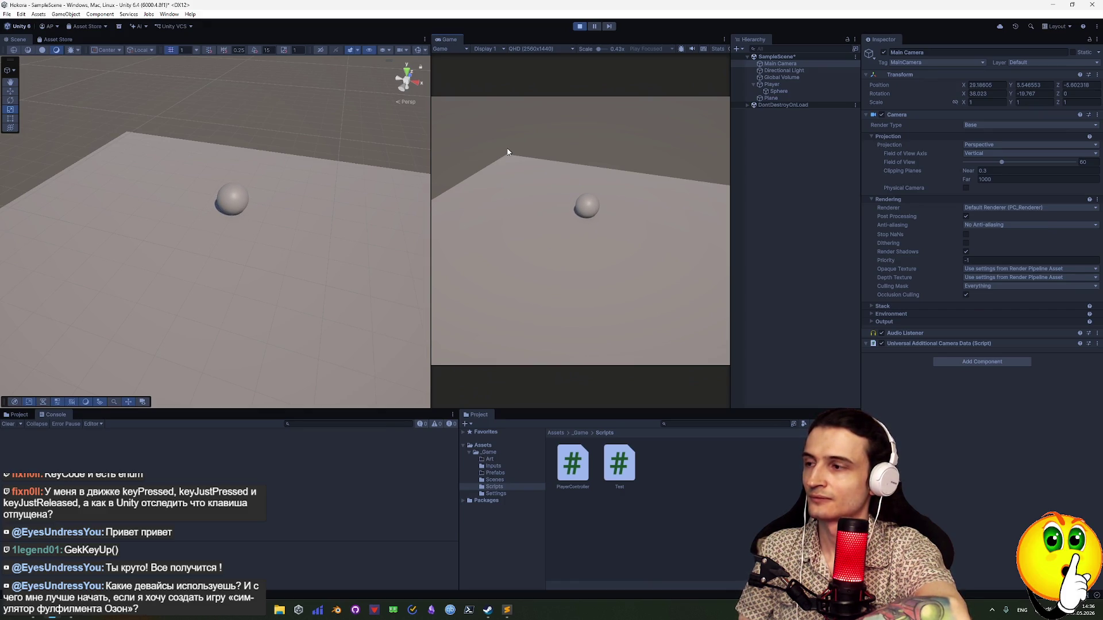
key("w")
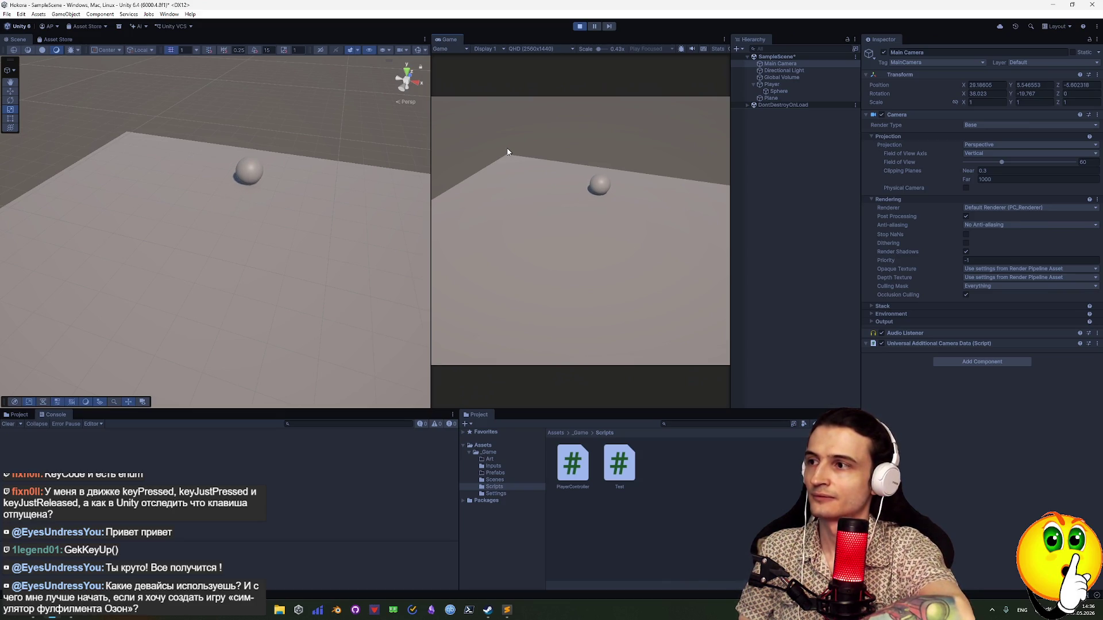
key("w")
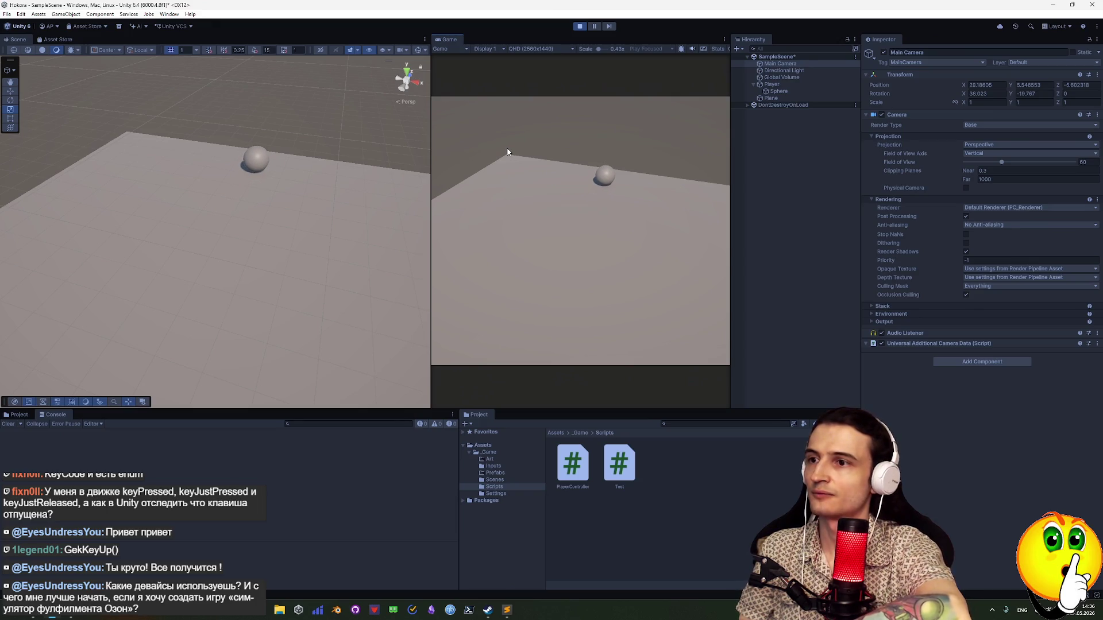
key("w")
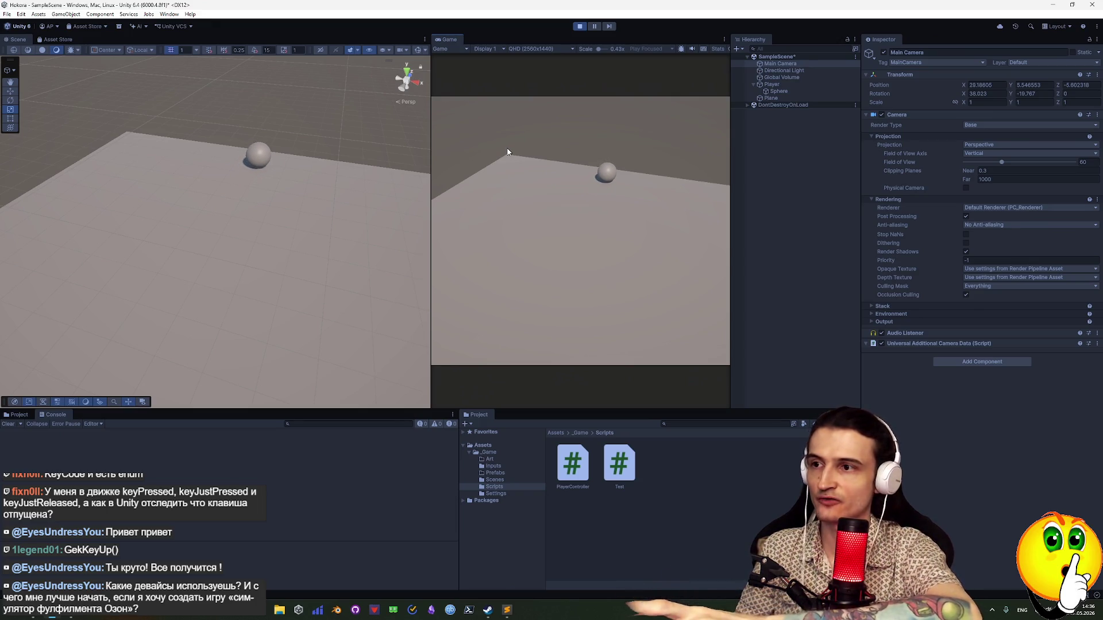
key("w")
key("w")
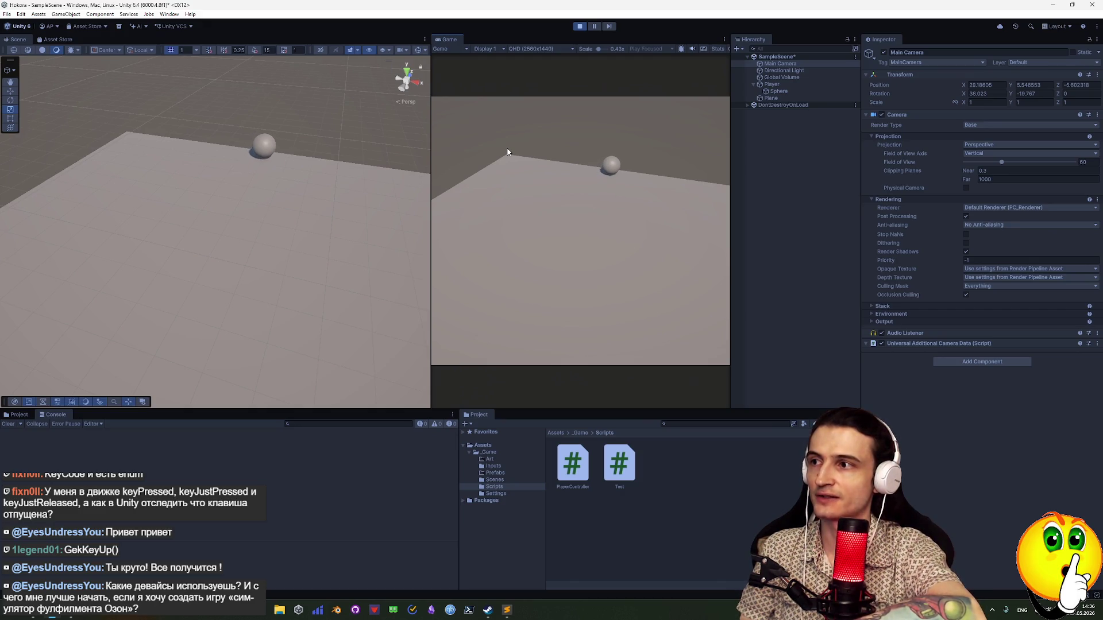
key("w")
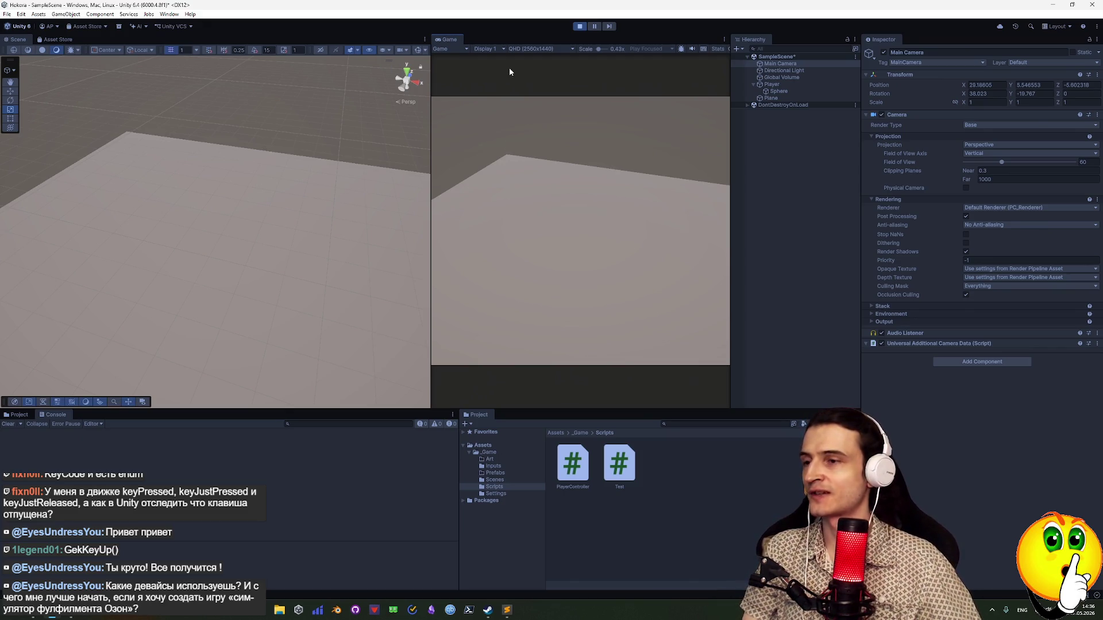
left_click(575, 27)
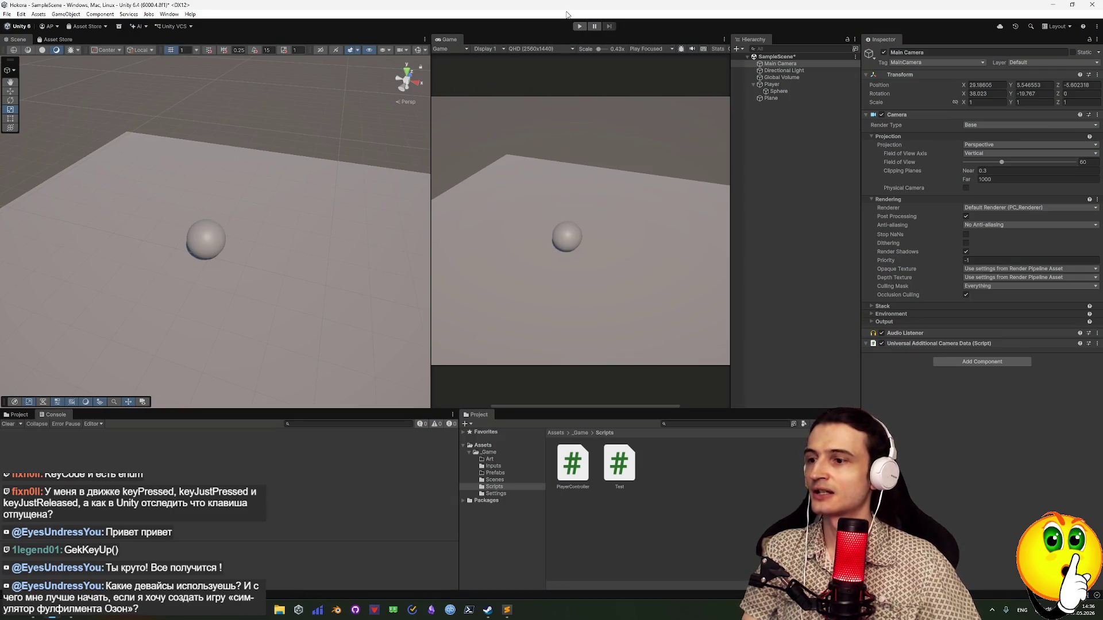
Glance at the Sublime Text Задачи task list, hide it, and switch back to Rider
mouse_move(510, 610)
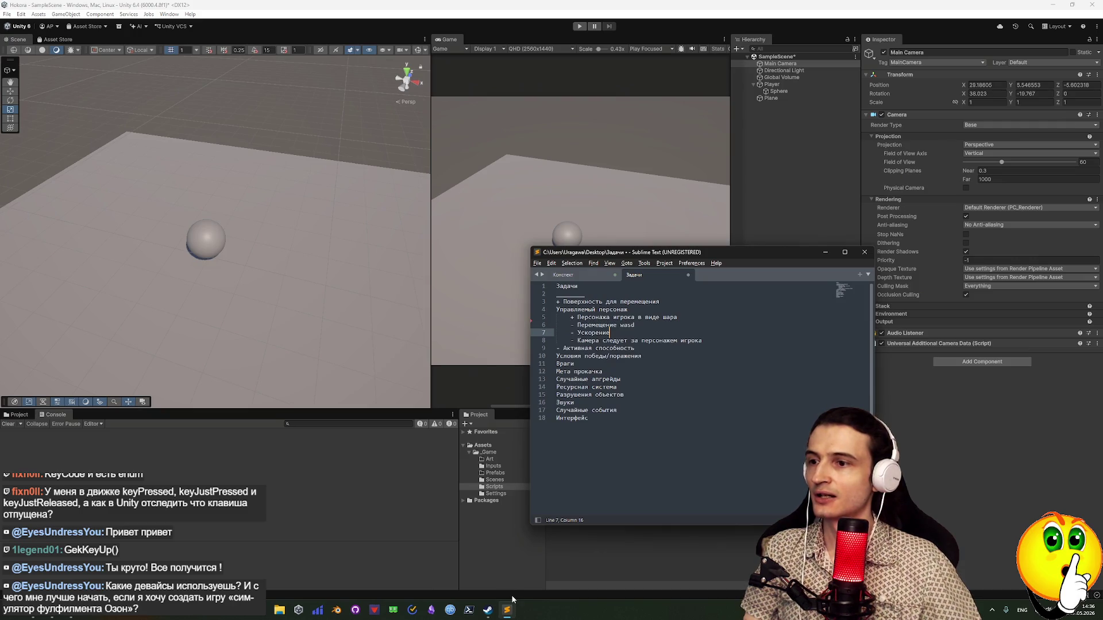
left_click(512, 609)
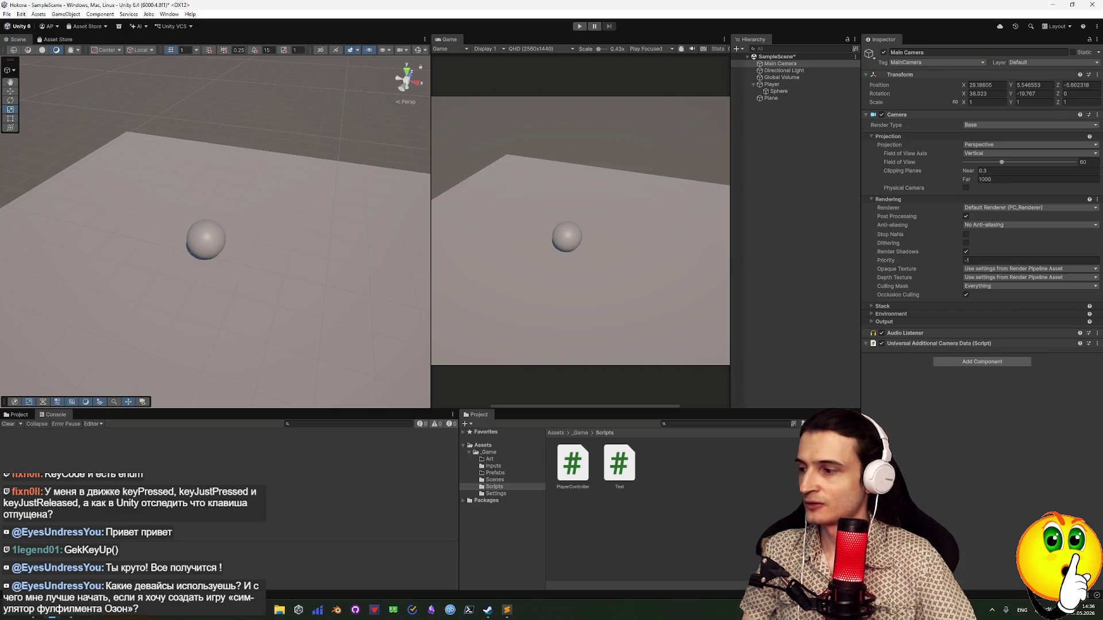
key("alt+Tab")
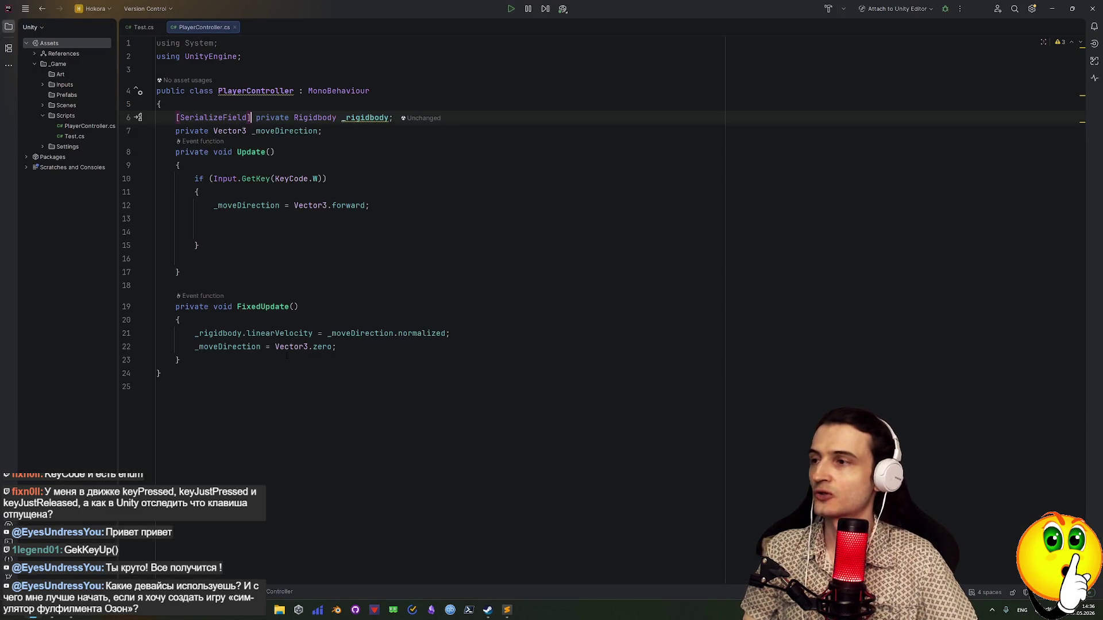
Delete the SerializeField attribute on line 6 and back out an unfinished '=' assignment
key("Left")
key("Left")
key("Left")
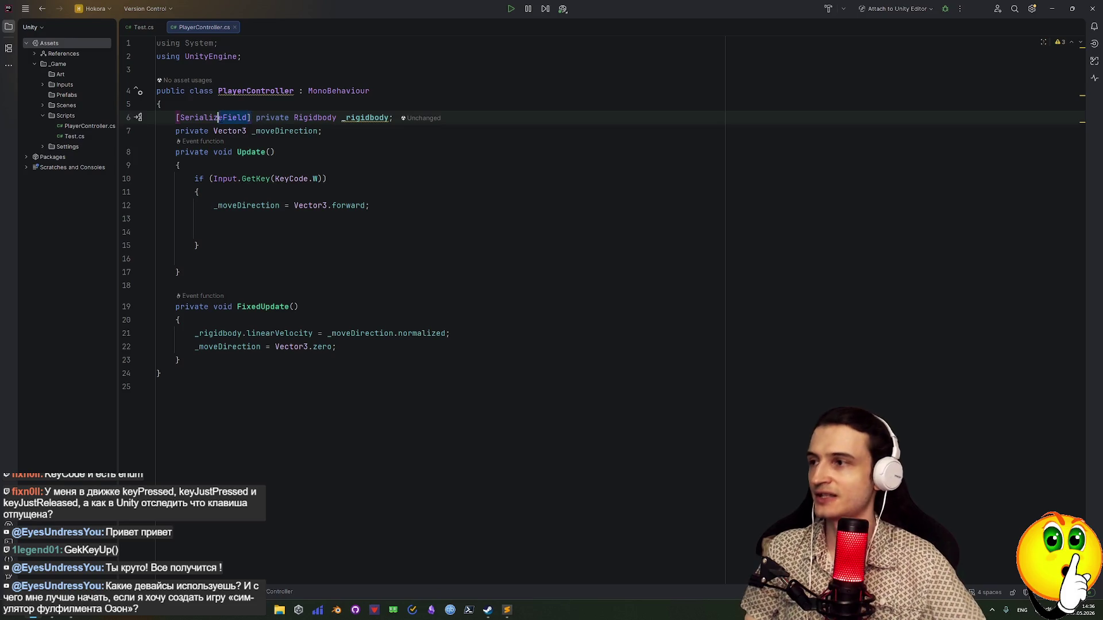
key("Delete")
left_click(308, 117)
type("=")
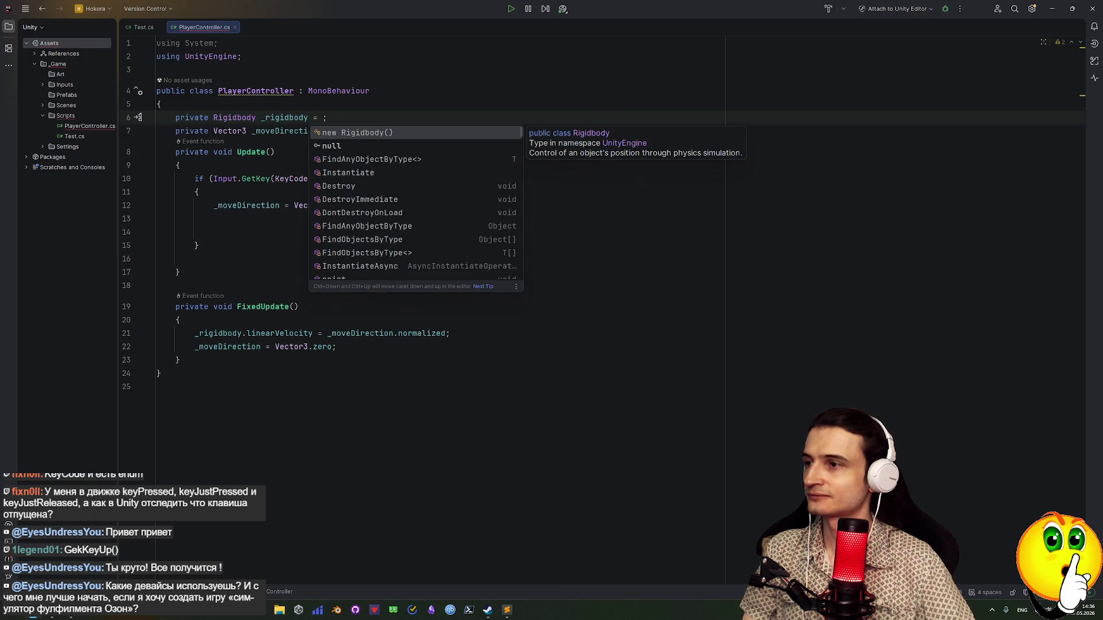
key("BackSpace")
key("BackSpace")
key("BackSpace")
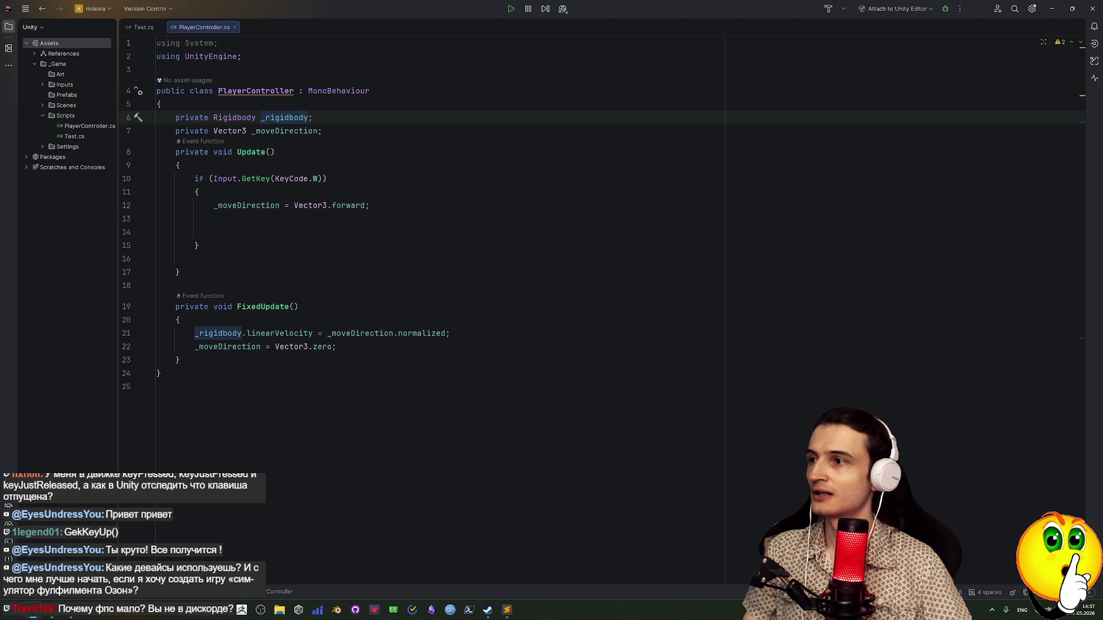
Insert a blank line above the Rigidbody _rigidbody field declaration
left_click(313, 117)
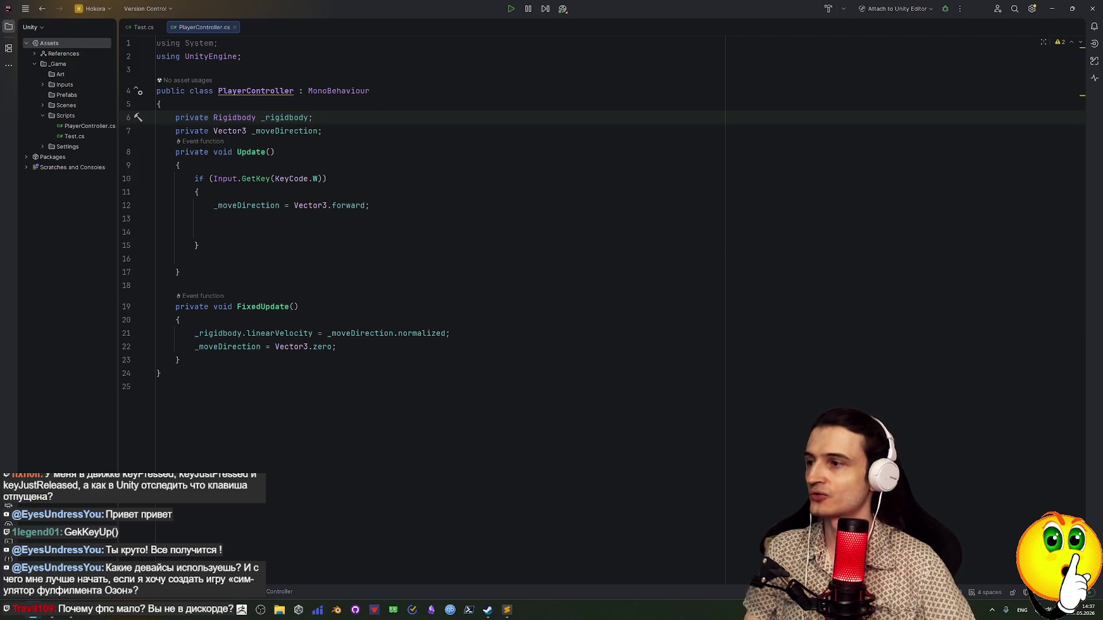
key("Left")
key("Left")
key("Left")
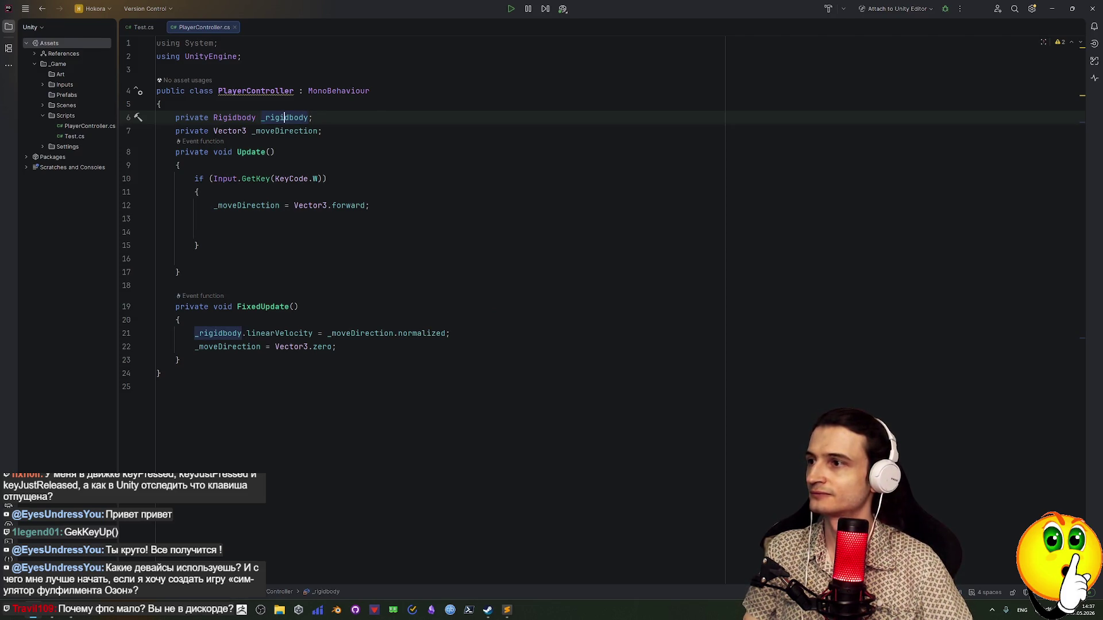
key("Home")
key("Return")
key("Up")
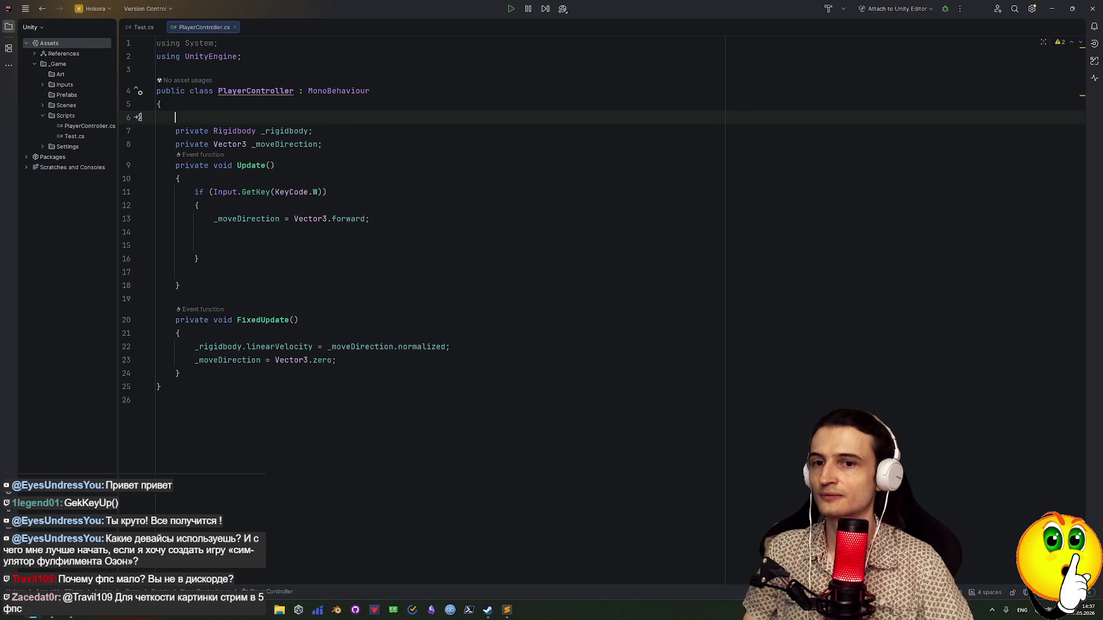
Open an empty line between Update and FixedUpdate, dismissing the FixedUpdate hint popup
key("Down")
key("Down")
key("Down")
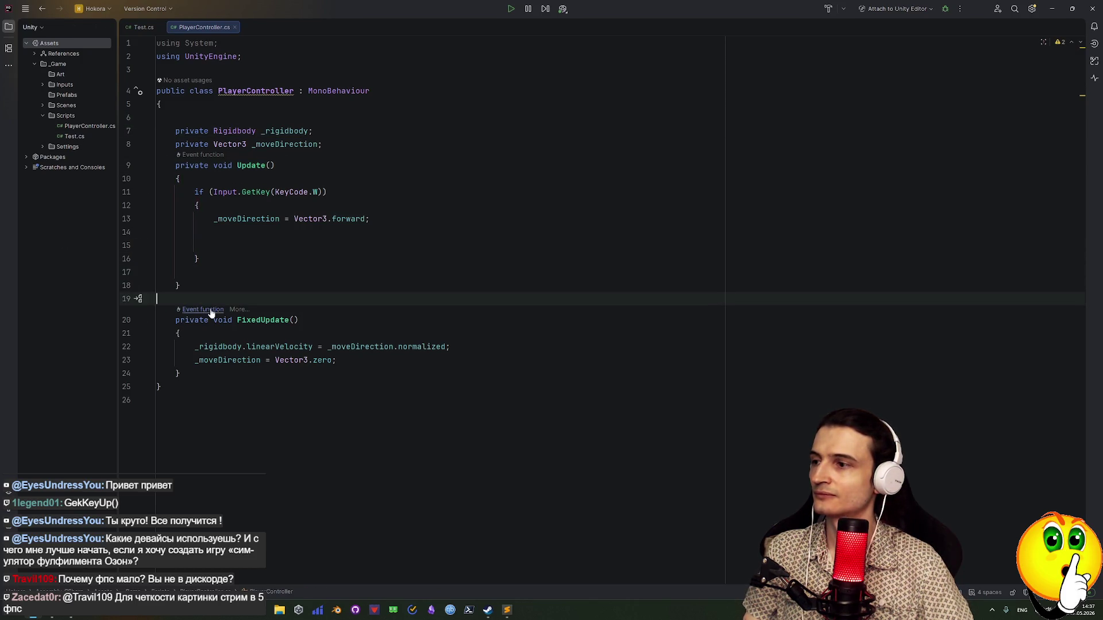
mouse_move(211, 313)
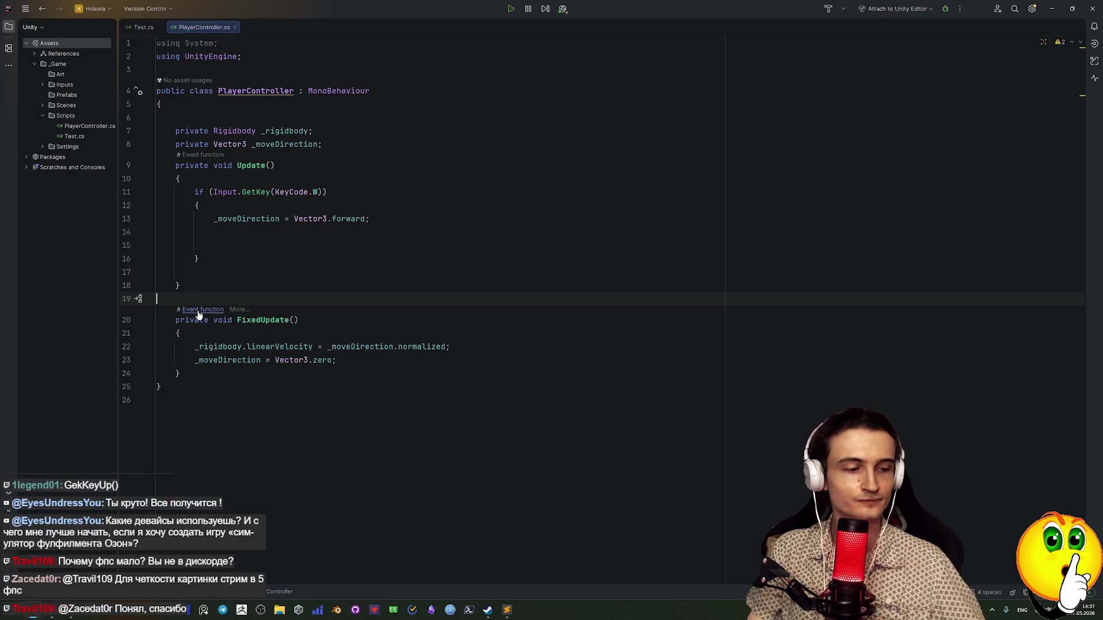
left_click(199, 314)
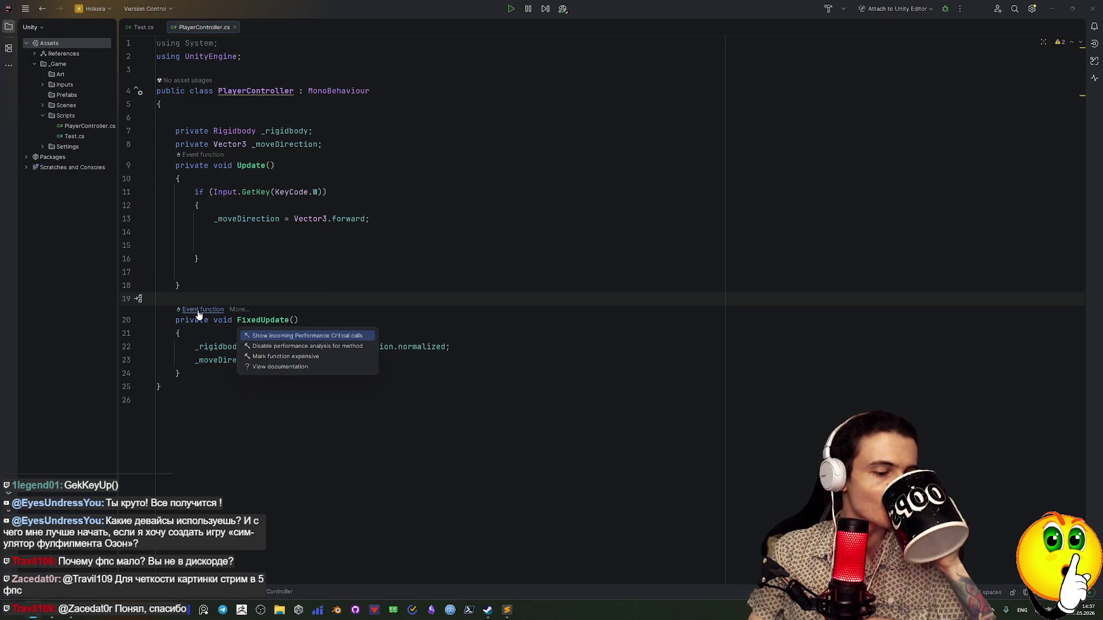
key("Escape")
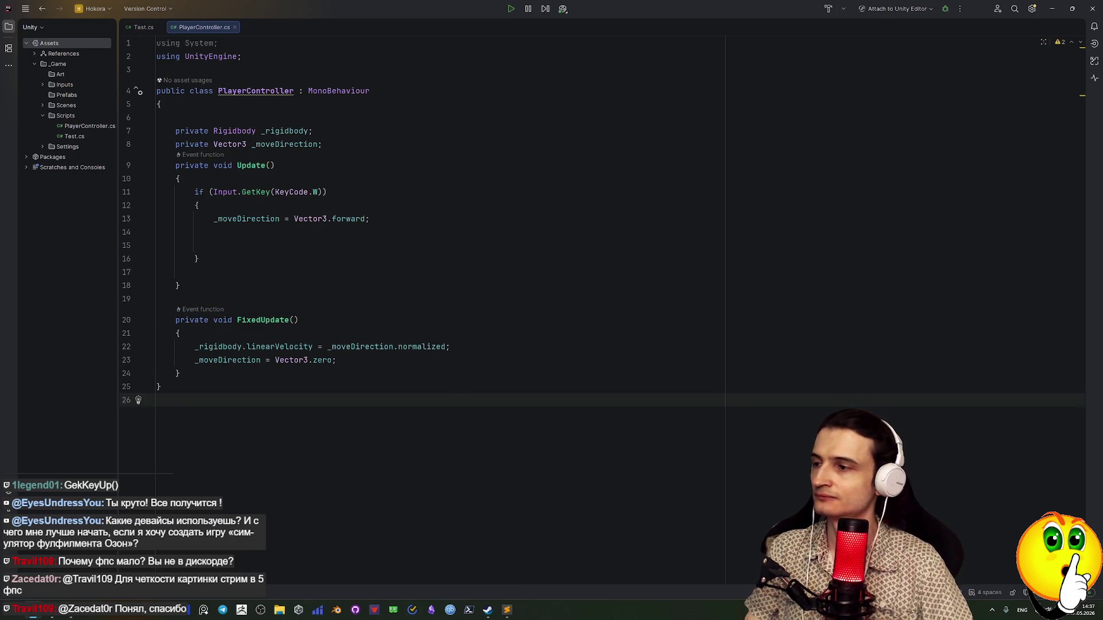
left_click_drag(175, 320, 289, 320)
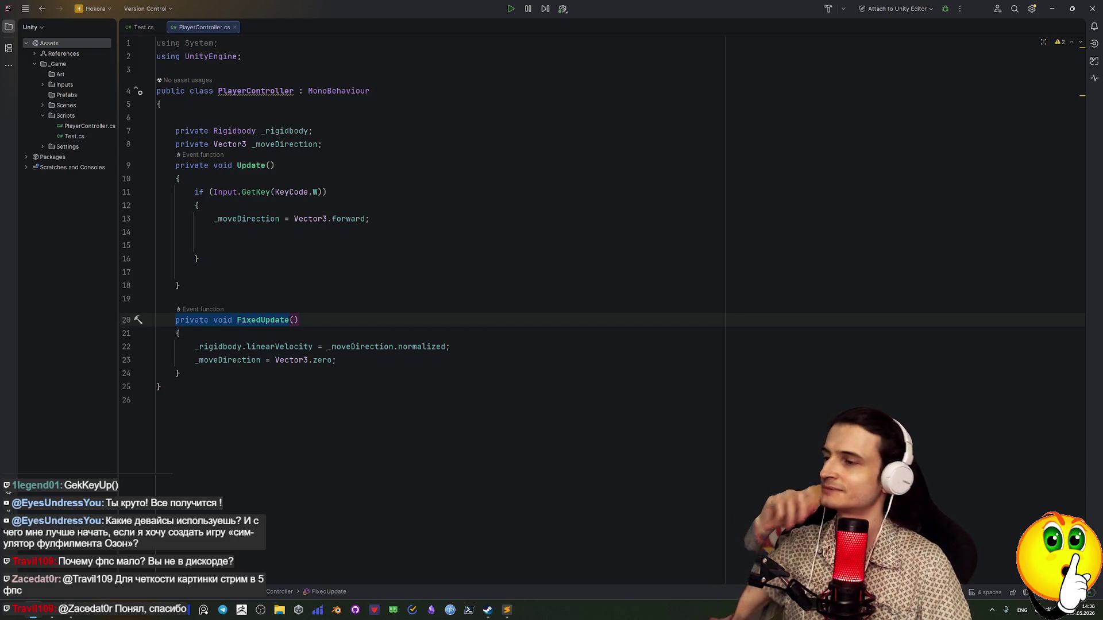
key("Up")
key("Up")
key("Down")
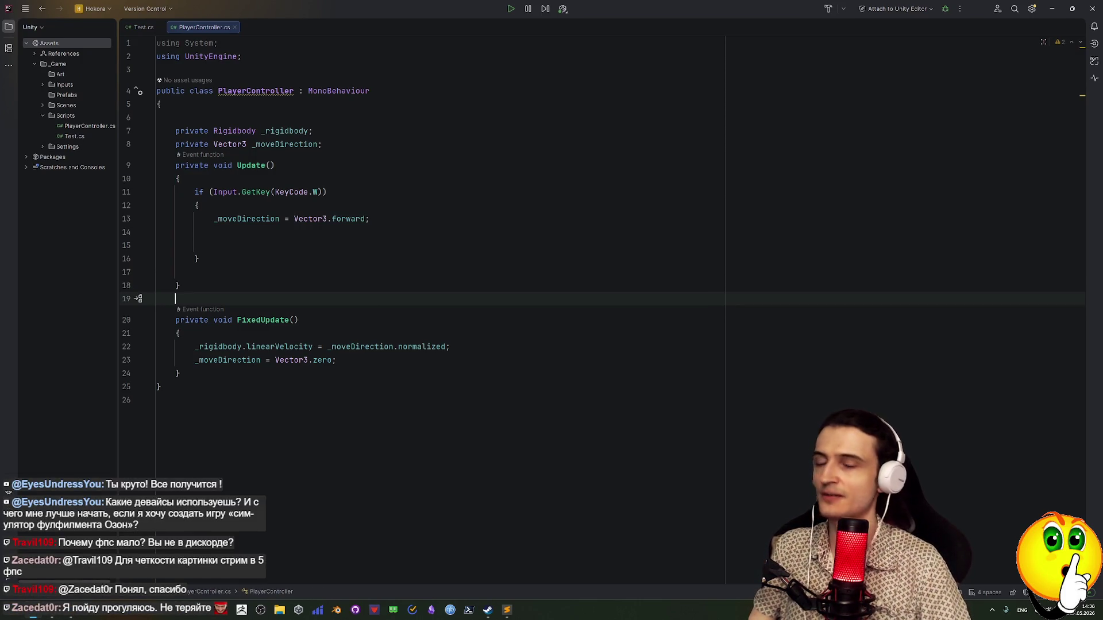
key("Return")
key("Return")
key("Up")
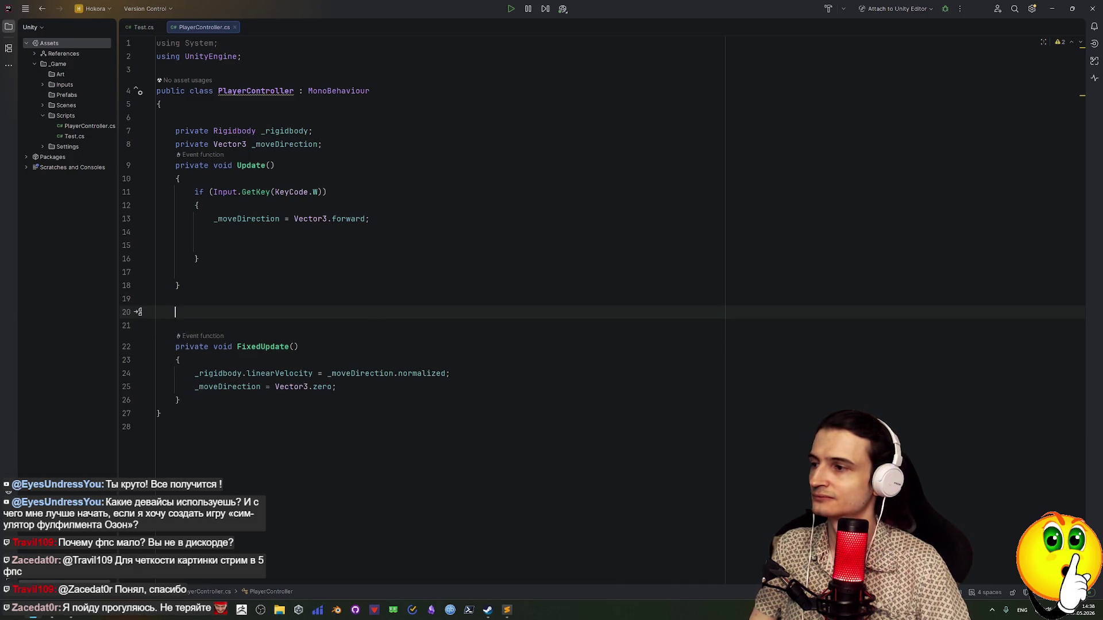
Type 'Aw' and accept the Awake() completion to generate a stub, then select the method
type("Aw")
key("Return")
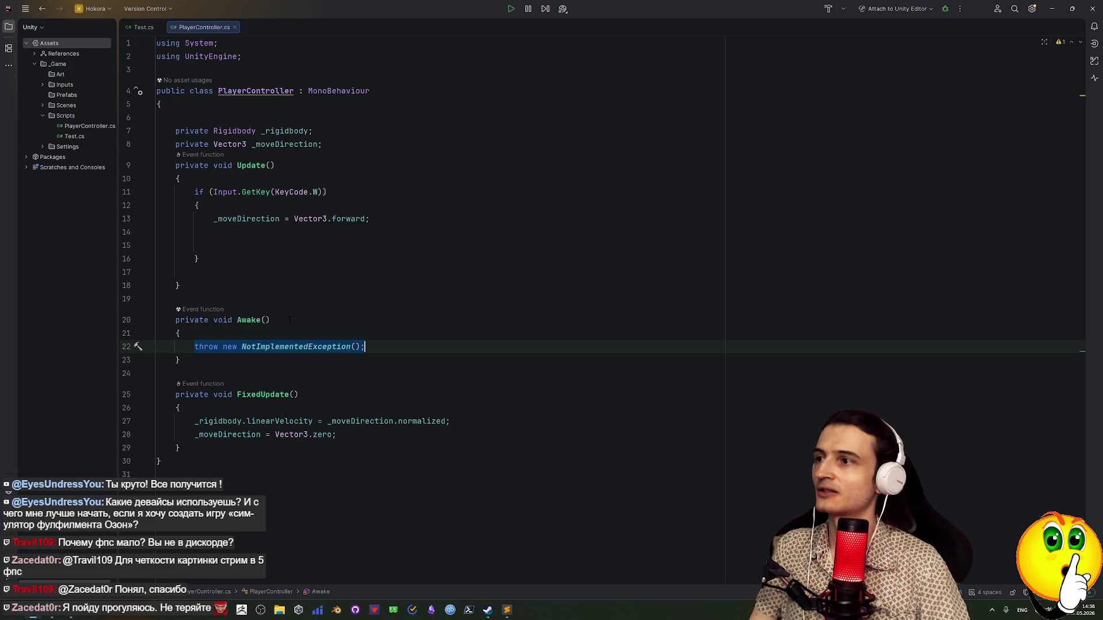
key("Down")
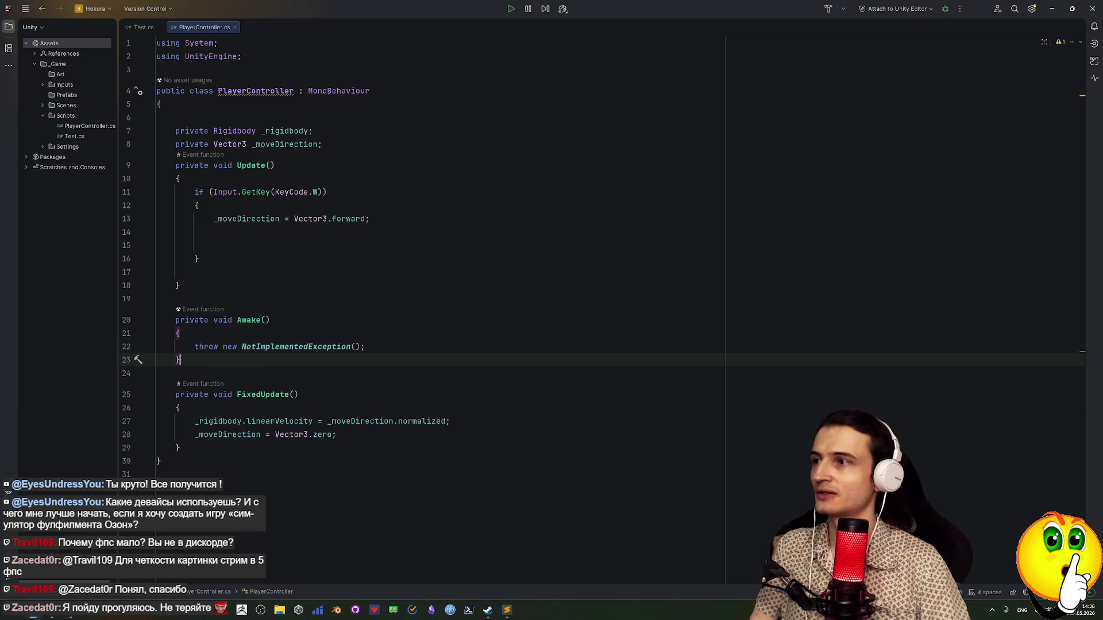
key("shift+Up")
key("shift+Up")
key("shift+Up")
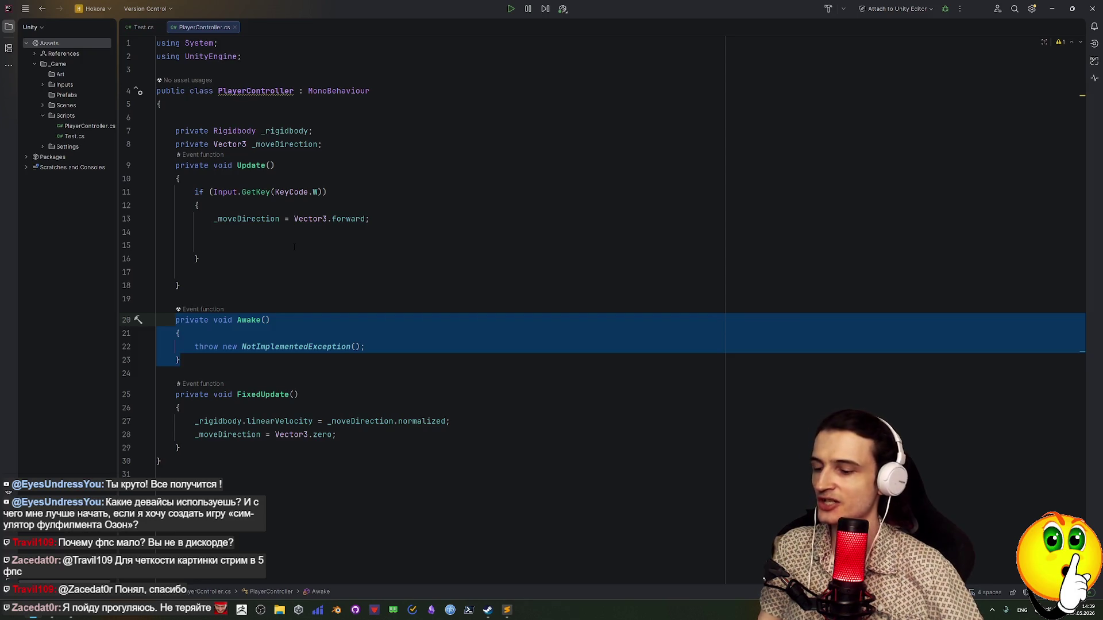
left_click(713, 612)
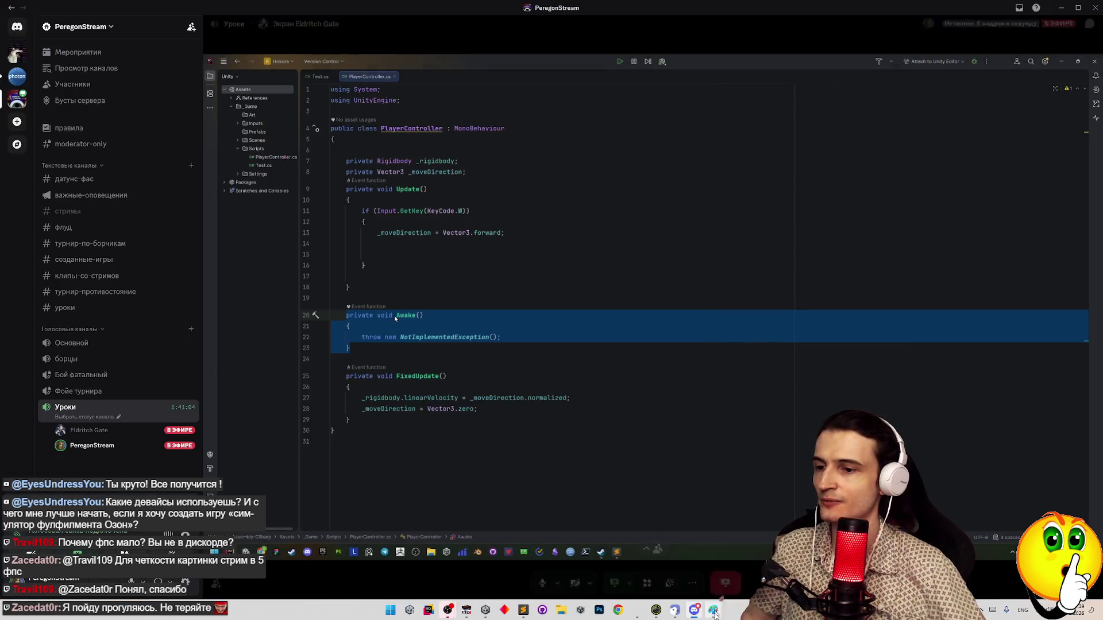
Wipe the Paint canvas with Ctrl+A and Delete, then draw a horizontal baseline
left_click(714, 612)
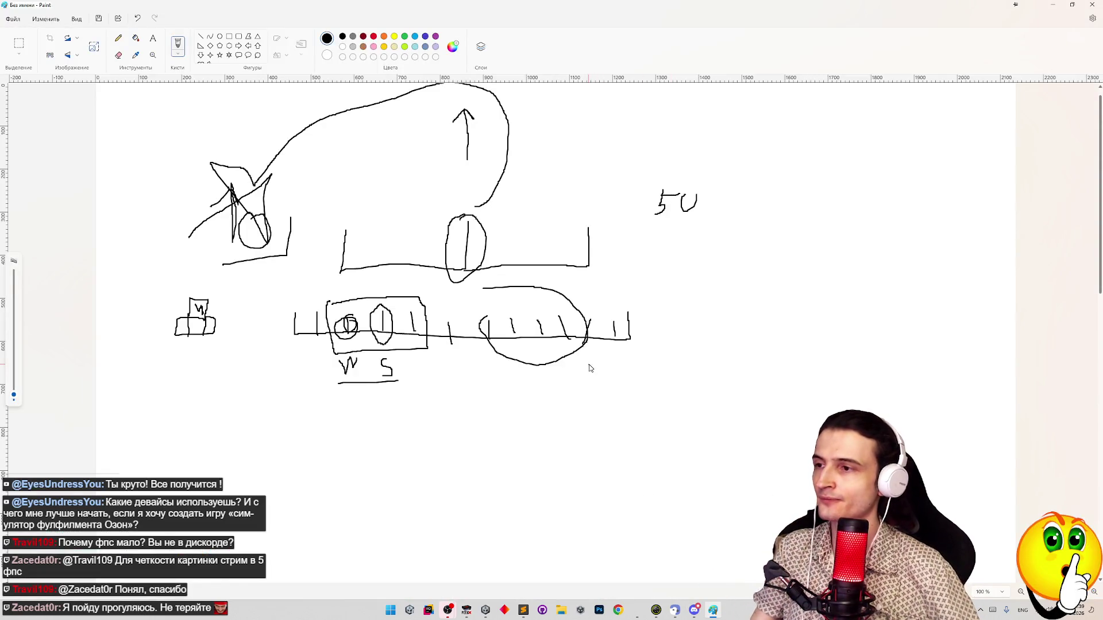
key("ctrl+a")
key("Delete")
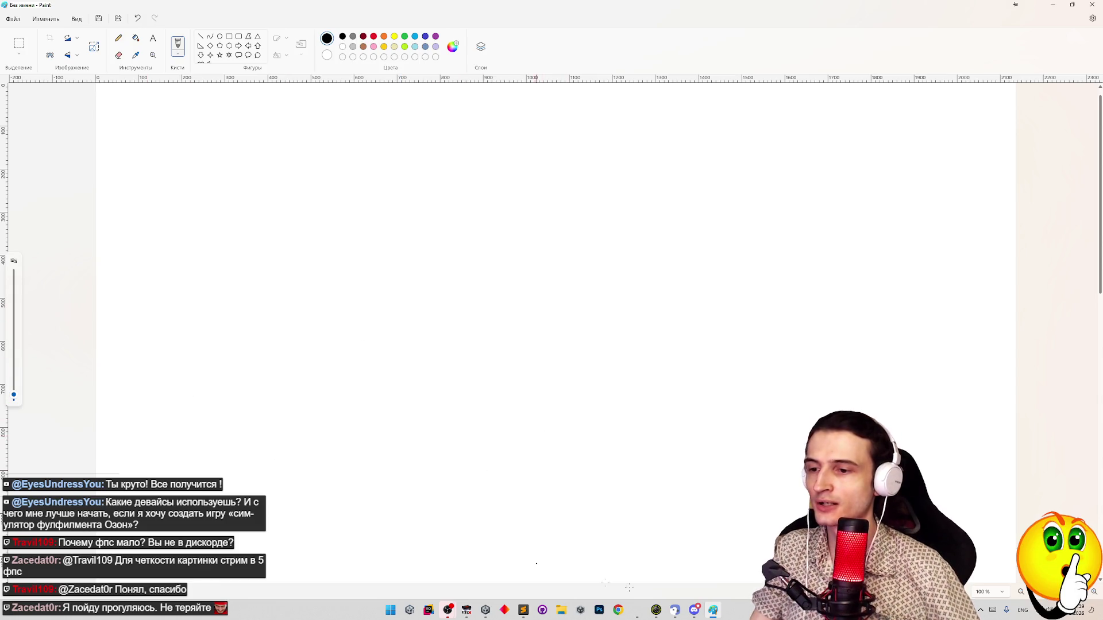
left_click(695, 610)
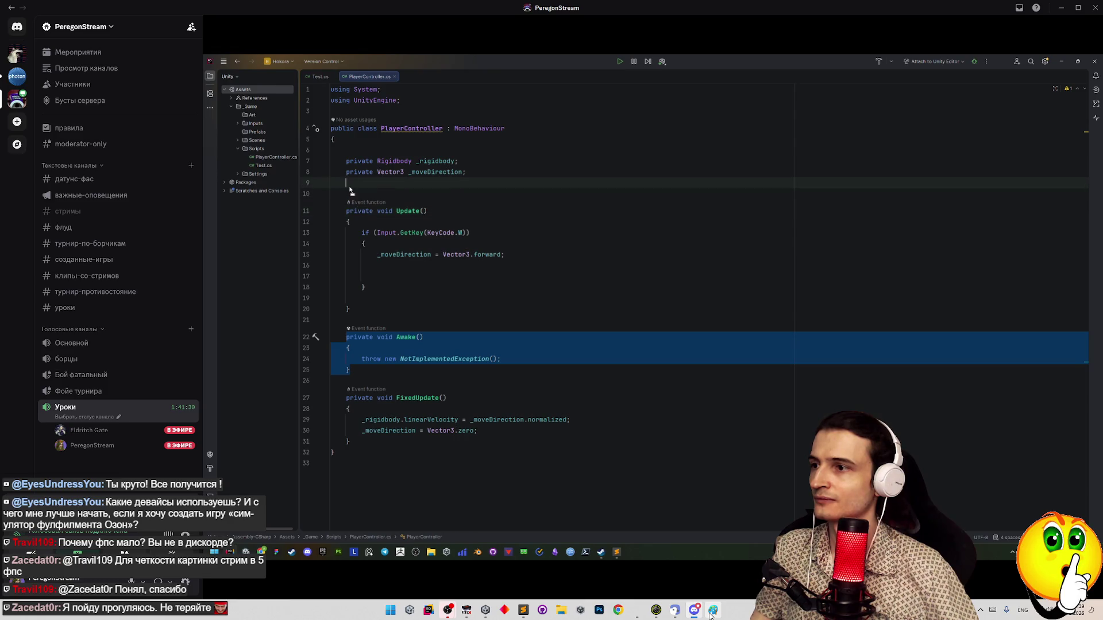
left_click(711, 613)
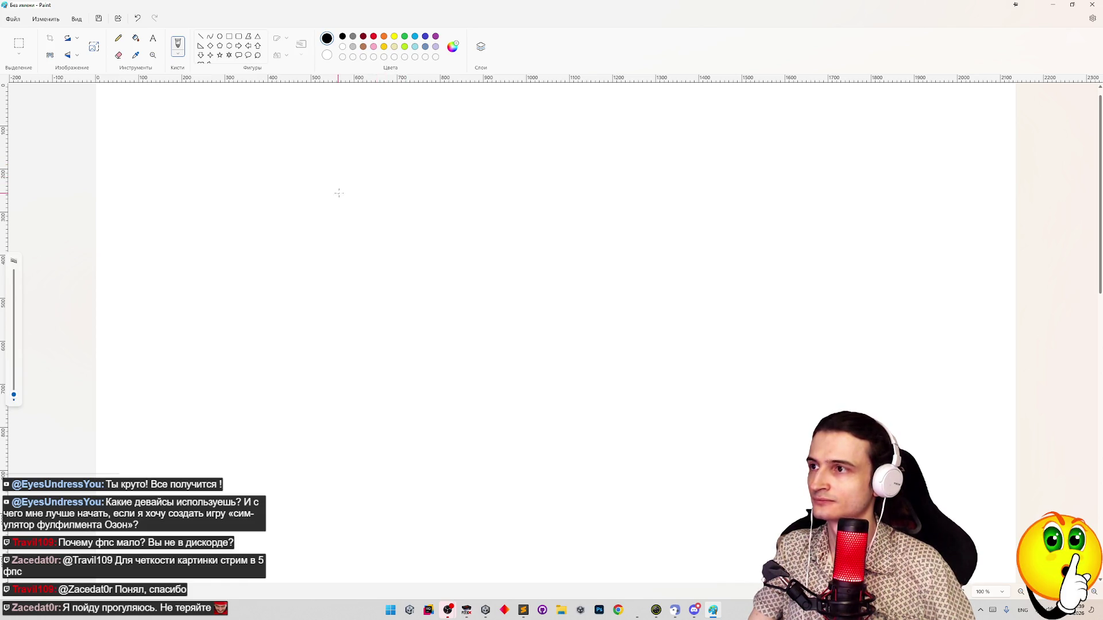
left_click_drag(346, 191, 521, 209)
Add tick marks along the baseline and write the label A with a leader curve
left_click_drag(676, 209, 679, 187)
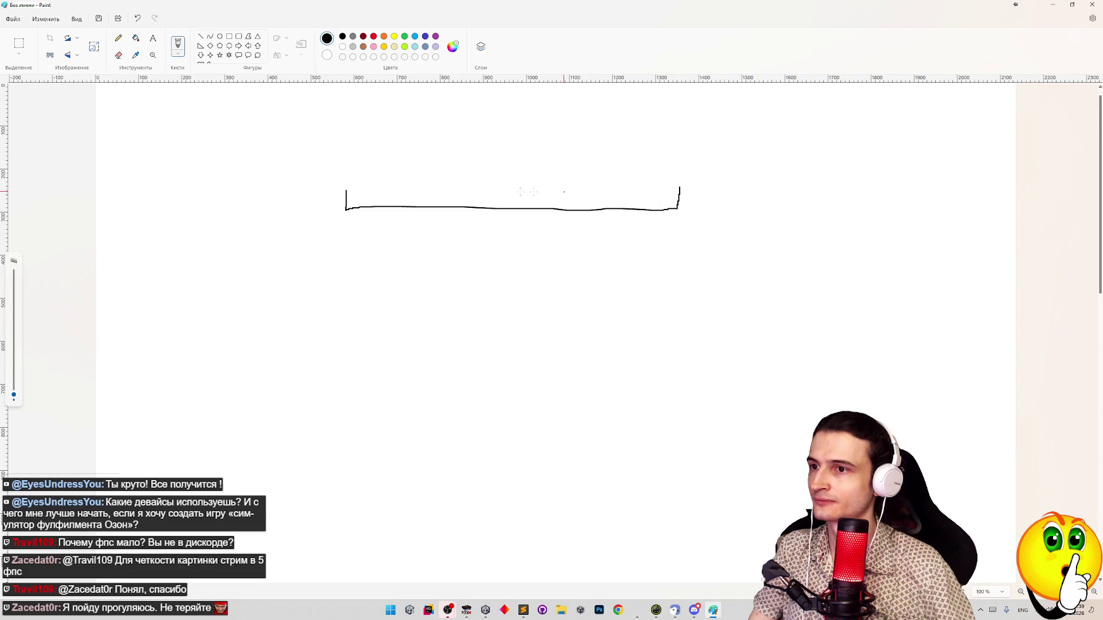
mouse_move(364, 192)
left_mouse_down()
mouse_move(365, 205)
mouse_move(415, 209)
left_mouse_up()
left_click_drag(440, 197, 443, 210)
mouse_move(469, 195)
left_mouse_down()
mouse_move(471, 208)
mouse_move(601, 211)
left_mouse_up()
left_click_drag(635, 188, 636, 212)
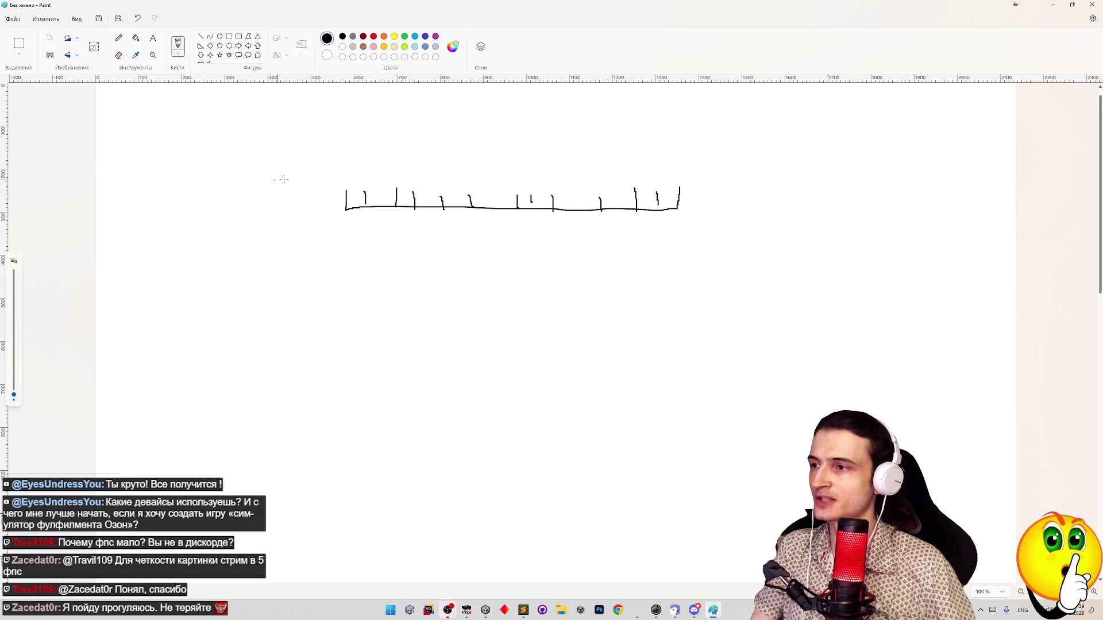
mouse_move(305, 176)
left_mouse_down()
mouse_move(328, 190)
mouse_move(295, 166)
left_mouse_up()
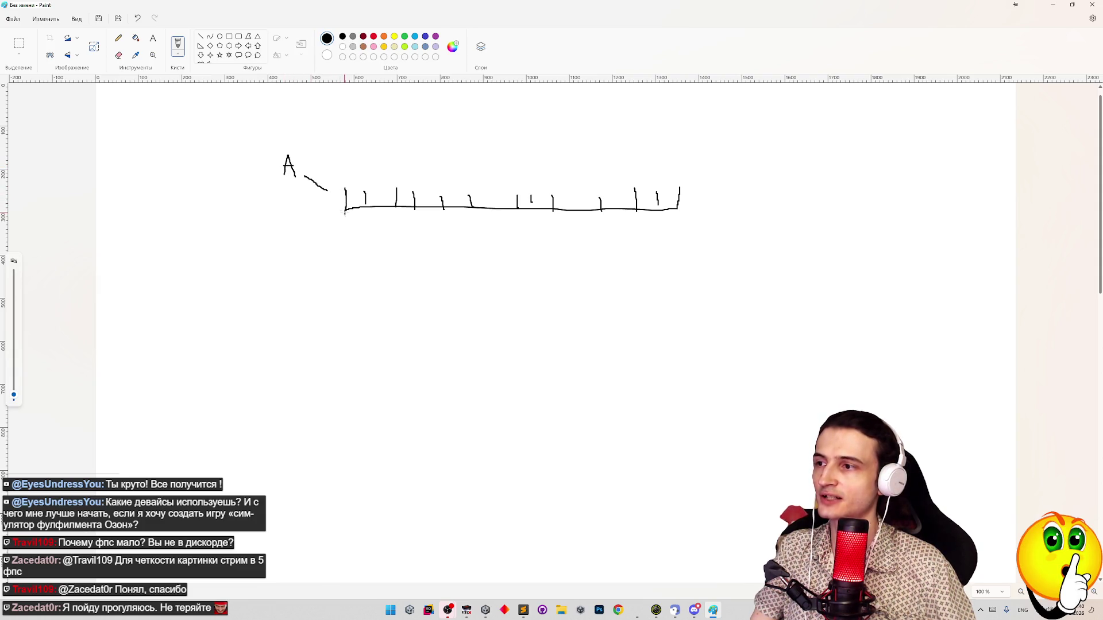
left_click_drag(347, 190, 346, 209)
key("ctrl+z")
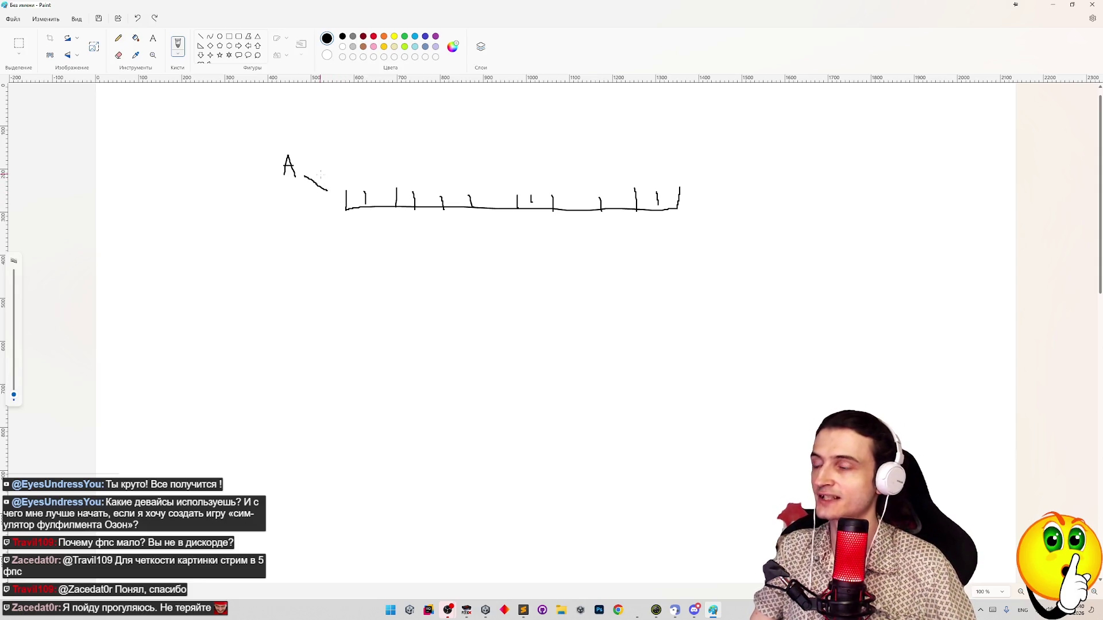
Write S on a rising curve and draw two long vertical lines through the baseline's left end
left_click_drag(390, 130, 359, 195)
left_click_drag(404, 110, 391, 130)
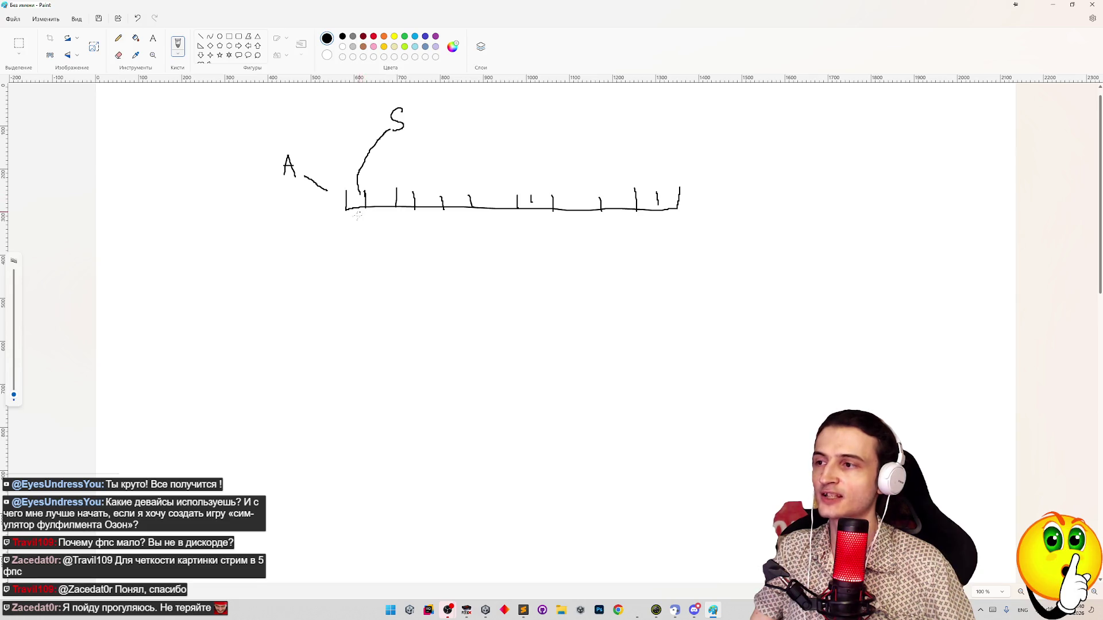
left_click_drag(345, 99, 346, 343)
left_click_drag(368, 102, 354, 348)
key("ctrl+z")
left_click_drag(365, 90, 359, 331)
key("ctrl+z")
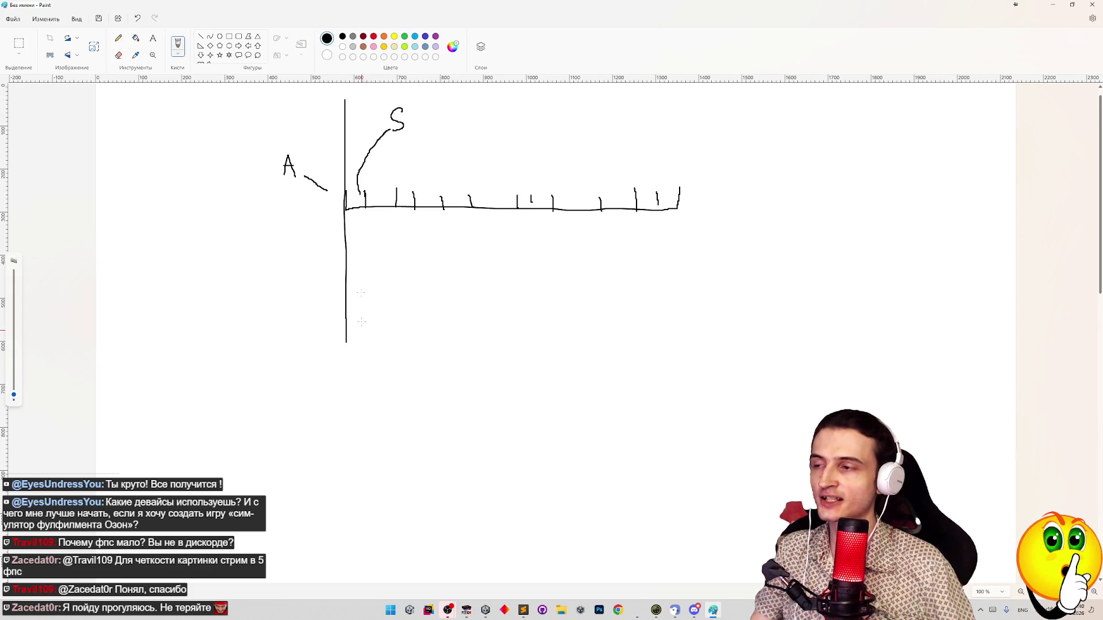
left_click_drag(364, 87, 368, 339)
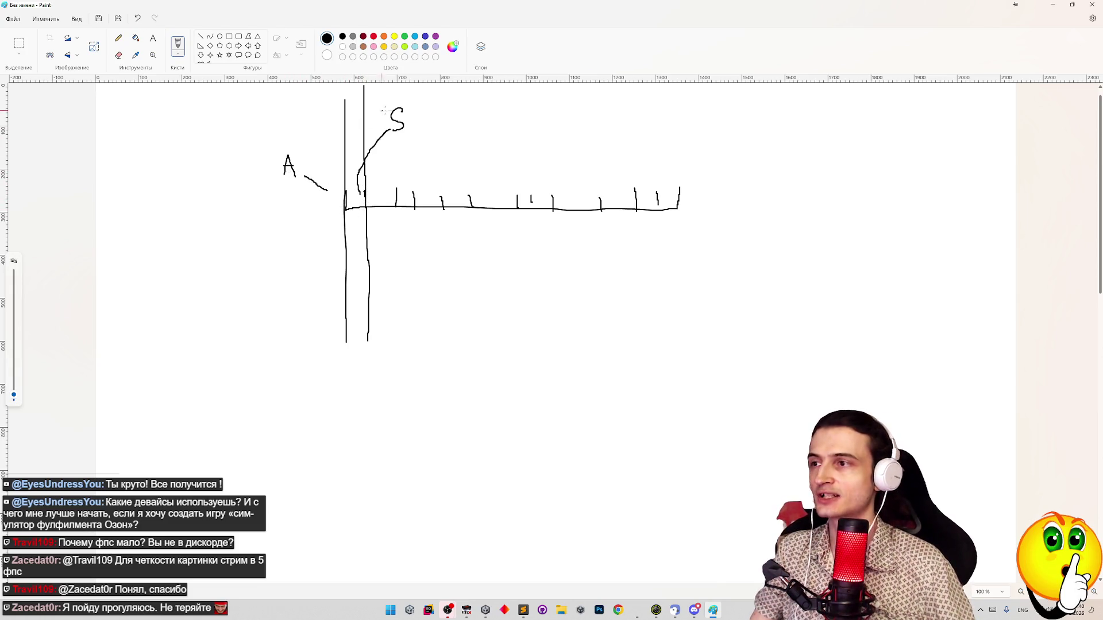
mouse_move(344, 102)
left_mouse_down()
mouse_move(365, 97)
mouse_move(377, 331)
left_mouse_up()
key("ctrl+z")
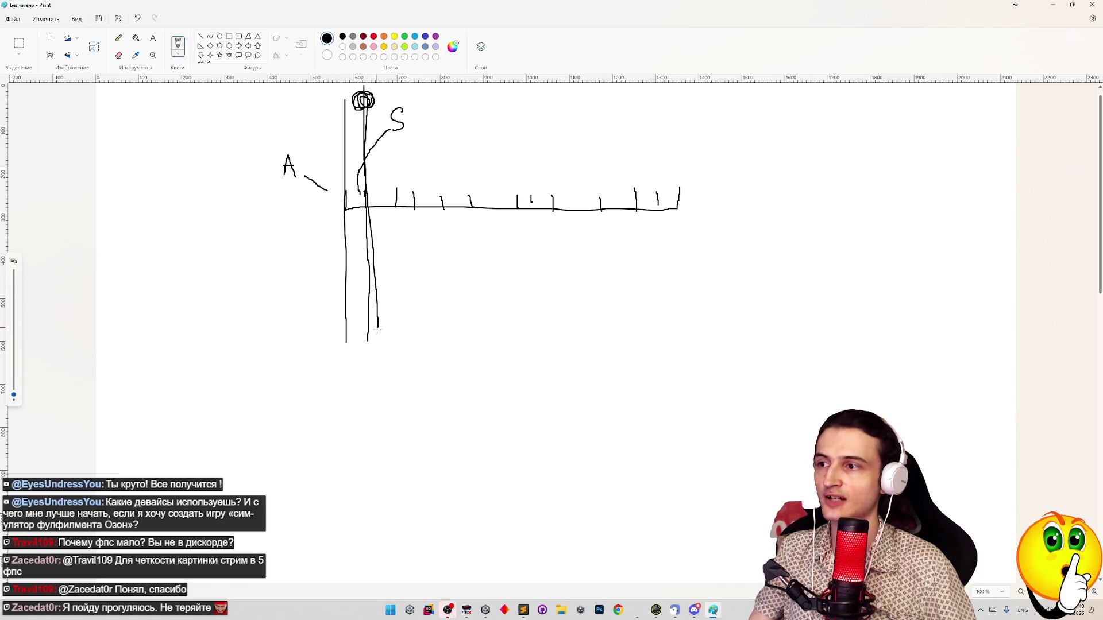
key("ctrl+z")
key("ctrl+z")
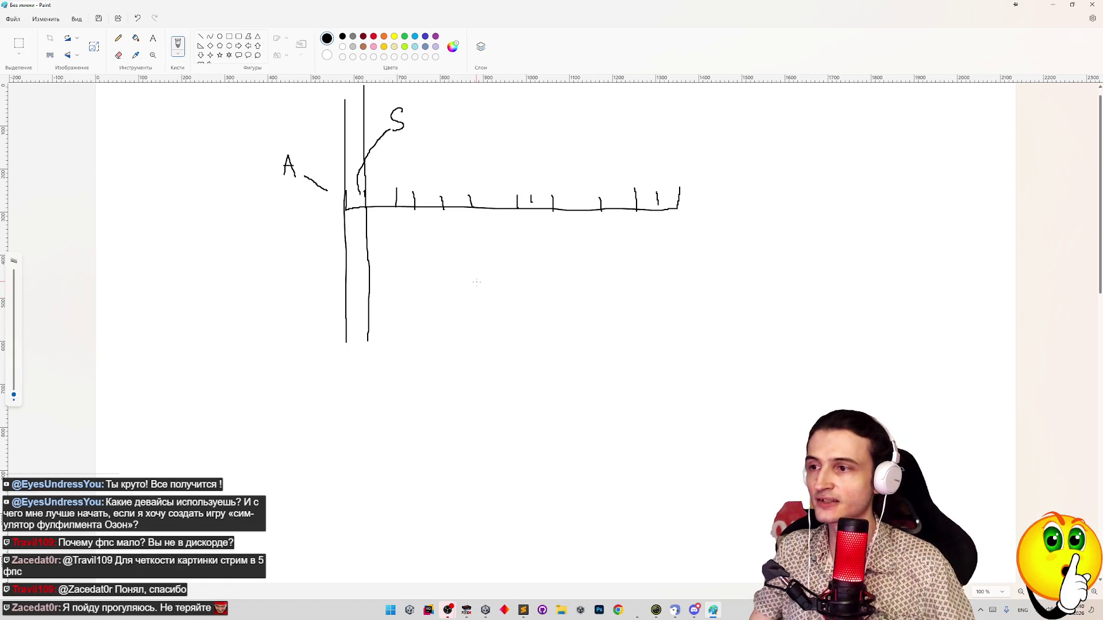
Sketch small boxes, a curved arrow and a J-marked rectangle, undoing an outline and a circle around A
mouse_move(701, 300)
left_mouse_down()
mouse_move(748, 344)
mouse_move(702, 298)
left_mouse_up()
mouse_move(472, 402)
left_mouse_down()
mouse_move(636, 340)
mouse_move(613, 350)
left_mouse_up()
mouse_move(451, 423)
left_mouse_down()
mouse_move(493, 419)
mouse_move(554, 454)
mouse_move(447, 425)
left_mouse_up()
left_click_drag(471, 432, 468, 445)
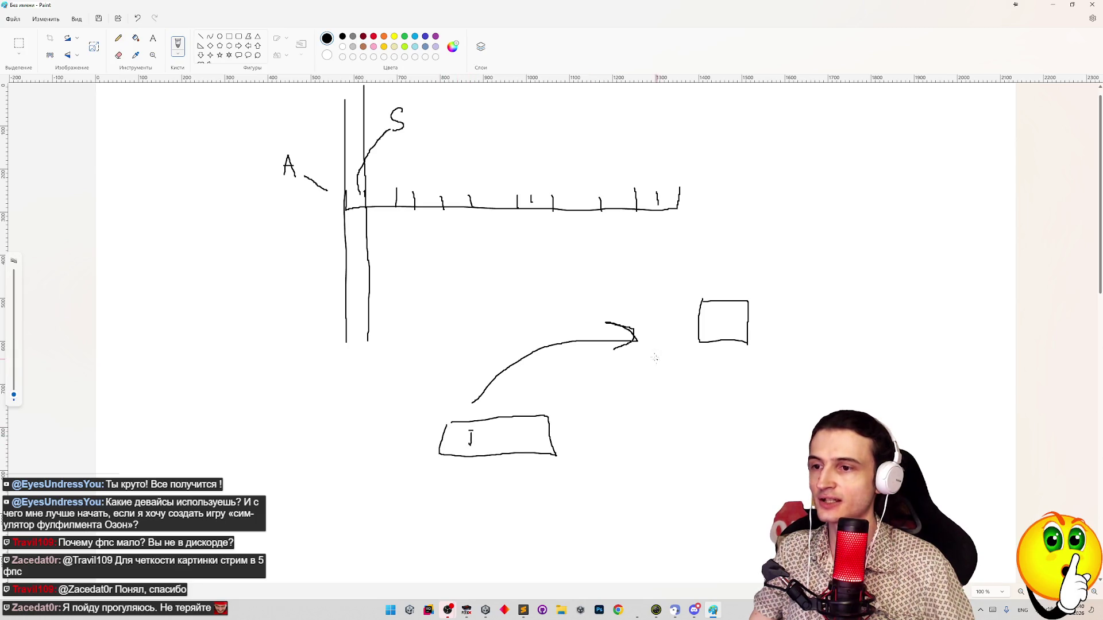
mouse_move(586, 408)
left_mouse_down()
mouse_move(621, 410)
mouse_move(601, 446)
mouse_move(590, 406)
left_mouse_up()
mouse_move(419, 412)
left_mouse_down()
mouse_move(599, 397)
mouse_move(634, 468)
mouse_move(384, 434)
mouse_move(424, 405)
left_mouse_up()
key("ctrl+z")
mouse_move(251, 135)
left_mouse_down()
mouse_move(263, 189)
mouse_move(276, 137)
left_mouse_up()
key("ctrl+z")
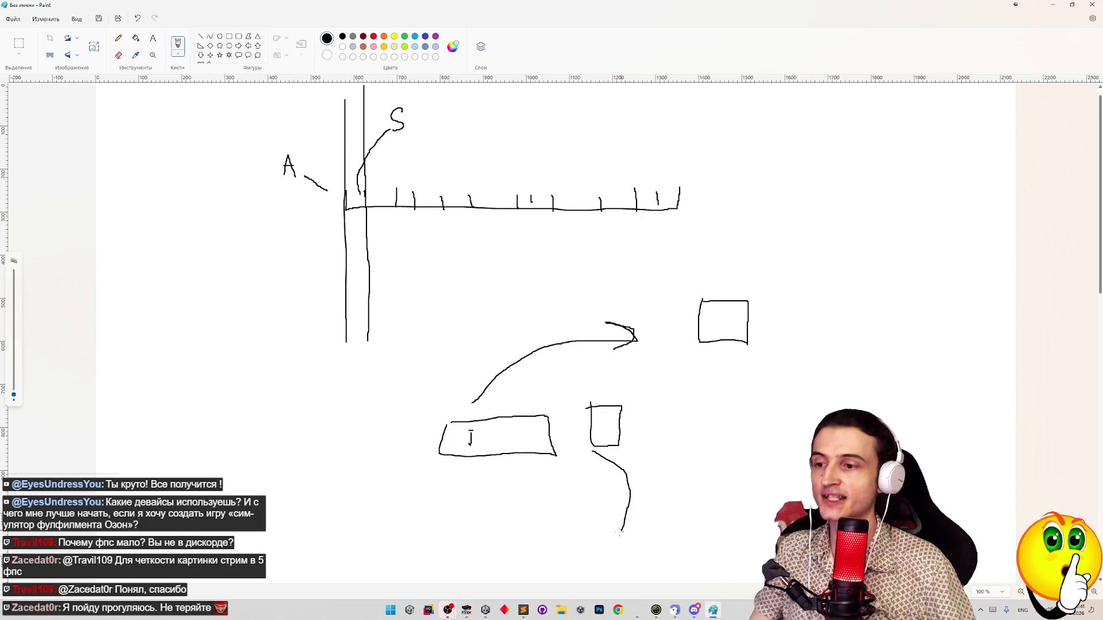
Add a block of horizontal strokes below the small box, undoing a stray ellipse
left_click_drag(457, 472, 600, 469)
left_click_drag(500, 502, 585, 499)
left_click_drag(473, 519, 554, 516)
left_click_drag(476, 543, 524, 546)
scroll(596, 469, "down", 3)
mouse_move(500, 493)
left_mouse_down()
mouse_move(534, 531)
mouse_move(517, 529)
left_mouse_up()
key("ctrl+z")
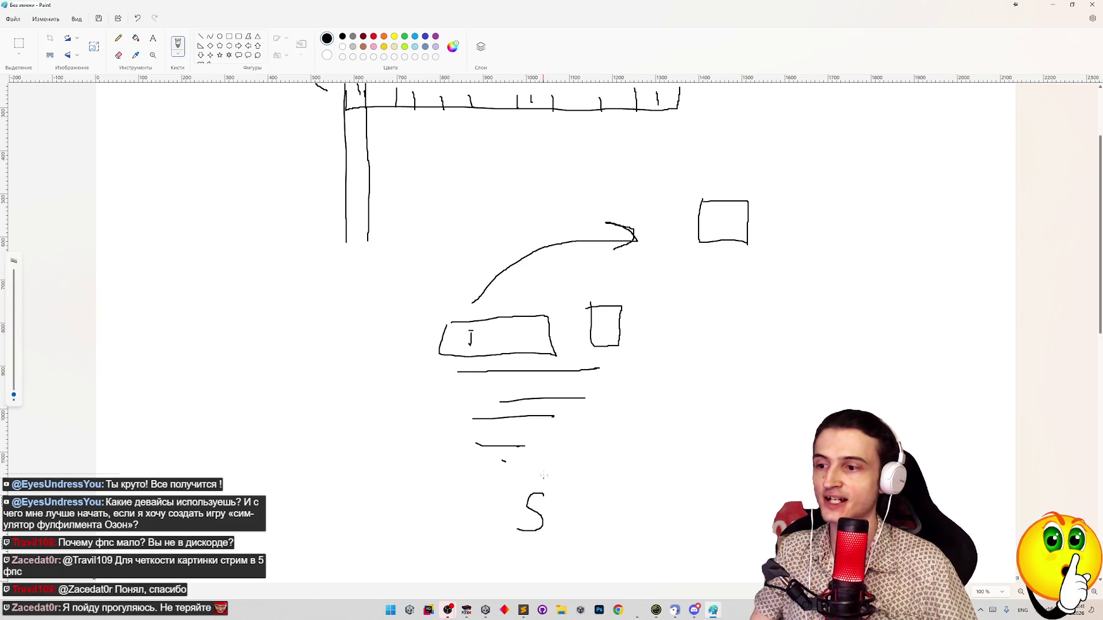
Outline the block of horizontal lines with a rectangle, undoing a box drawn around the S
mouse_move(443, 357)
left_mouse_down()
mouse_move(619, 347)
mouse_move(629, 463)
mouse_move(445, 480)
mouse_move(451, 357)
left_mouse_up()
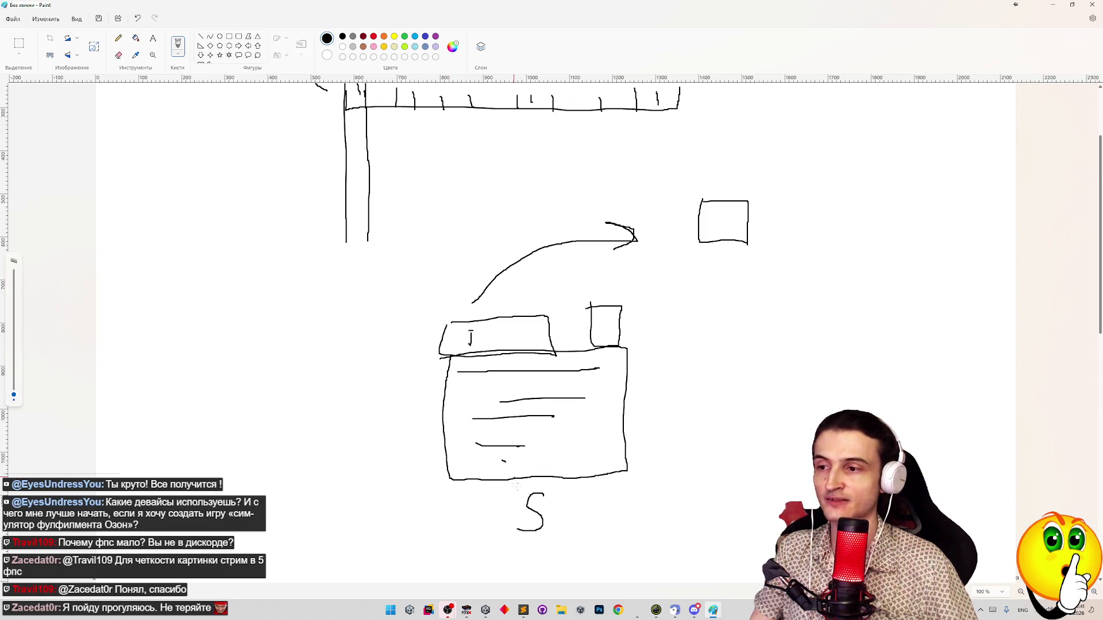
mouse_move(516, 505)
left_mouse_down()
mouse_move(552, 533)
mouse_move(506, 539)
left_mouse_up()
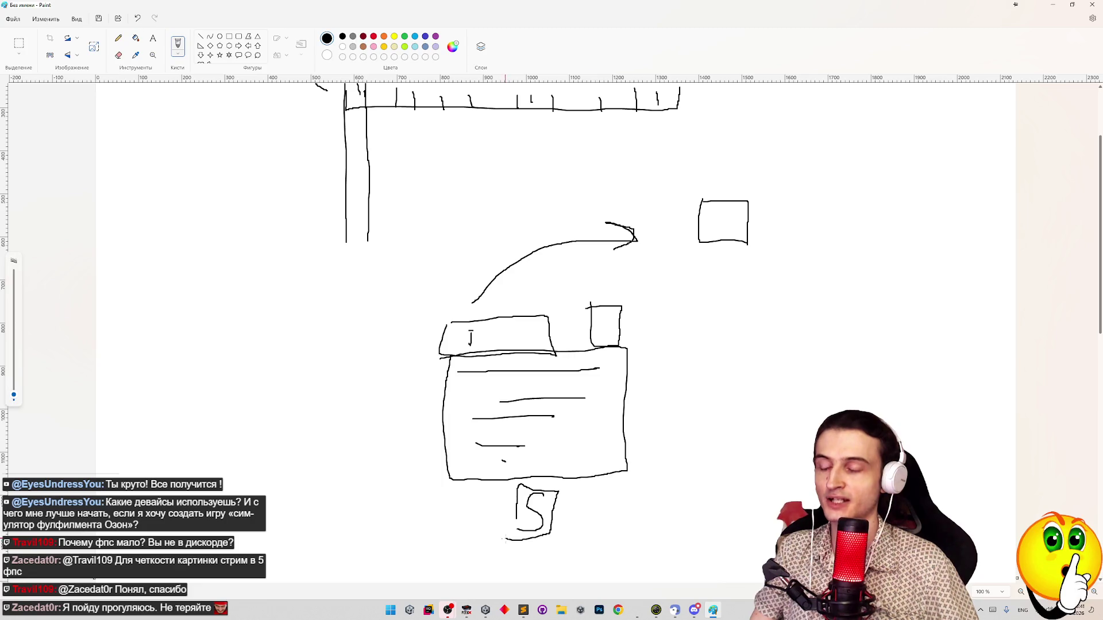
key("ctrl+z")
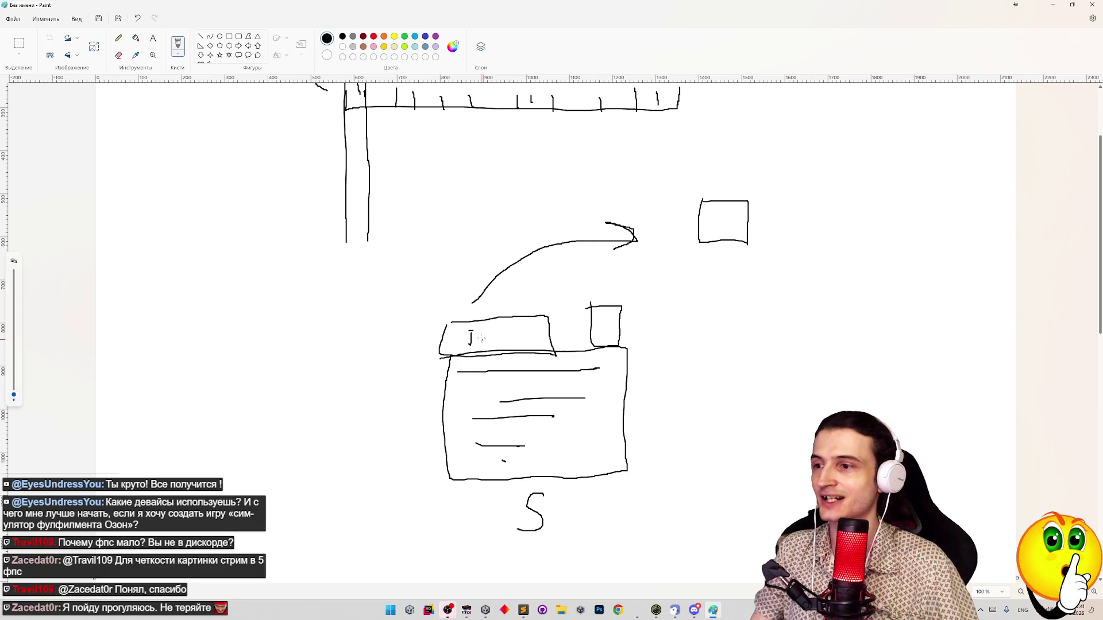
scroll(481, 339, "up", 2)
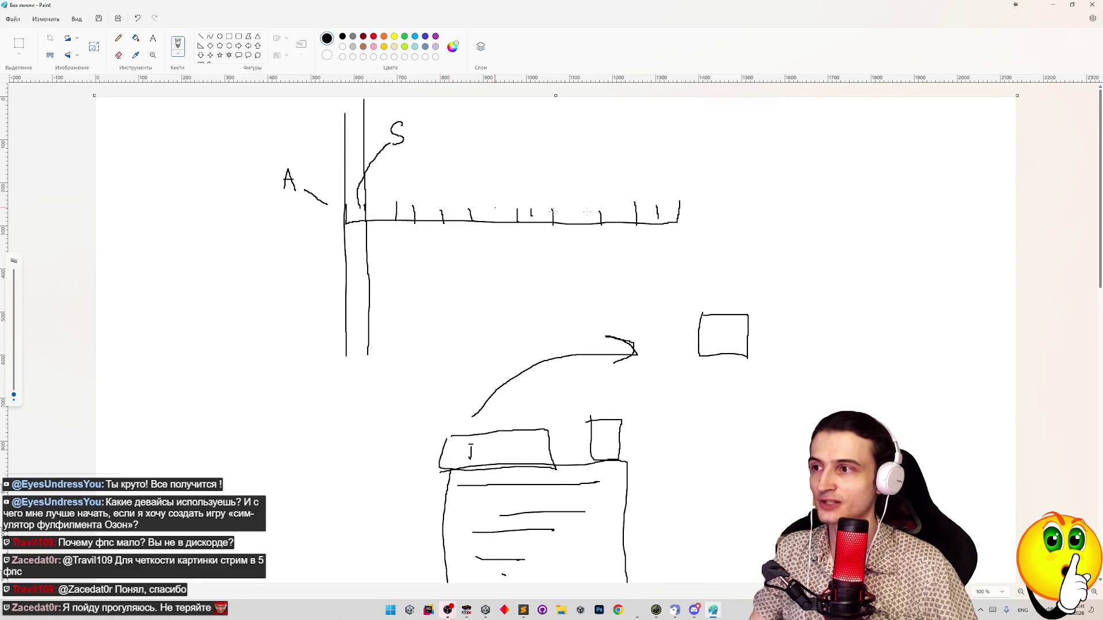
left_click(1052, 5)
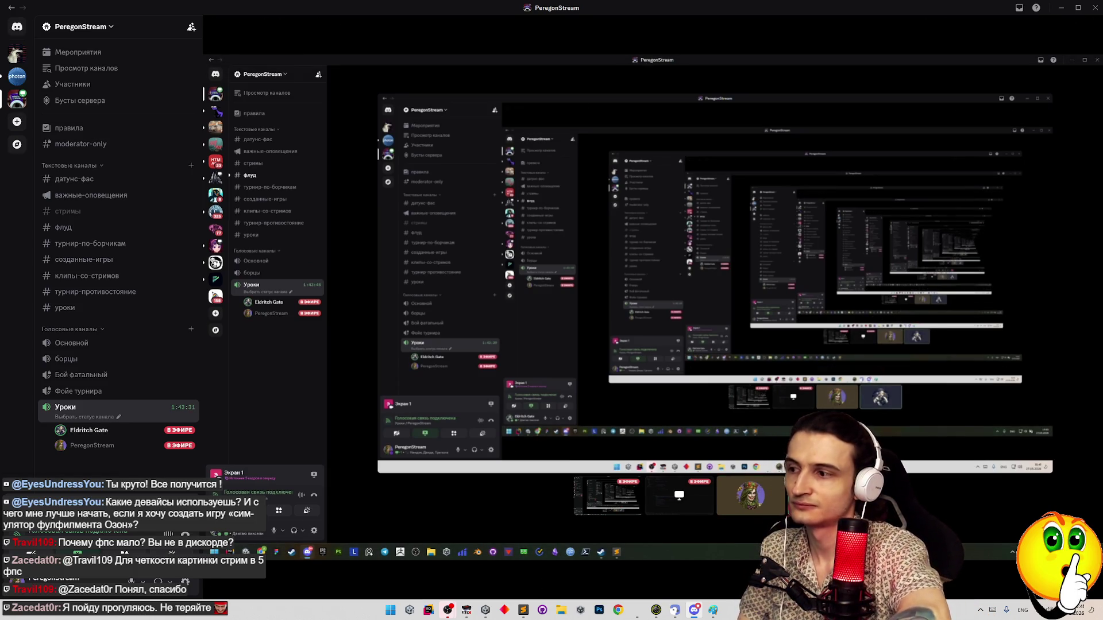
Maximize the Sublime Text window and switch to the empty untitled file
mouse_move(1016, 532)
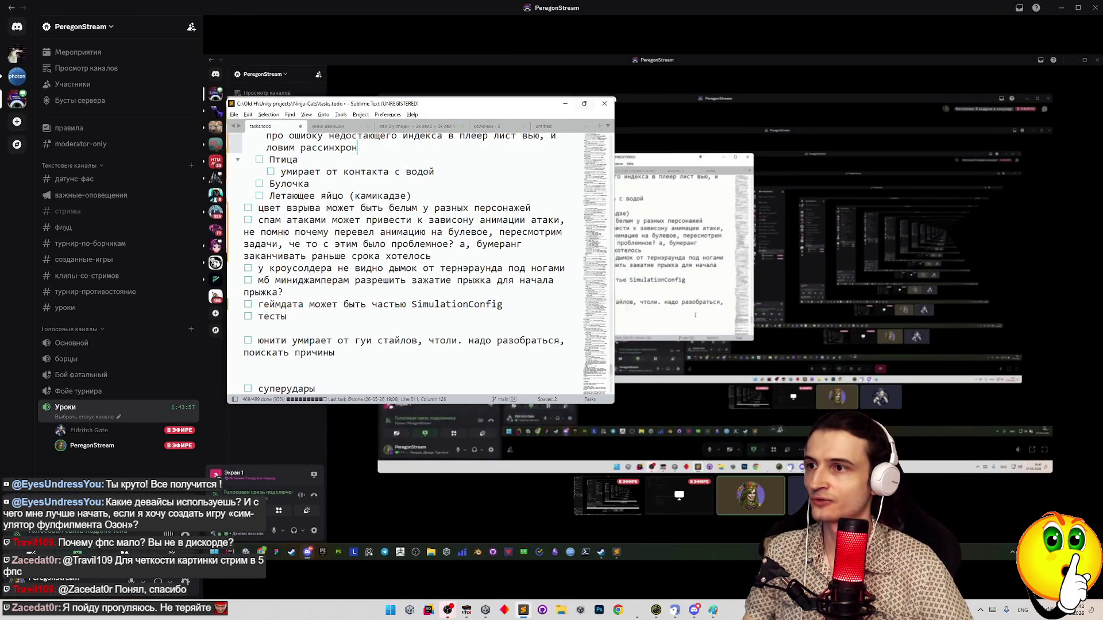
key("super+Up")
left_click(359, 30)
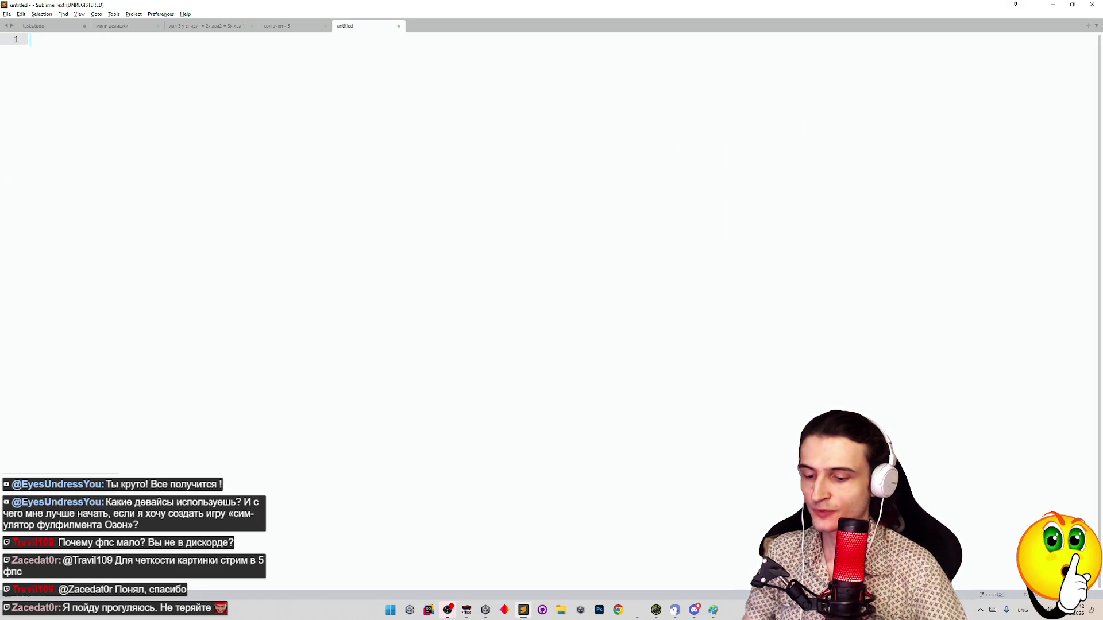
type("j,")
key("BackSpace")
key("BackSpace")
key("alt+shift")
type("обж = ")
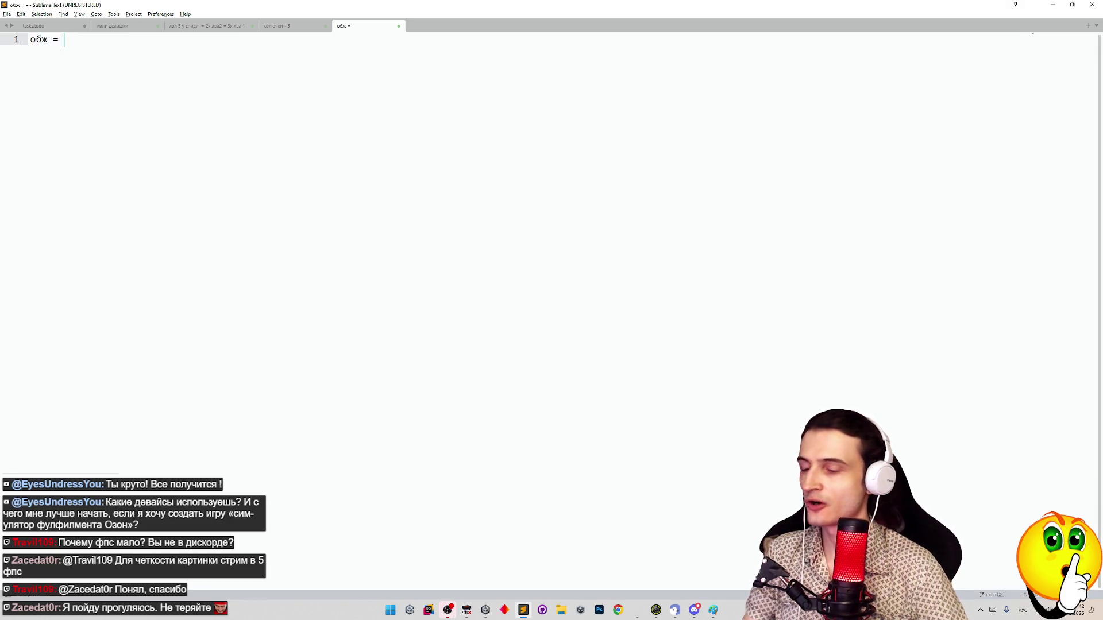
type("Инстанши")
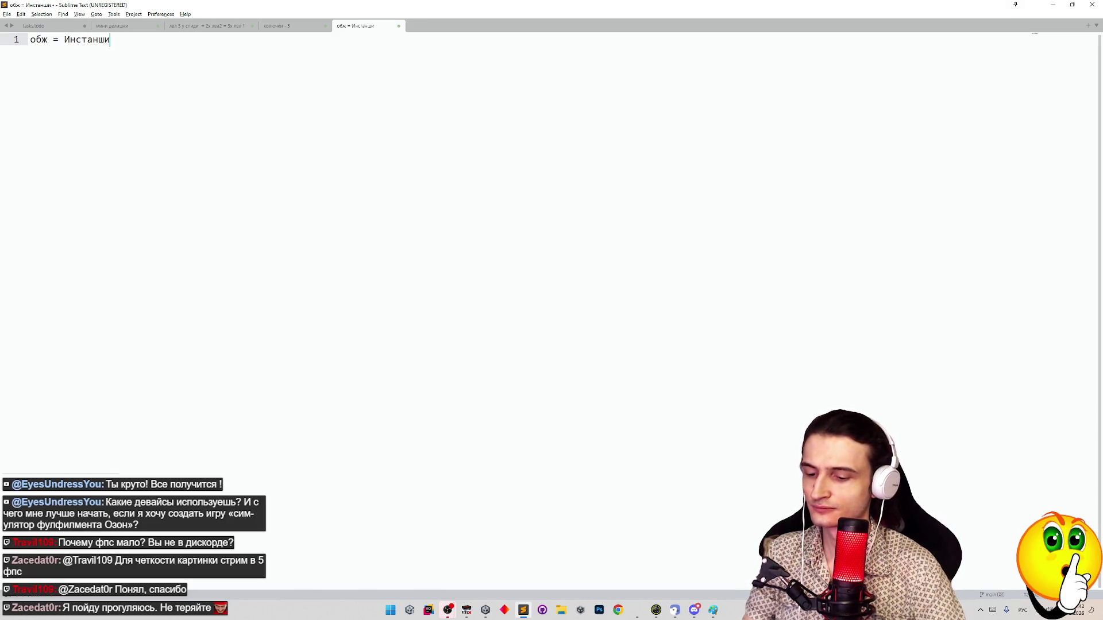
type("эйт")
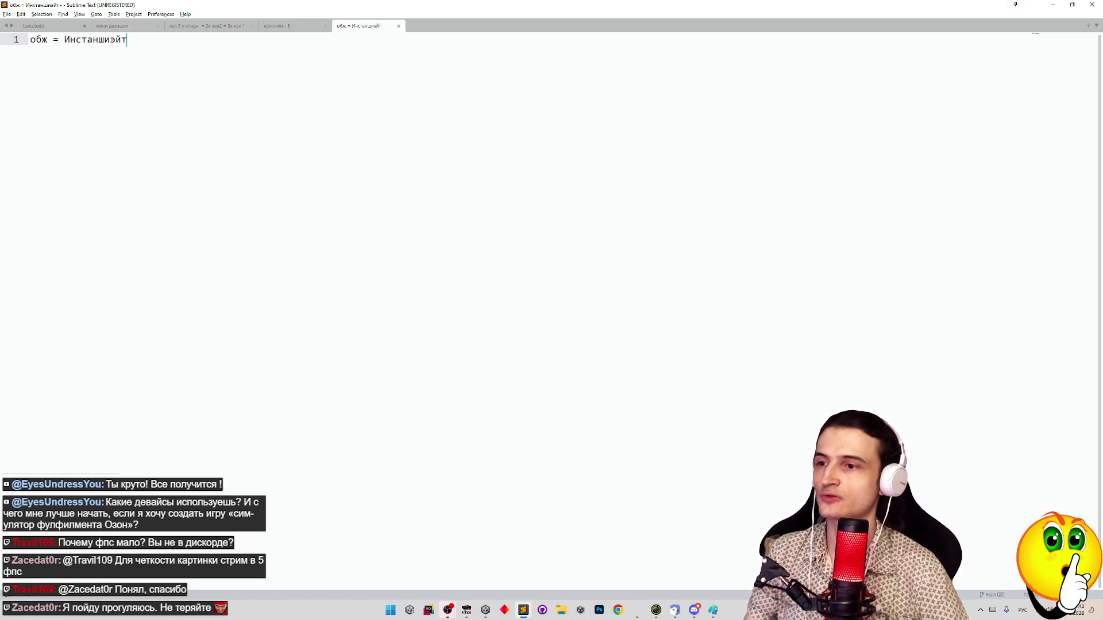
type("(")
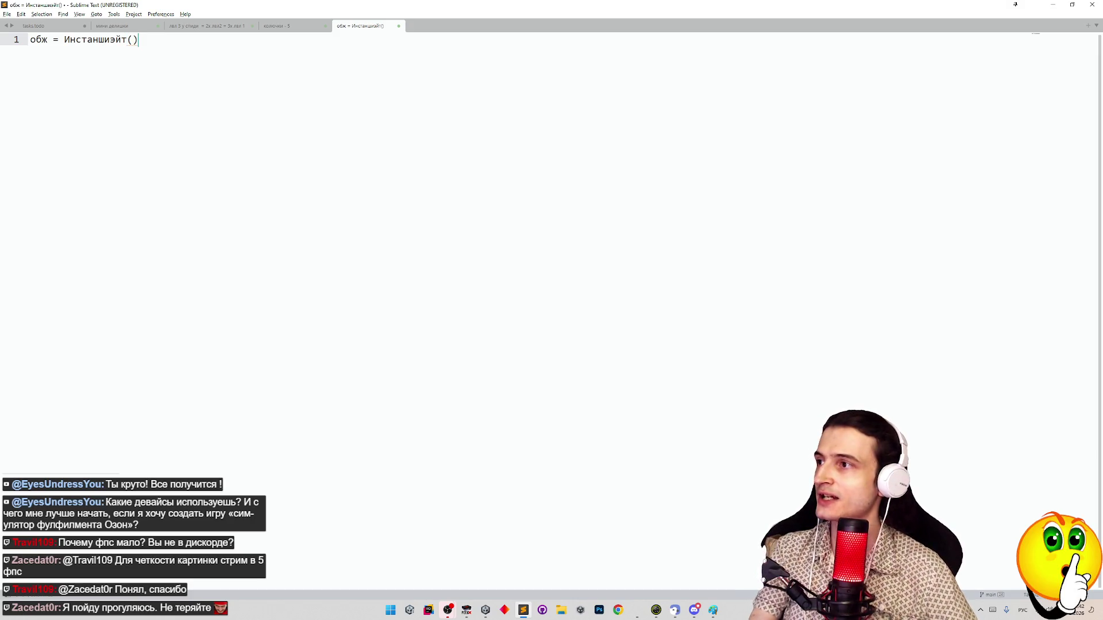
type("_персонаж")
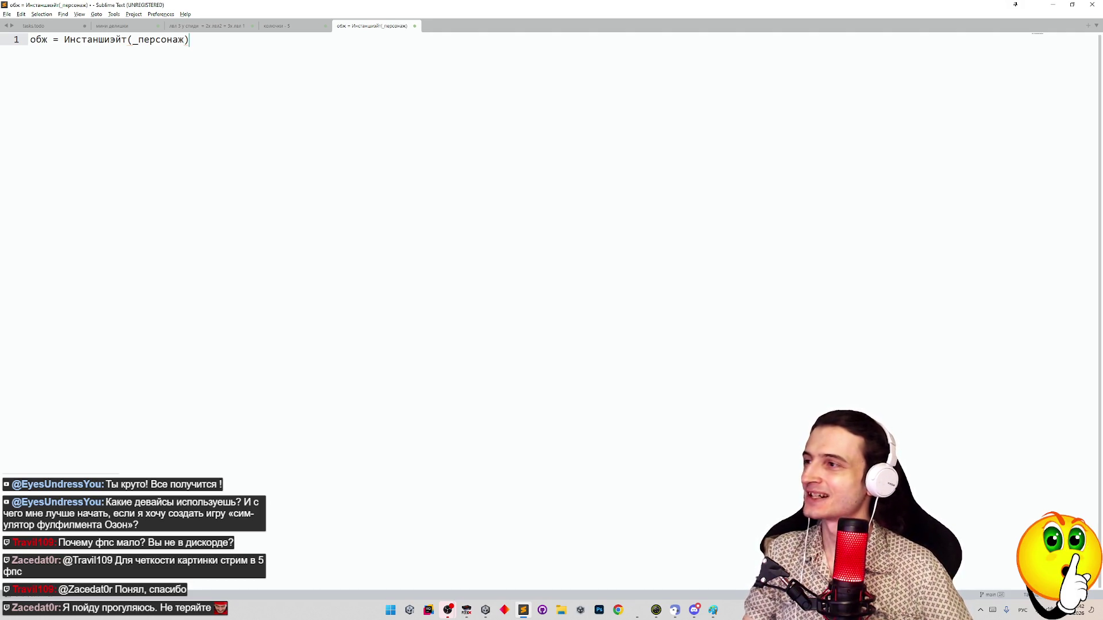
key("Left")
key("Left")
key("Left")
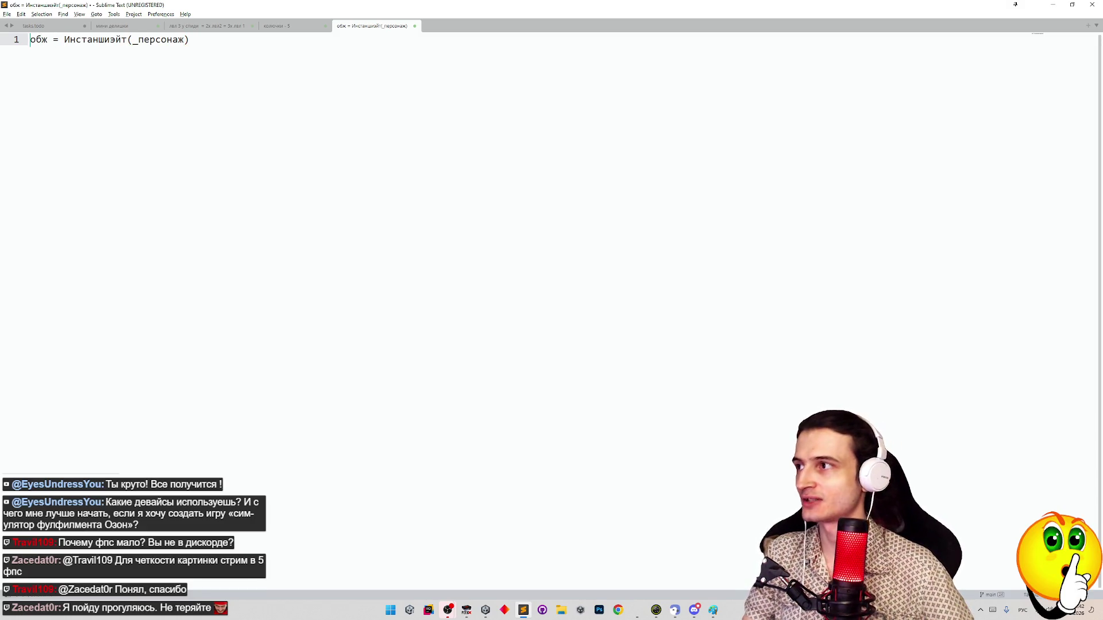
left_click(269, 52)
key("Return")
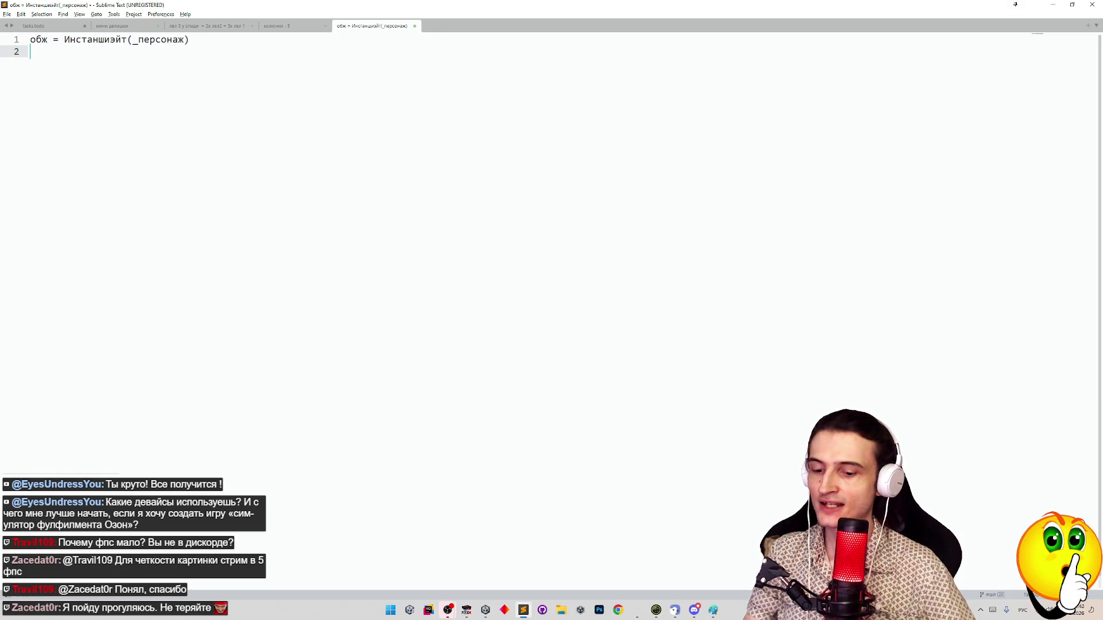
type("Авейк")
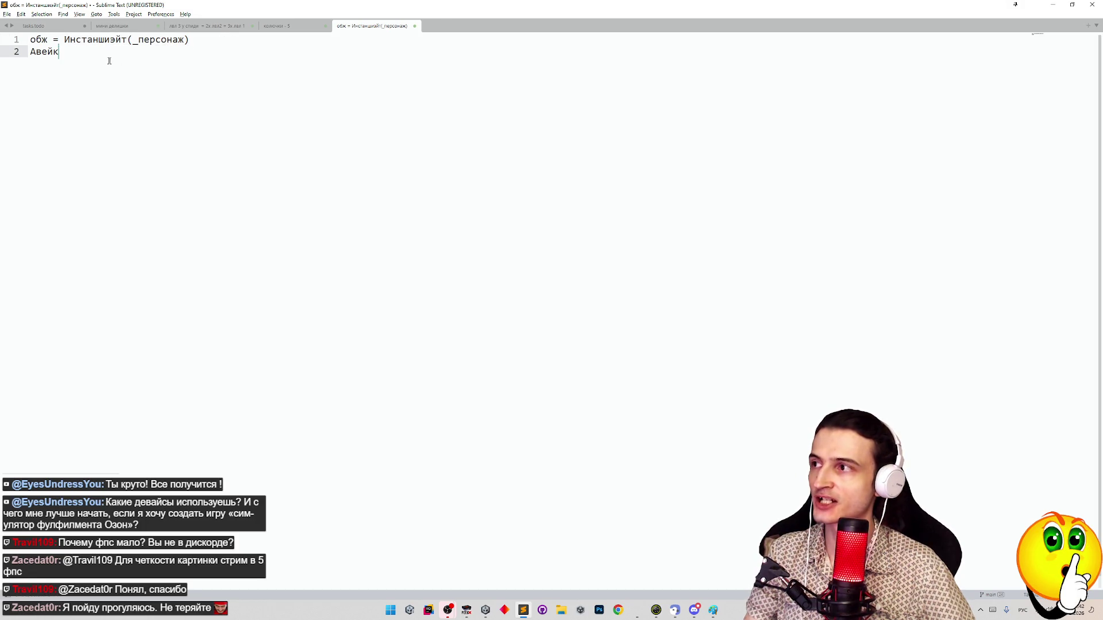
key("Return")
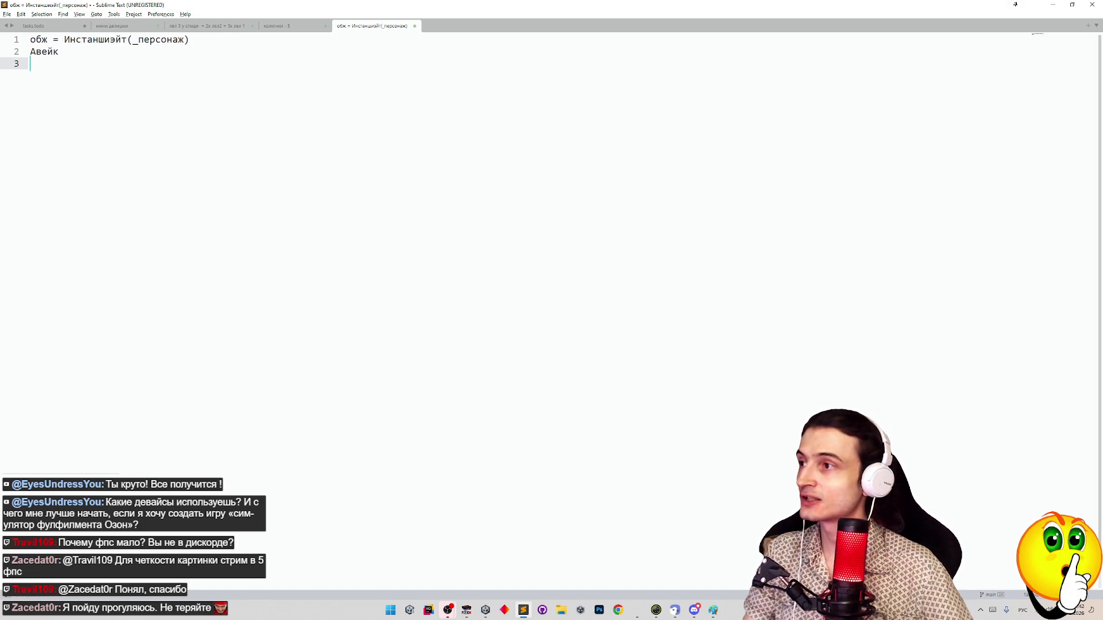
key("Up")
key("shift+End")
key("BackSpace")
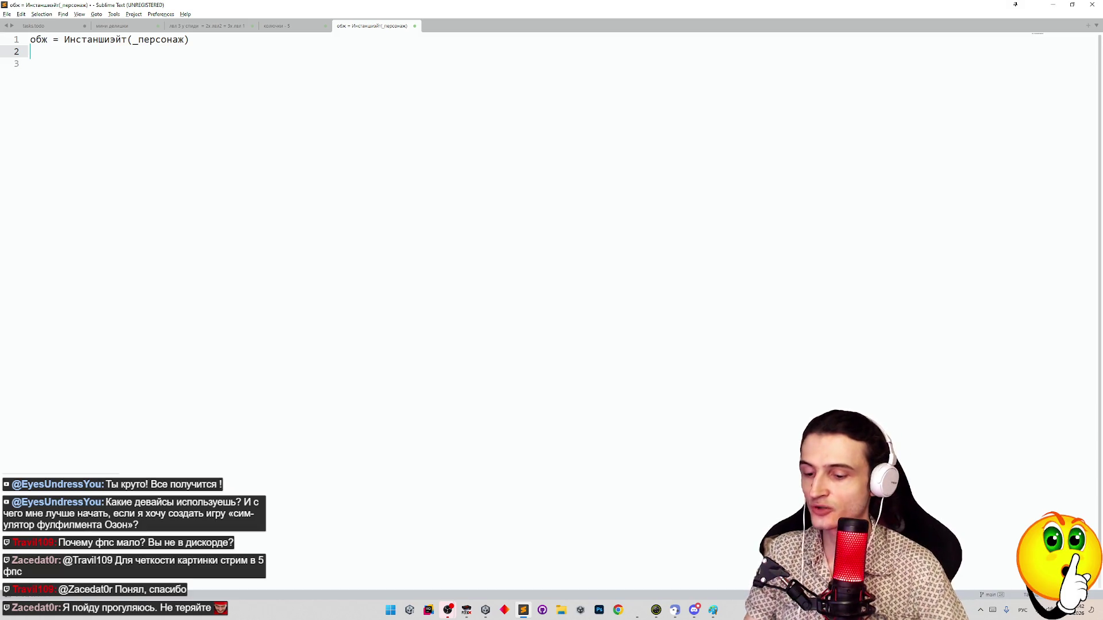
type("об")
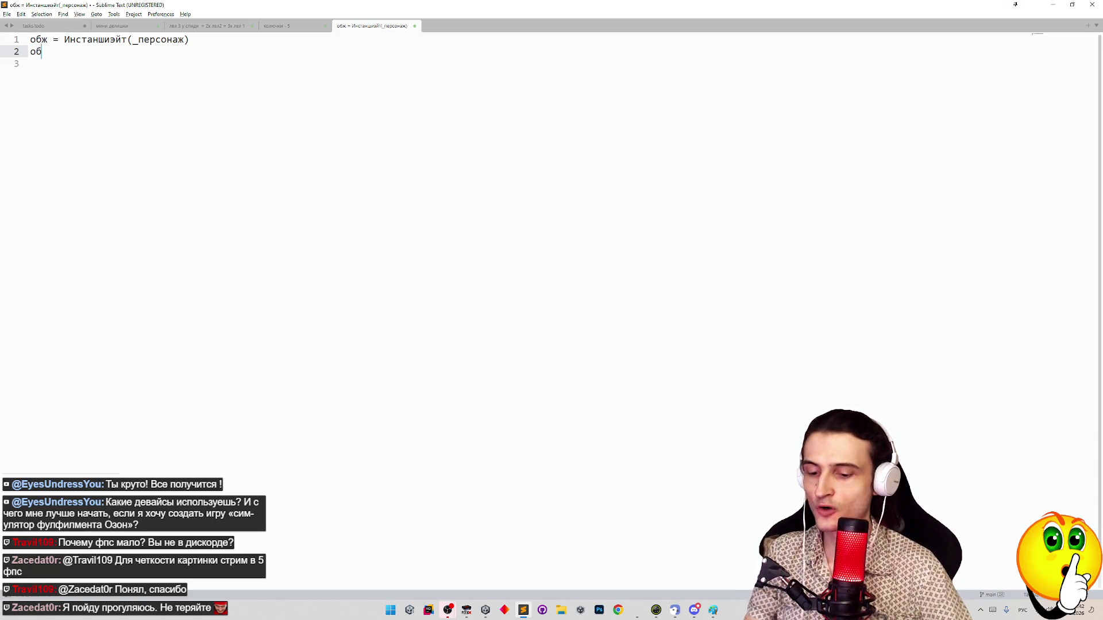
type("ж. позиция = ")
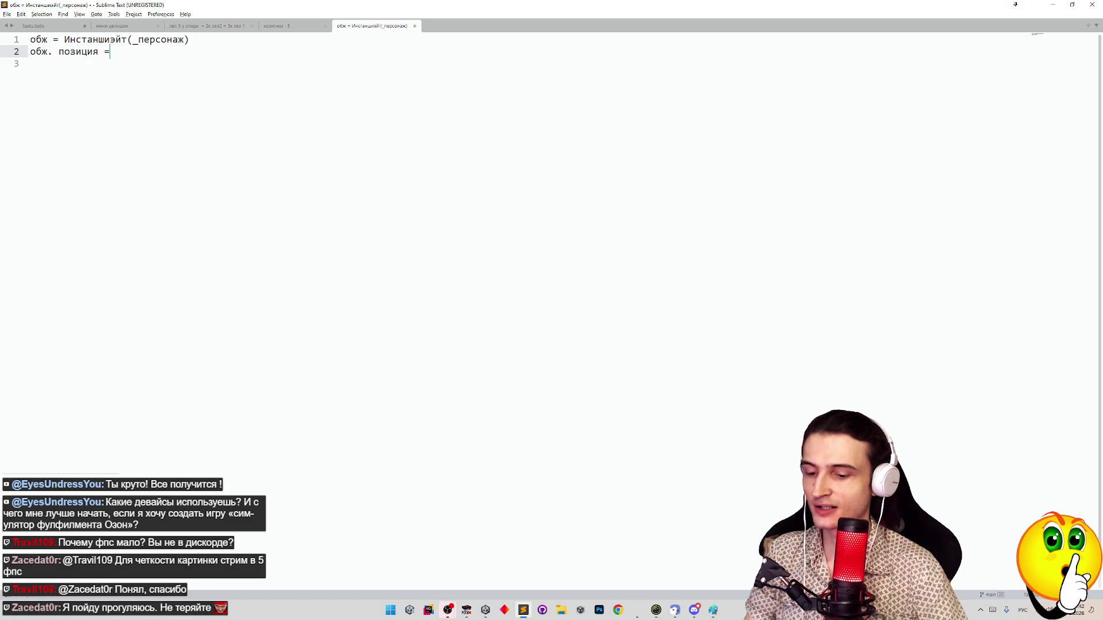
type("3;")
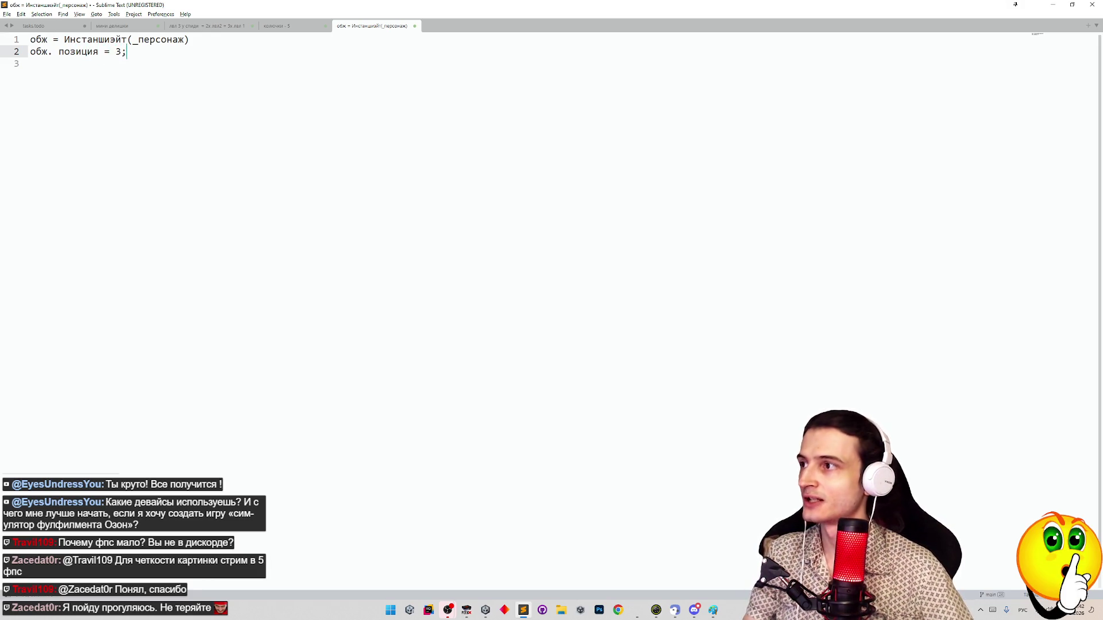
key("Return")
type("Обж.рота")
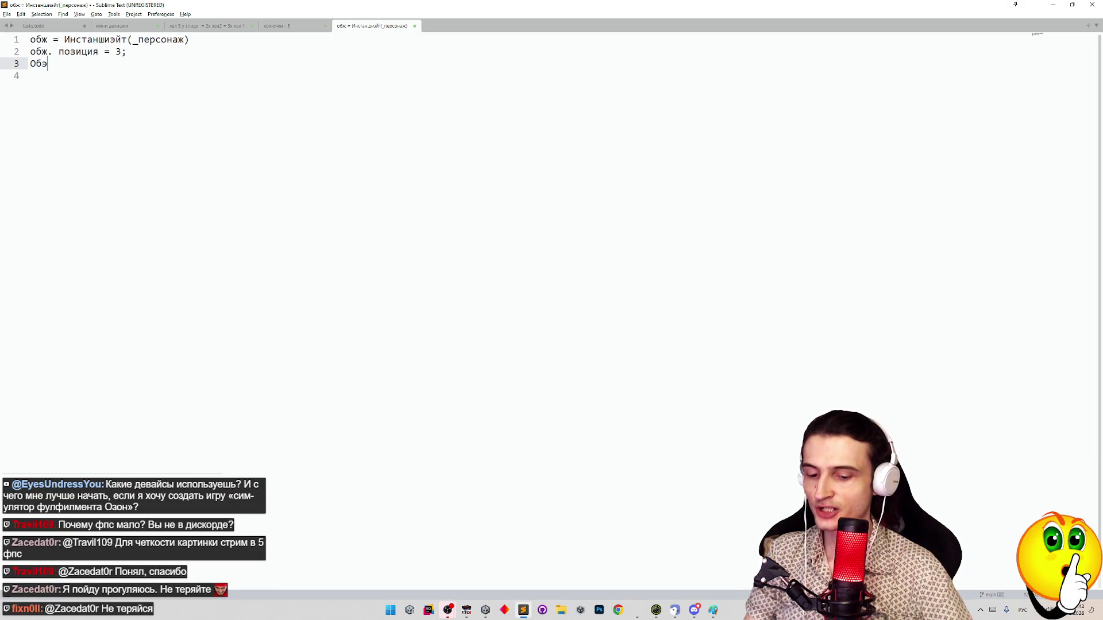
type("ция =")
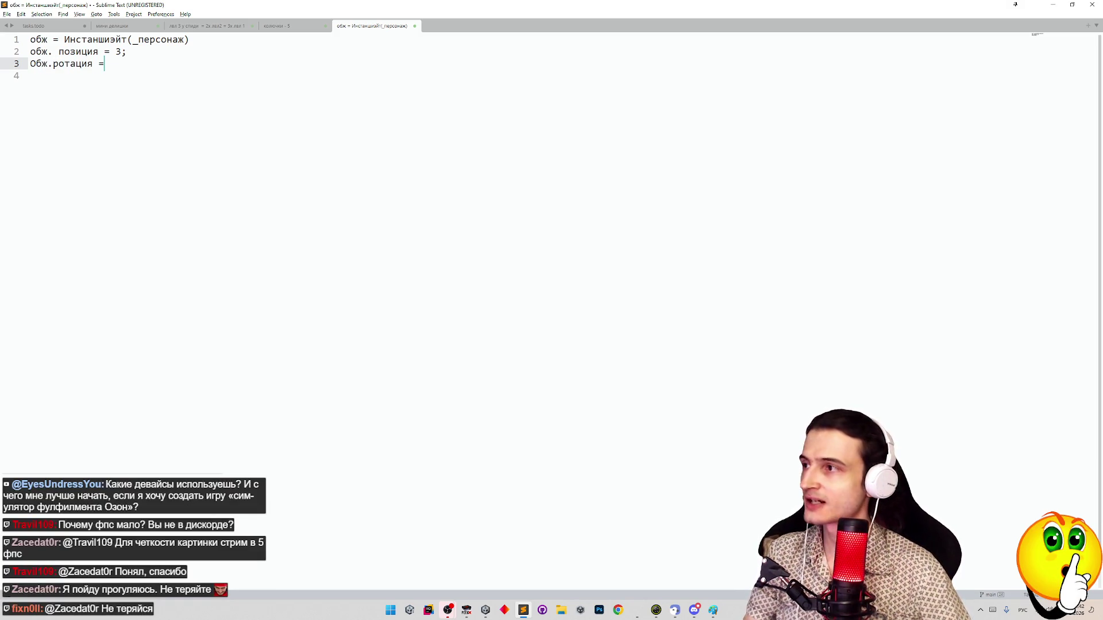
type("2;")
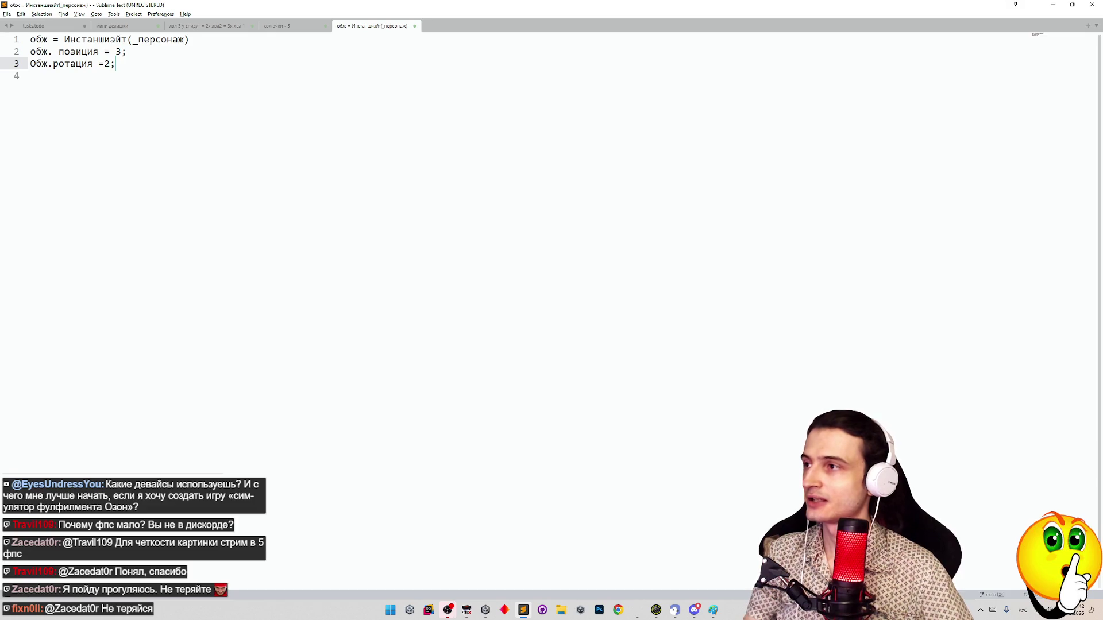
key("Return")
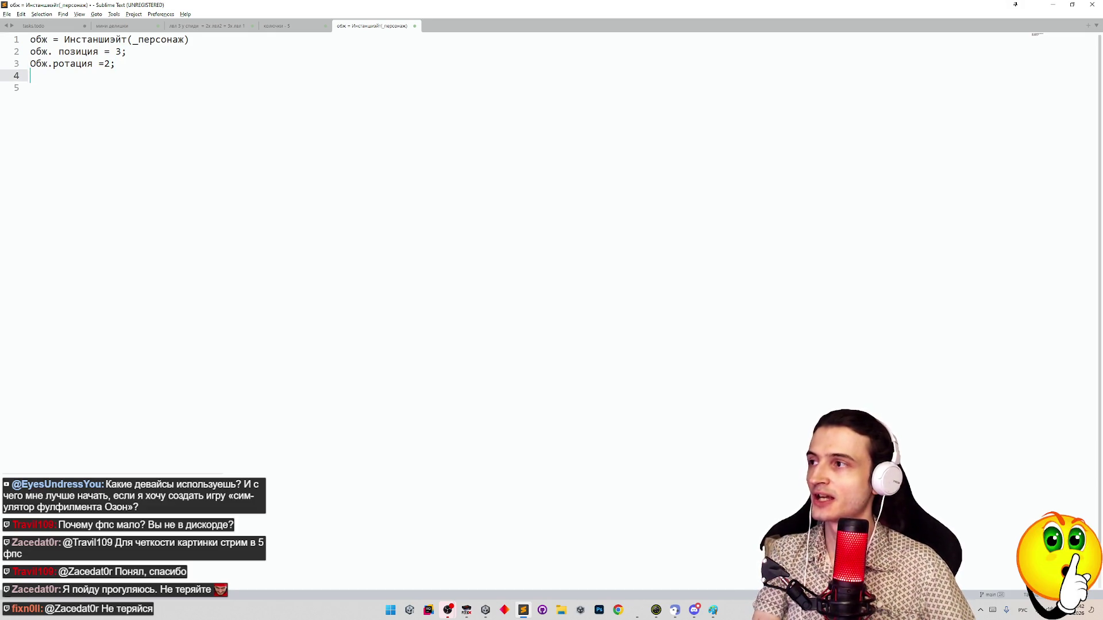
left_click_drag(29, 39, 189, 39)
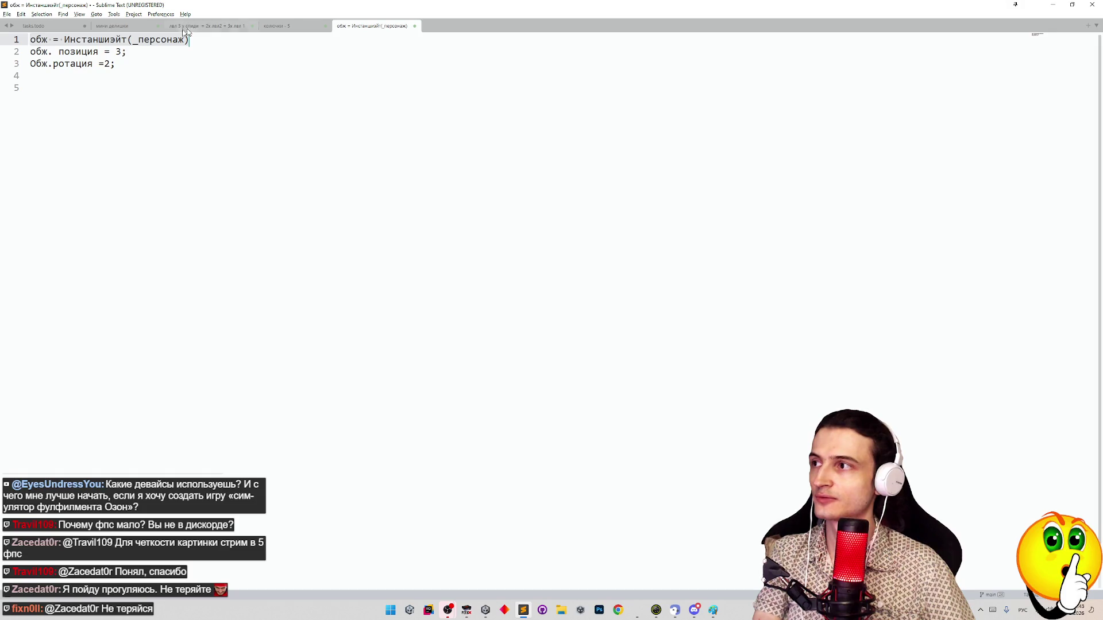
left_click_drag(29, 52, 134, 68)
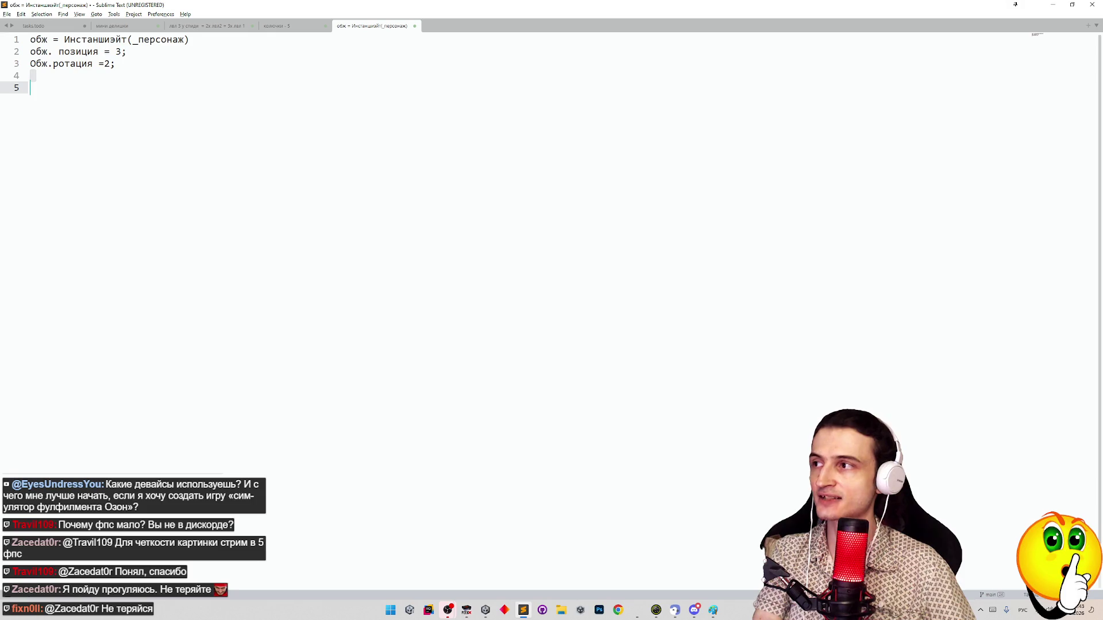
left_click(115, 64)
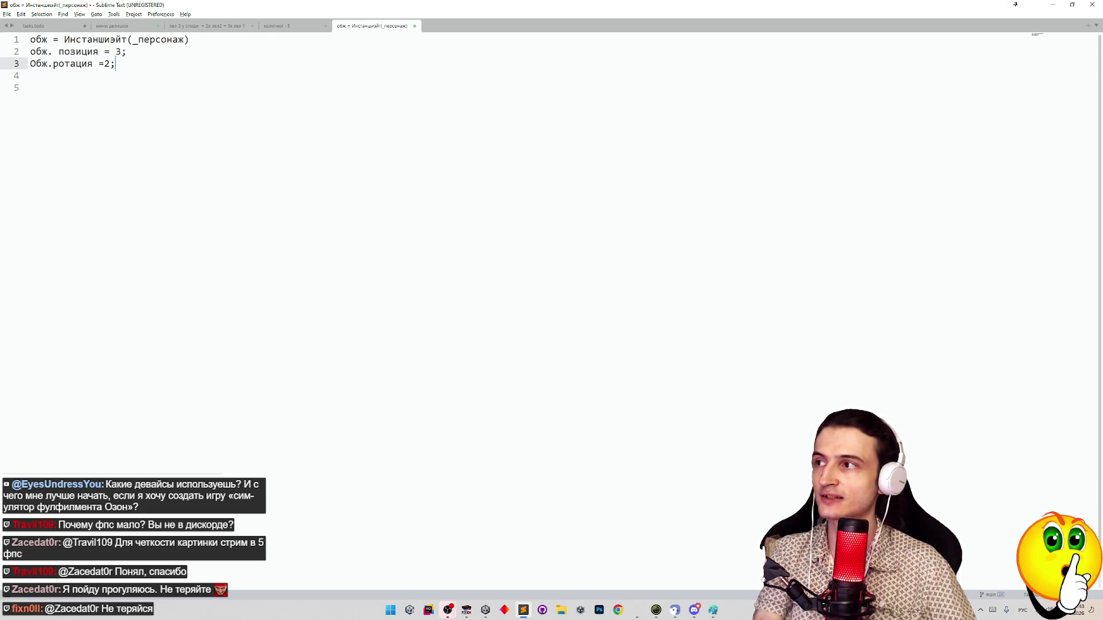
left_click_drag(30, 39, 189, 39)
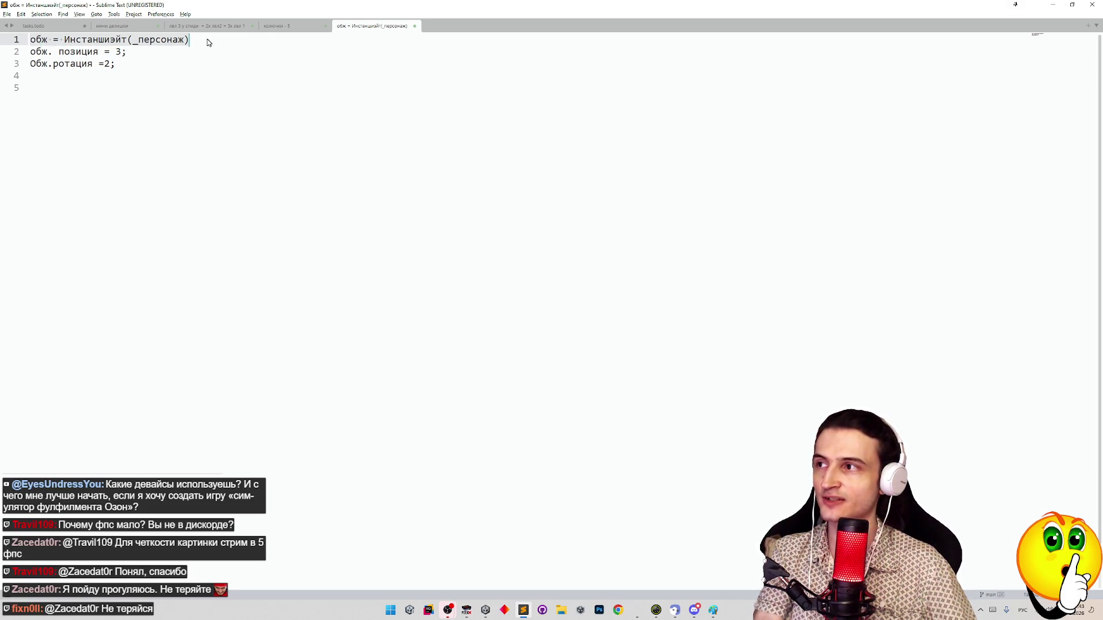
key("Down")
left_click_drag(30, 52, 115, 64)
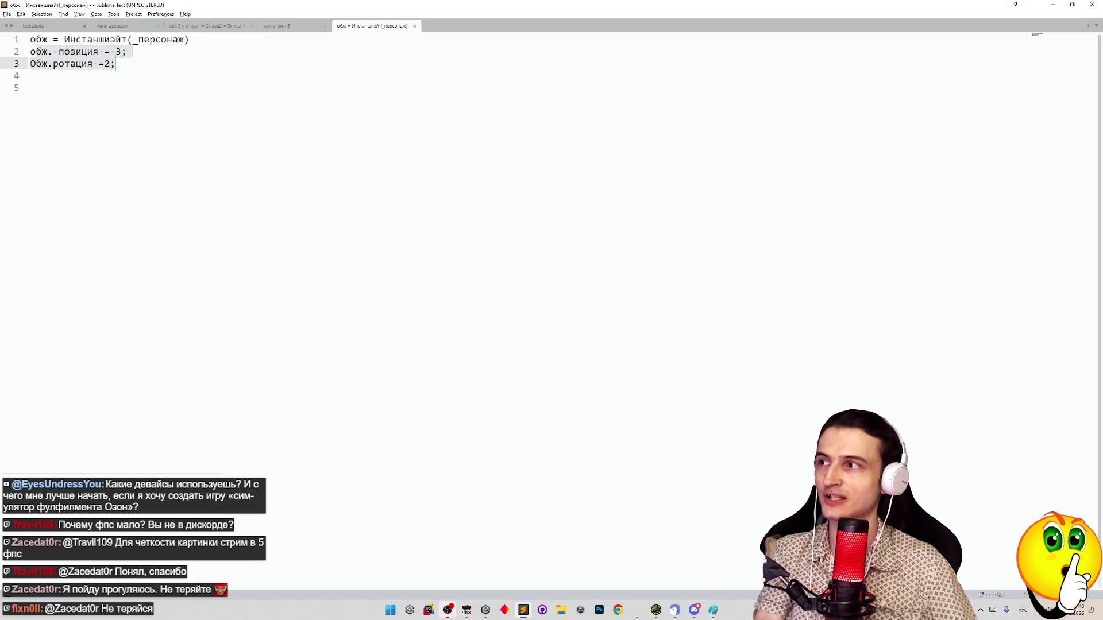
left_click_drag(30, 40, 189, 39)
left_click_drag(116, 64, 30, 52)
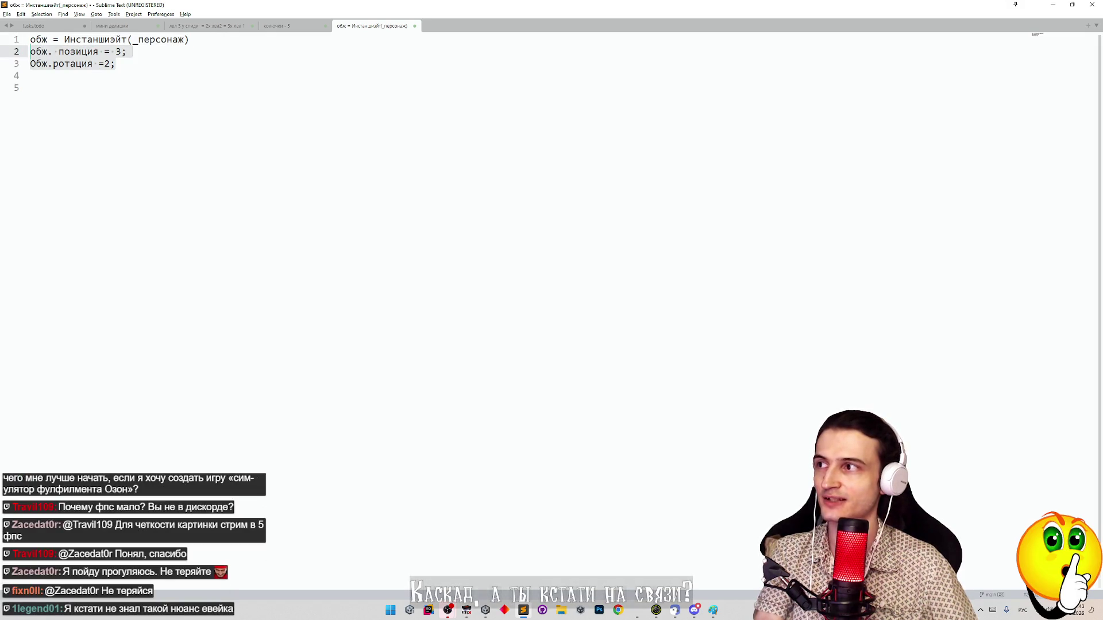
left_click(120, 66)
mouse_move(30, 63)
left_mouse_down()
mouse_move(80, 52)
mouse_move(106, 67)
left_mouse_up()
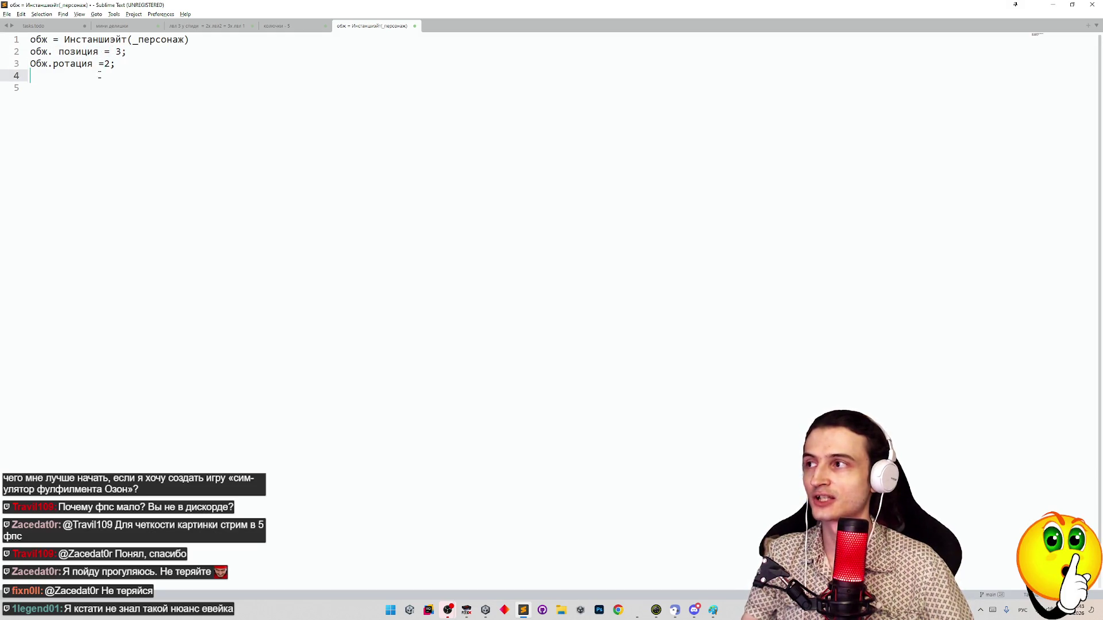
left_click(30, 87)
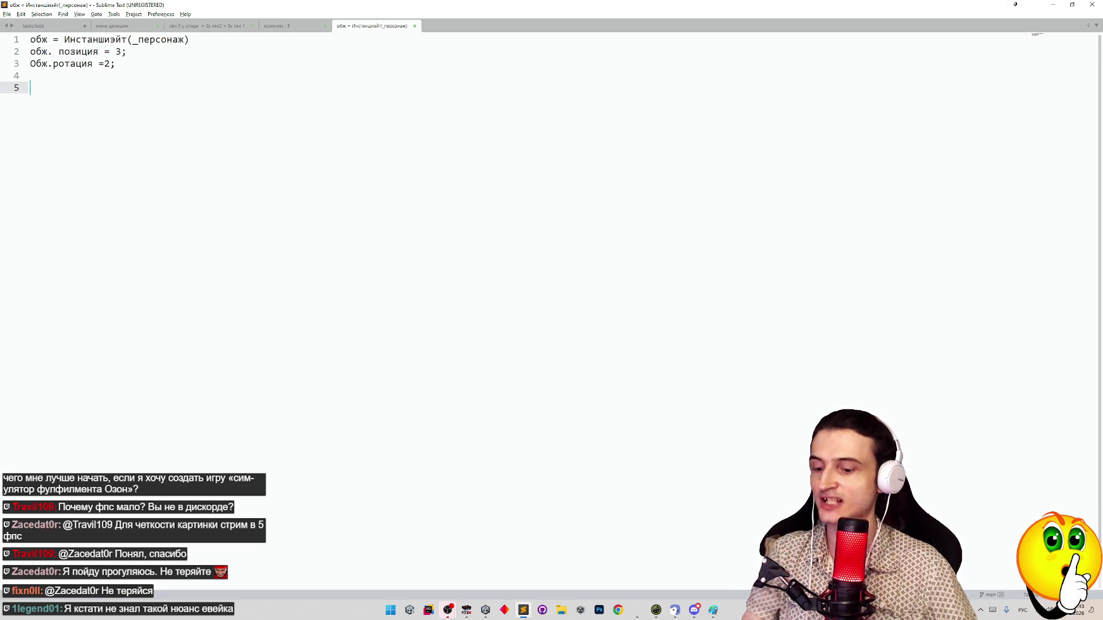
type("старт")
Add the word 'авейк' on a new line after the instantiate line
left_click(195, 39)
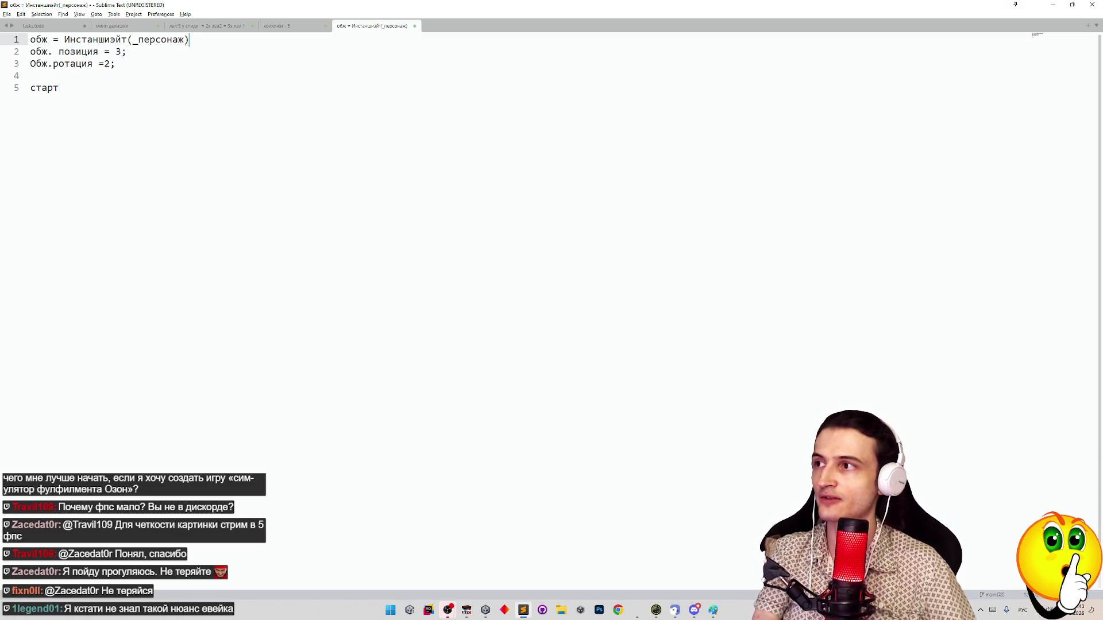
key("Return")
type("в")
key("BackSpace")
key("BackSpace")
type("авейк")
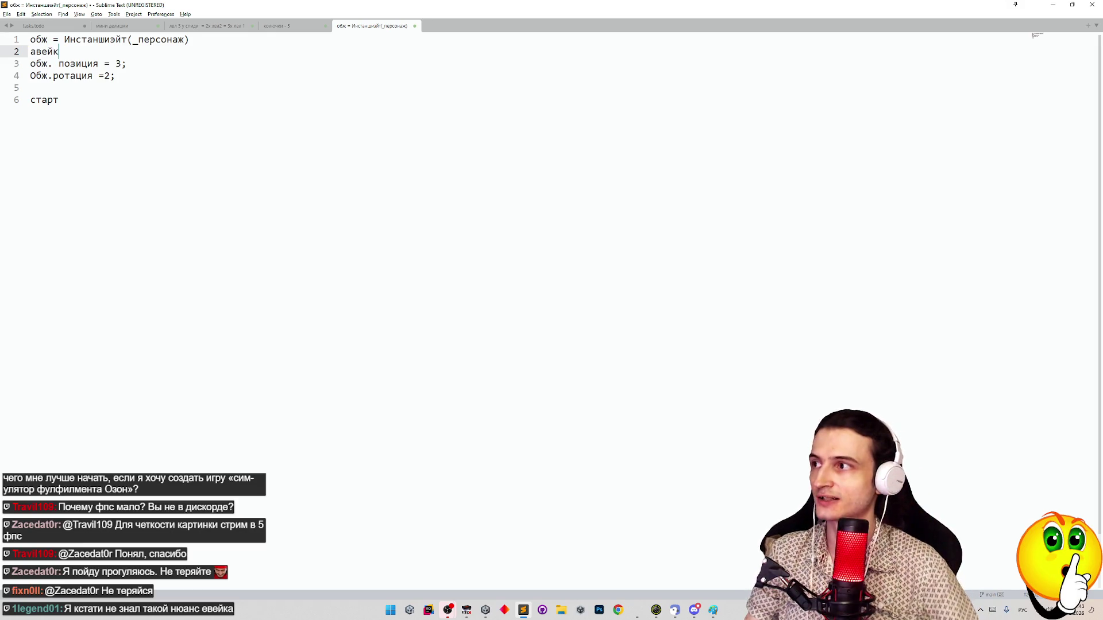
Undo the accidental text move, put the caret after 'старт', and minimize the editor
mouse_move(118, 75)
left_mouse_down()
mouse_move(30, 63)
mouse_move(46, 62)
mouse_move(42, 53)
left_mouse_up()
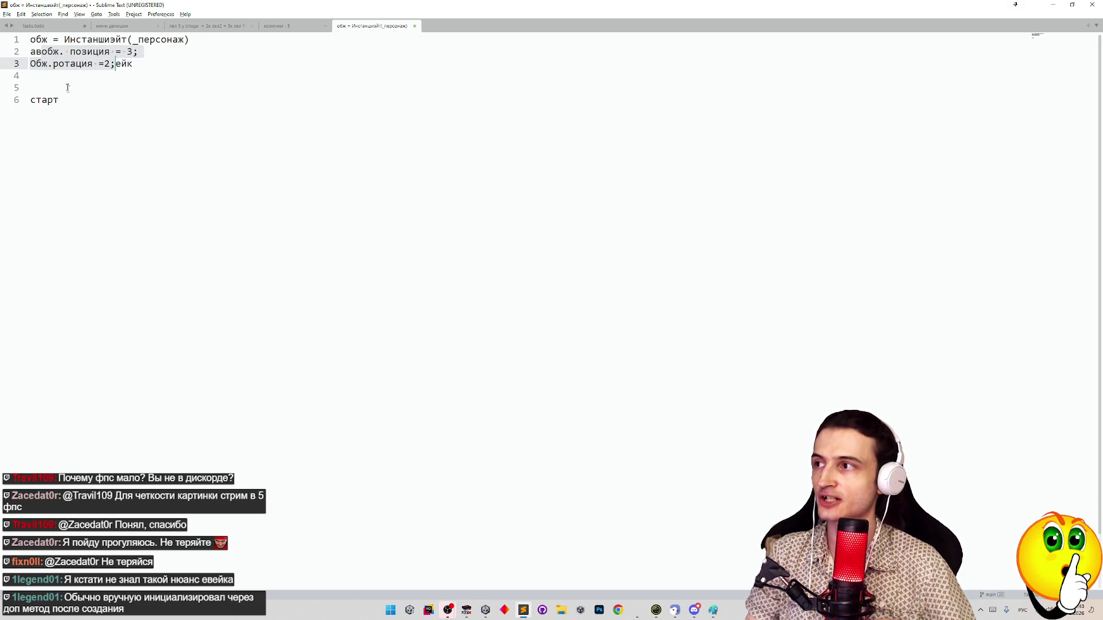
key("ctrl+z")
left_click(71, 105)
left_click_drag(127, 76, 30, 76)
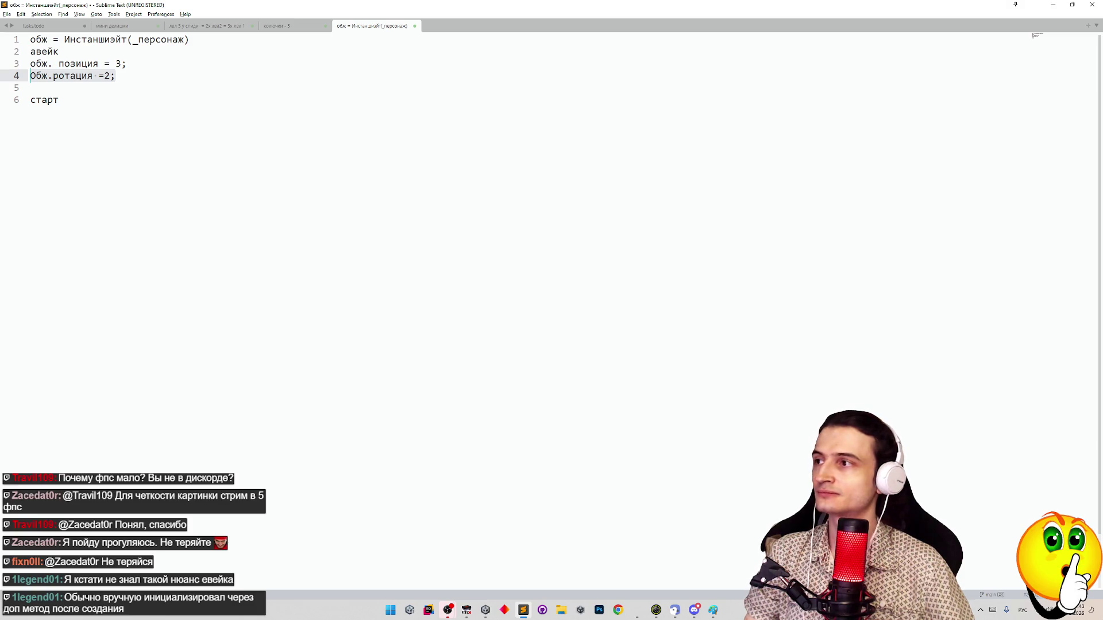
left_click(138, 122)
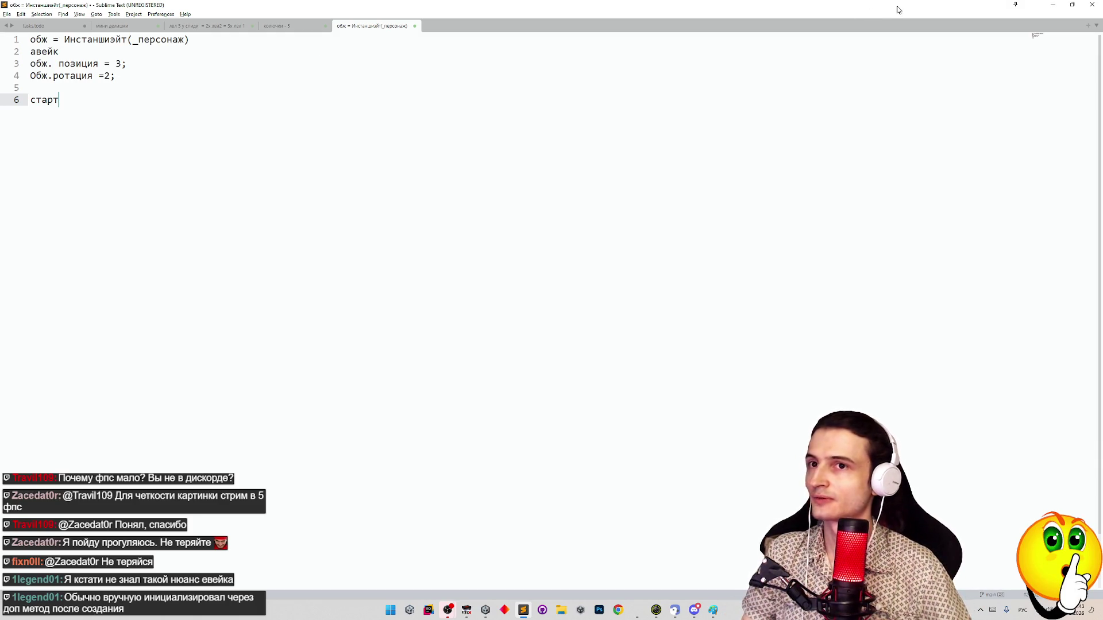
left_click(1052, 5)
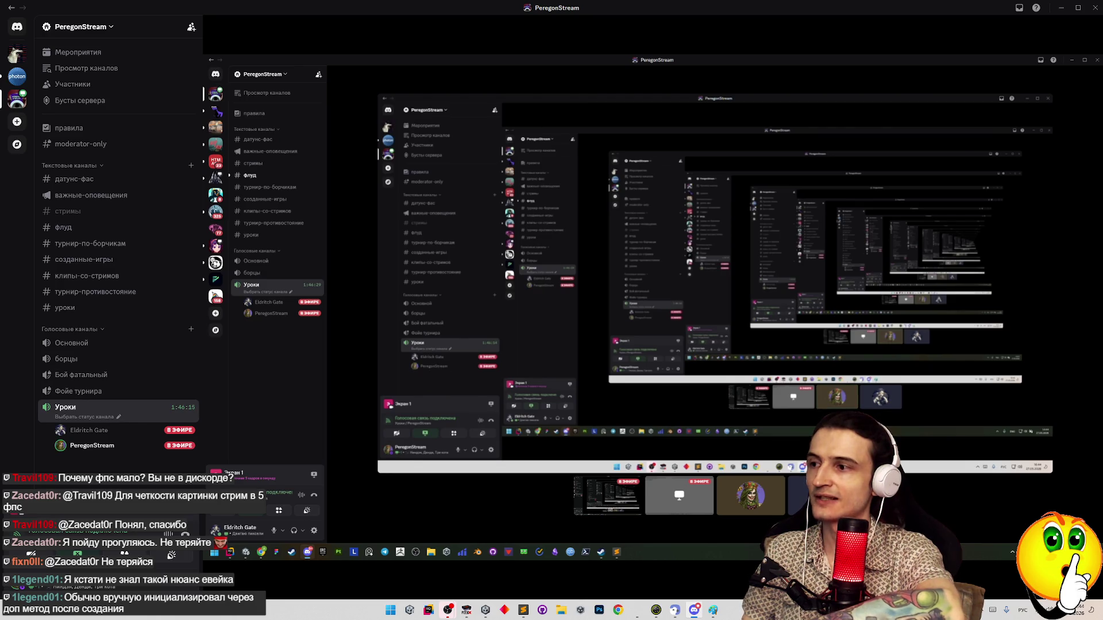
Watch the Discord stream, then bring the Paint diagram to the front
mouse_move(969, 376)
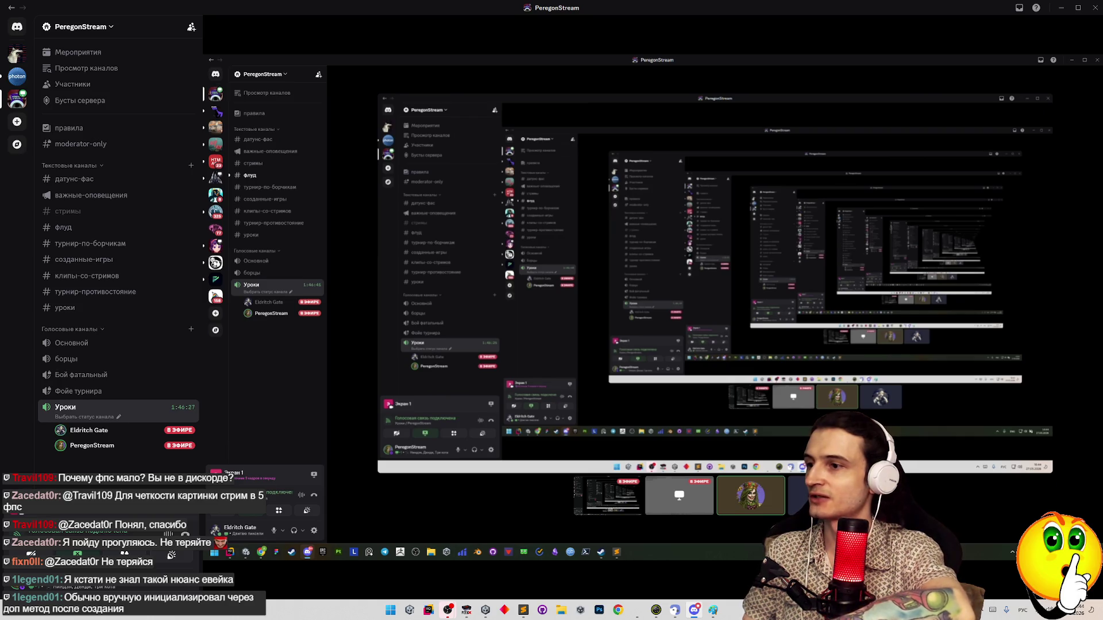
mouse_move(915, 490)
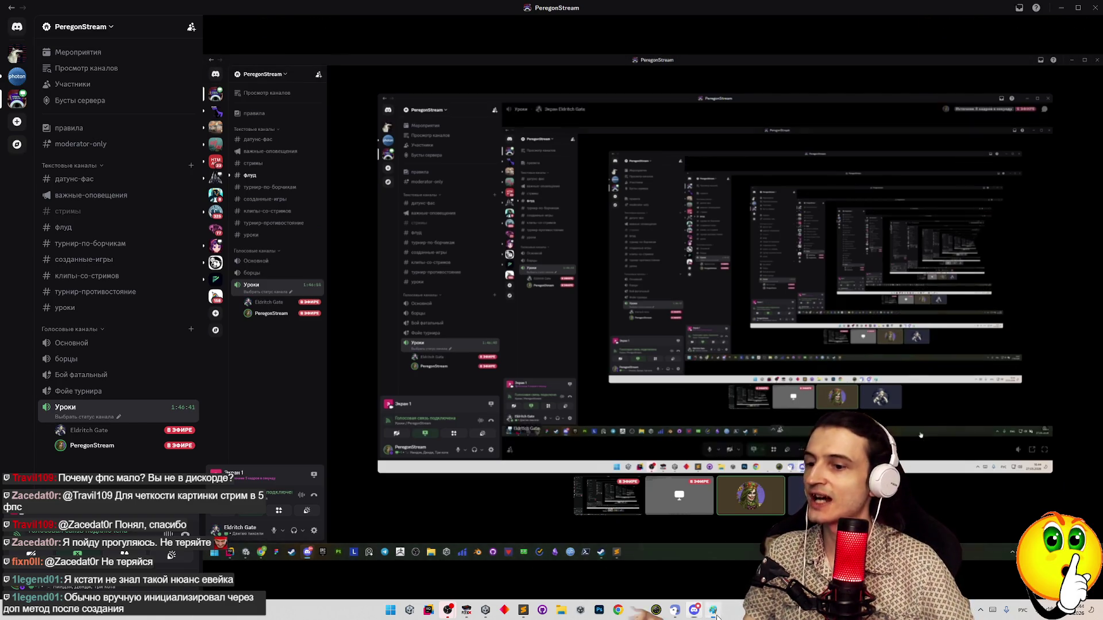
left_click(714, 612)
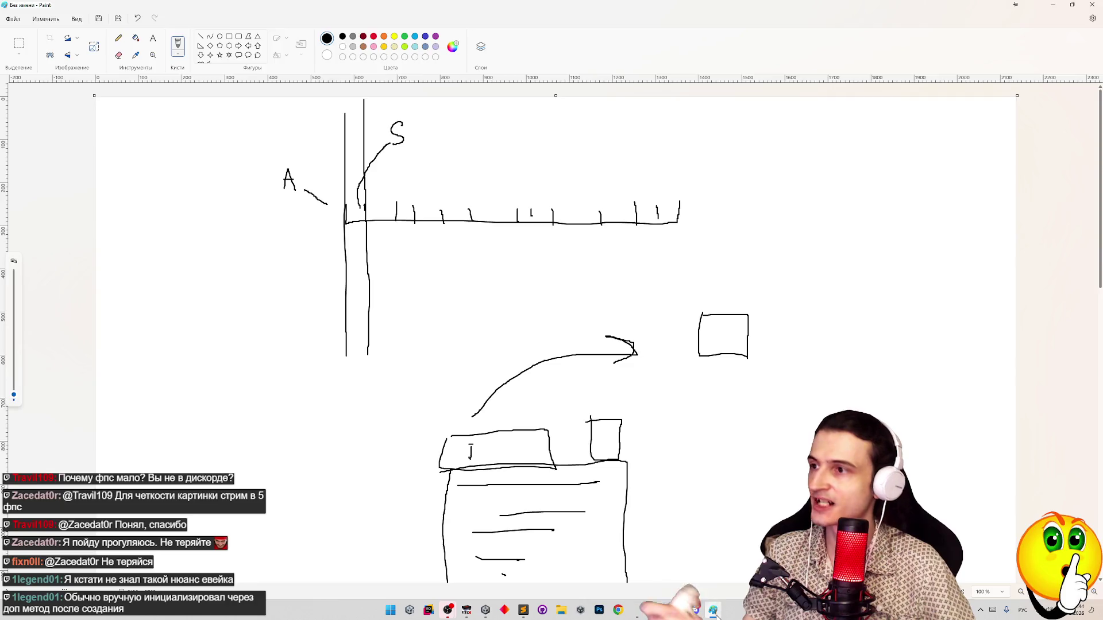
Minimize the Paint diagram to return to the Discord stream view
left_click(714, 613)
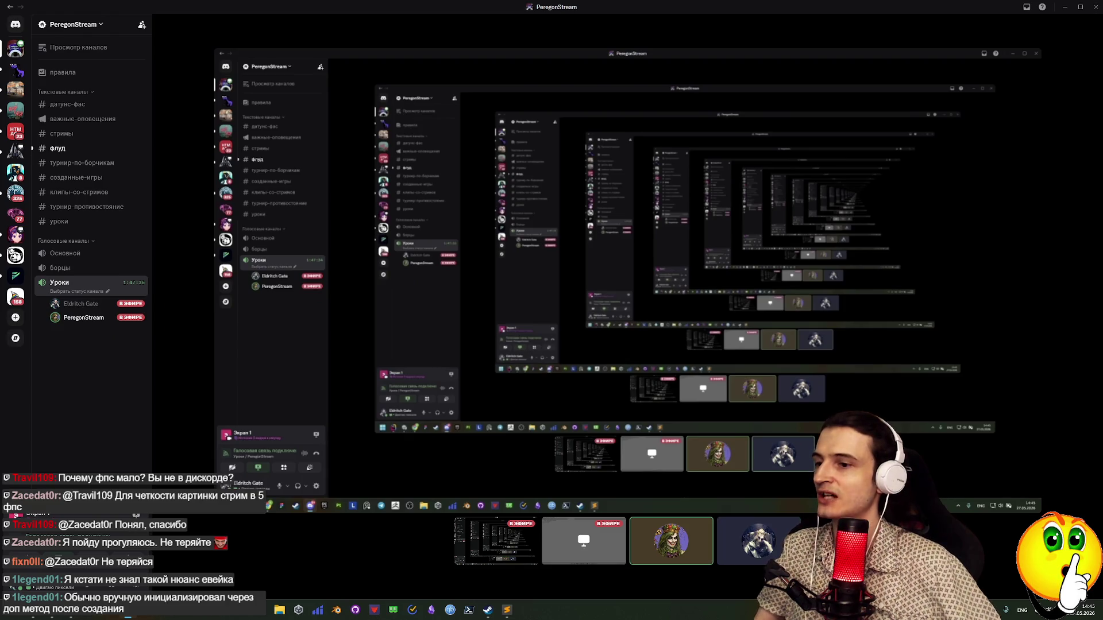
Focus the other participant's screen share showing the PlayerController code
mouse_move(544, 587)
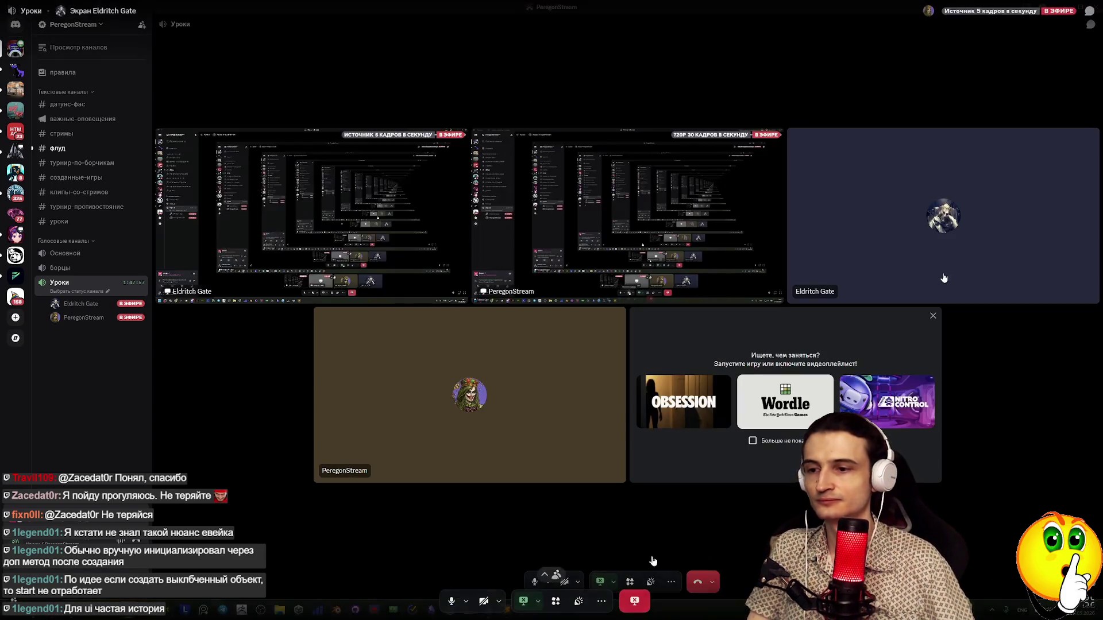
left_click(384, 234)
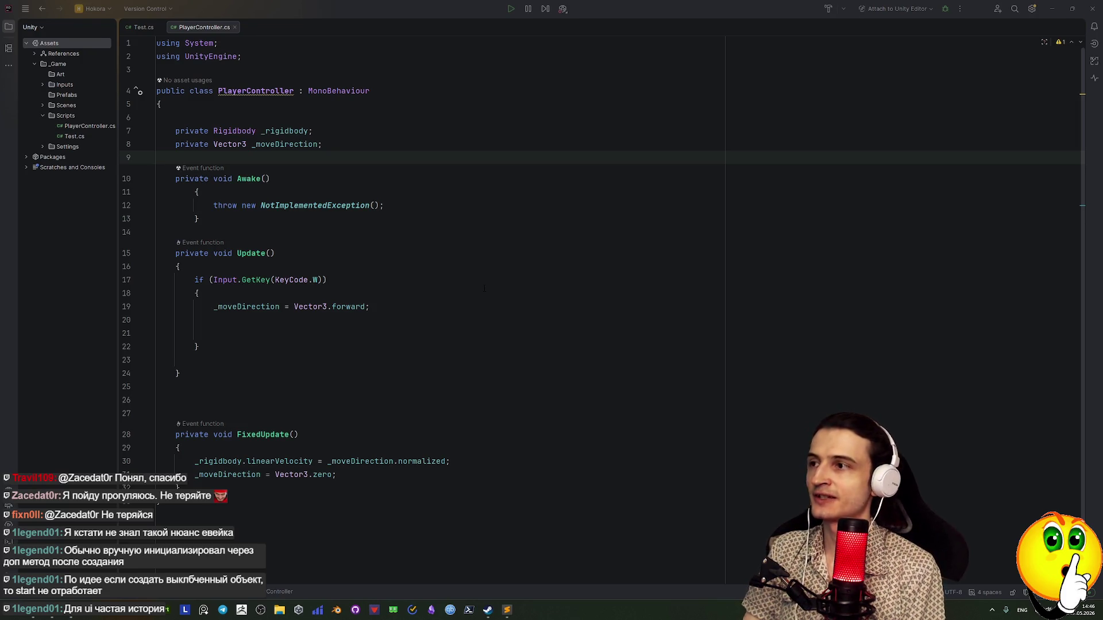
Delete the 'throw new NotImplementedException();' statement from Awake
left_click_drag(383, 205, 217, 205)
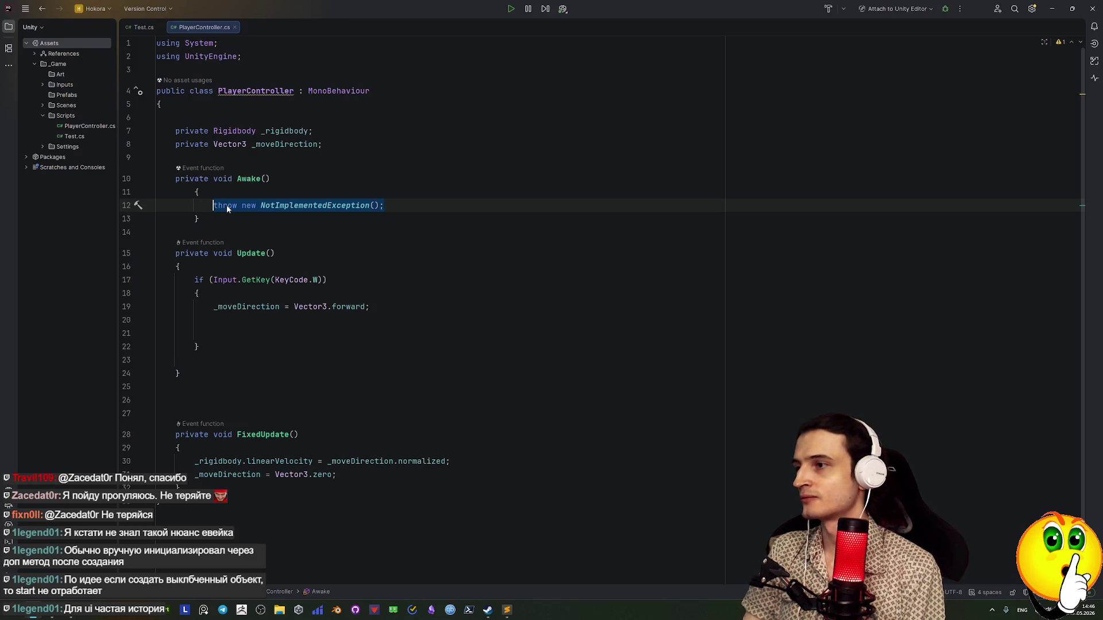
key("BackSpace")
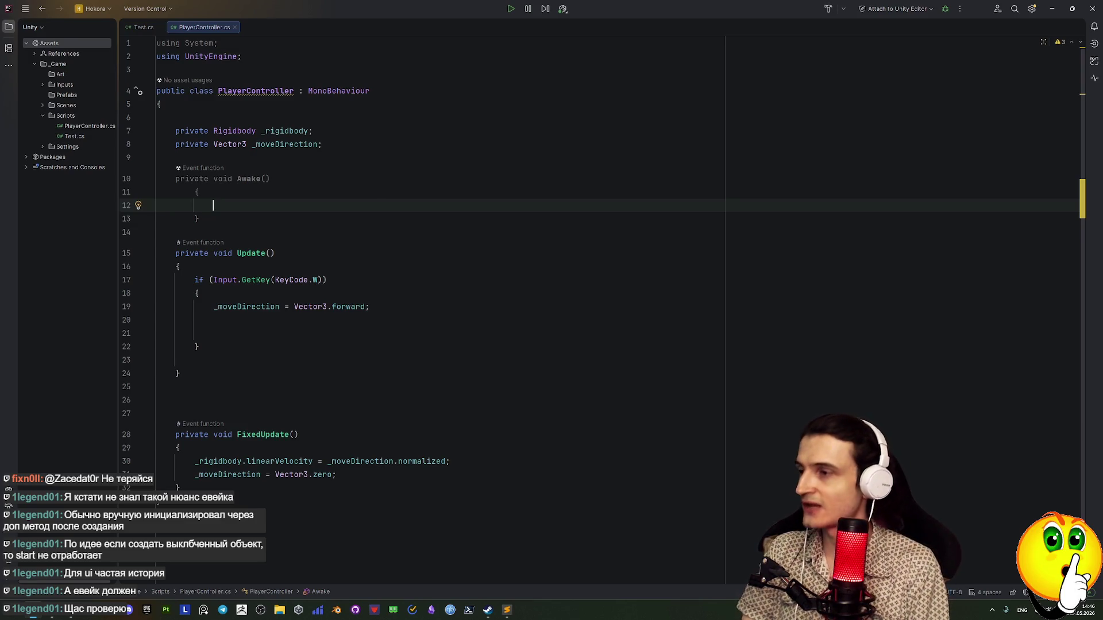
Write '_rigidbody = GetComponent<Rigidbody>();' in Awake using code completion
type("_r")
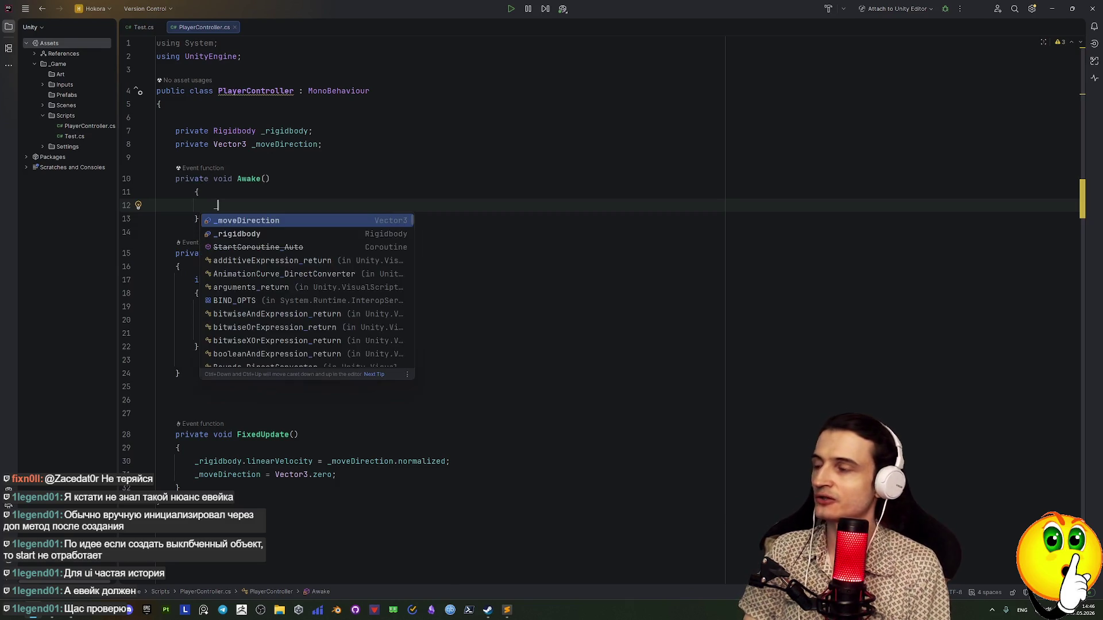
key("Return")
type("=")
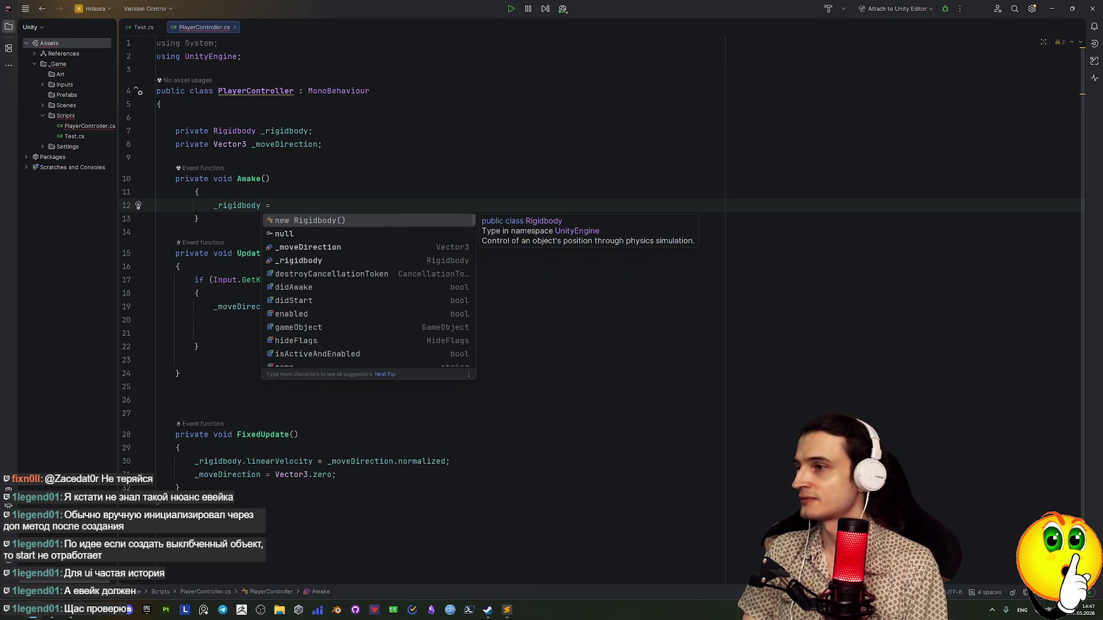
type("Get")
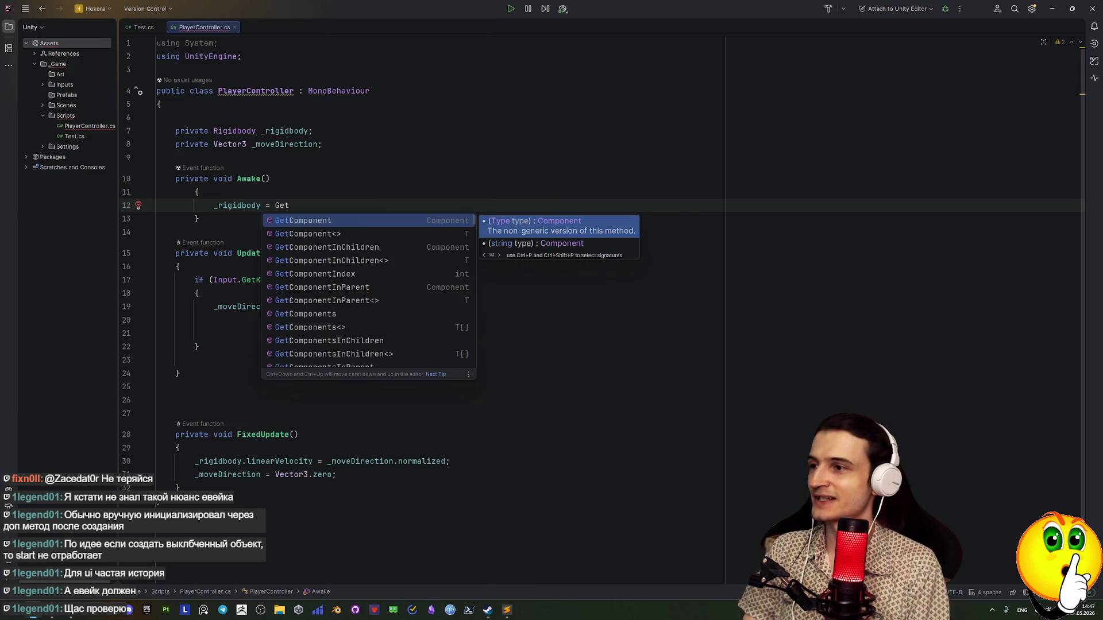
key("Down")
key("Return")
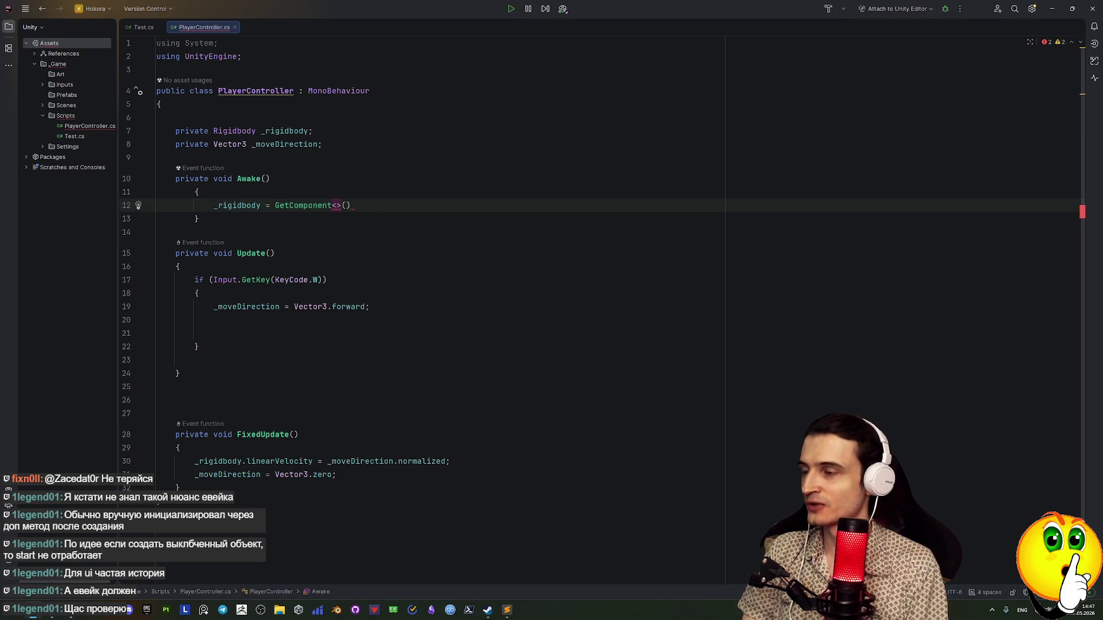
type("Rig")
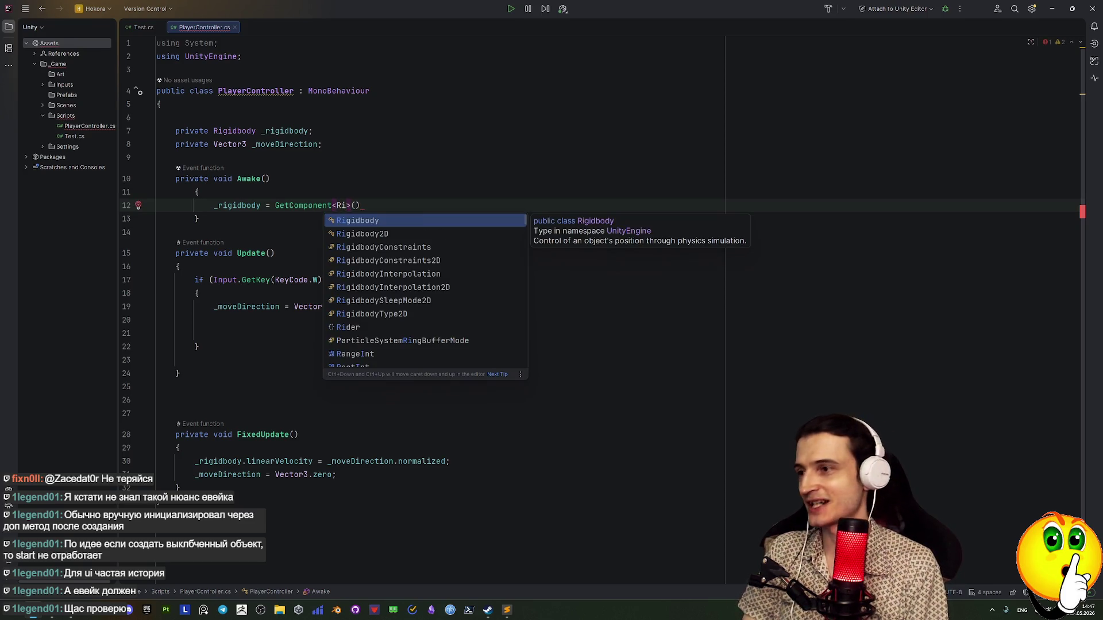
key("Return")
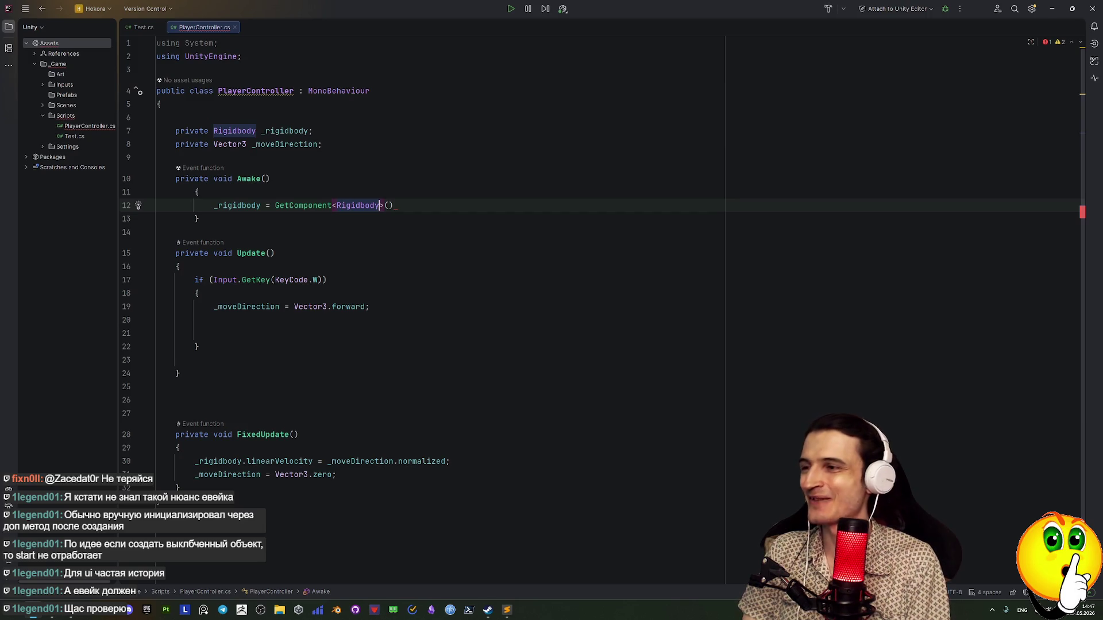
key("Right")
key("Right")
type(";")
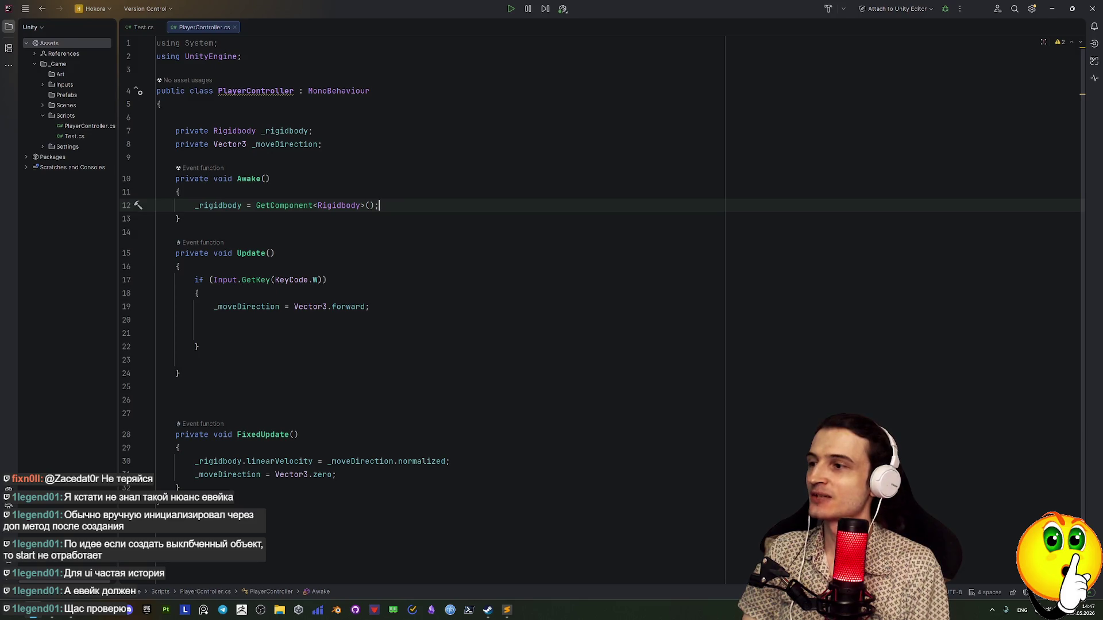
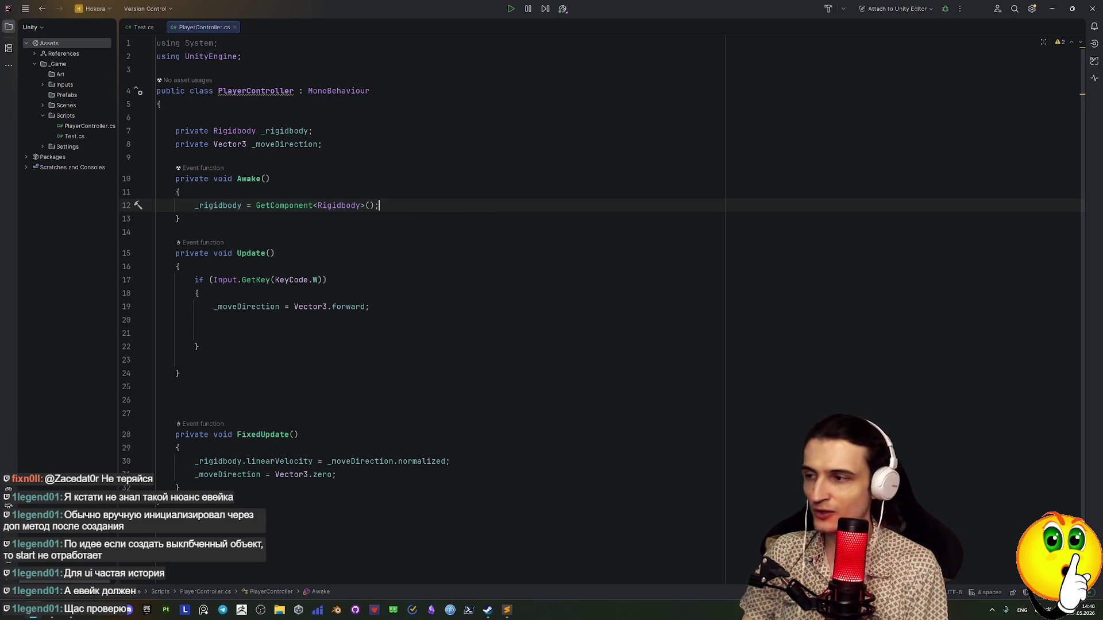
Insert an empty line above 'public class PlayerController' and start typing '[Req' on it
key("Up")
key("Up")
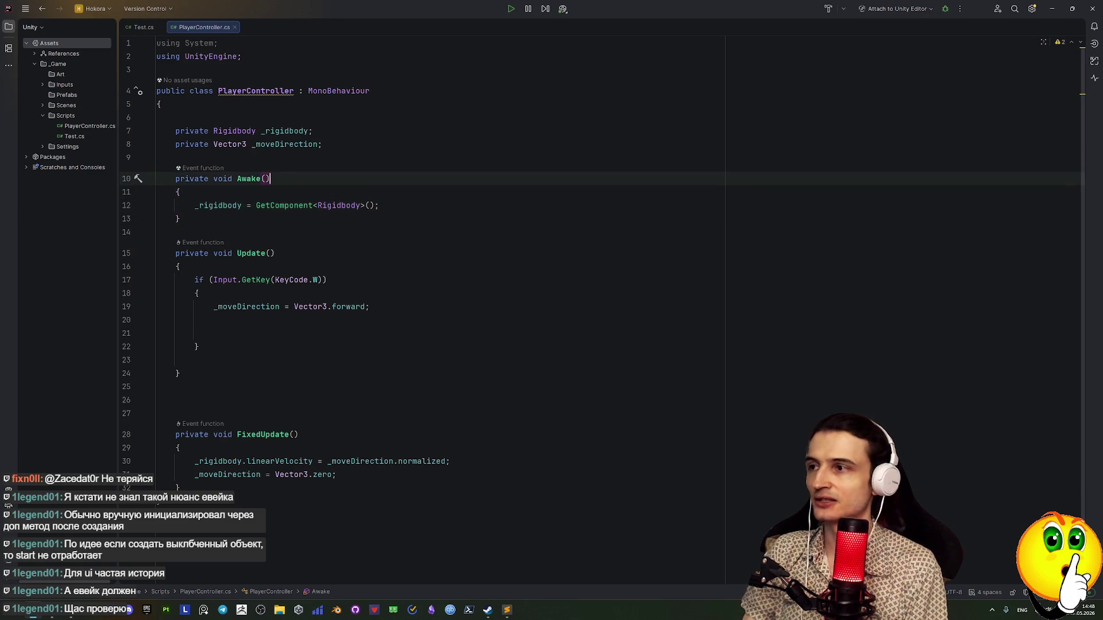
key("Left")
key("Left")
key("Left")
key("Left")
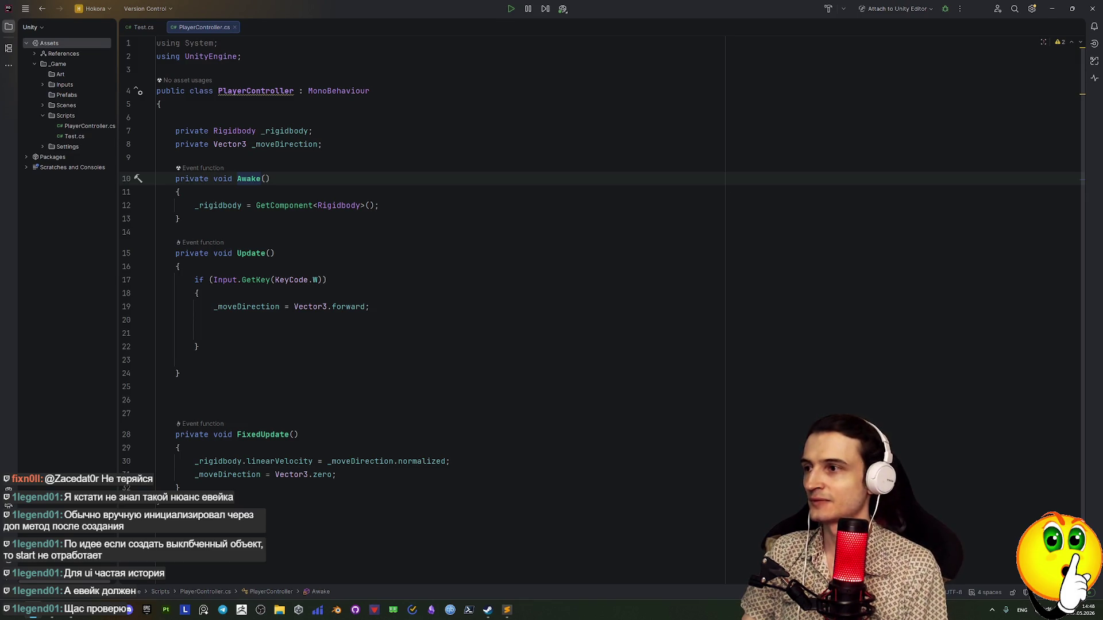
key("Up")
key("Up")
key("Up")
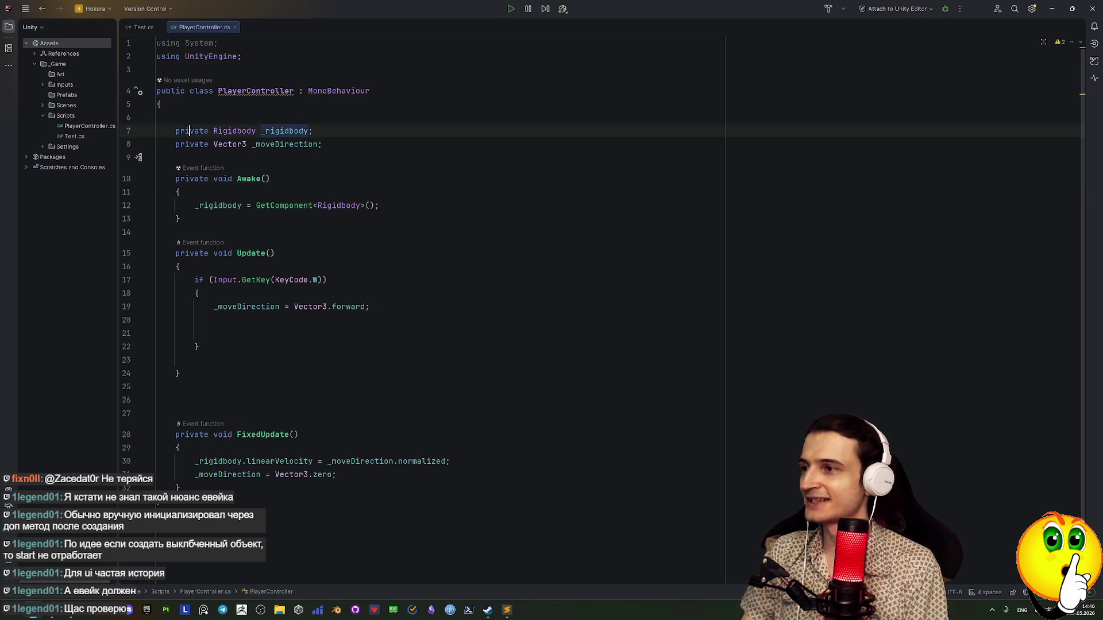
key("Left")
key("Left")
key("Left")
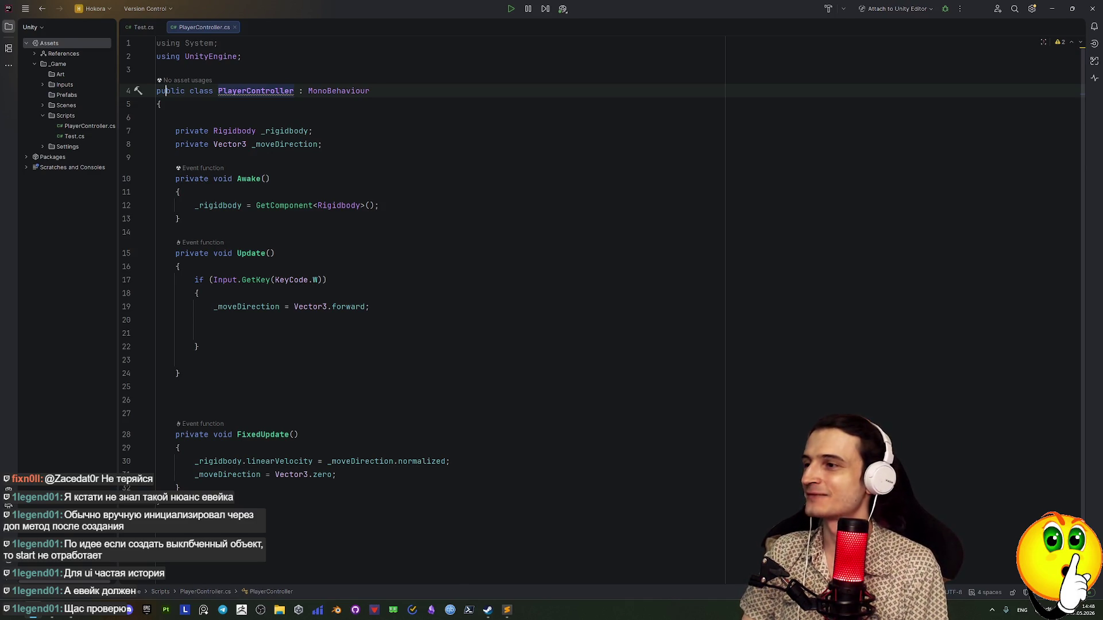
key("Left")
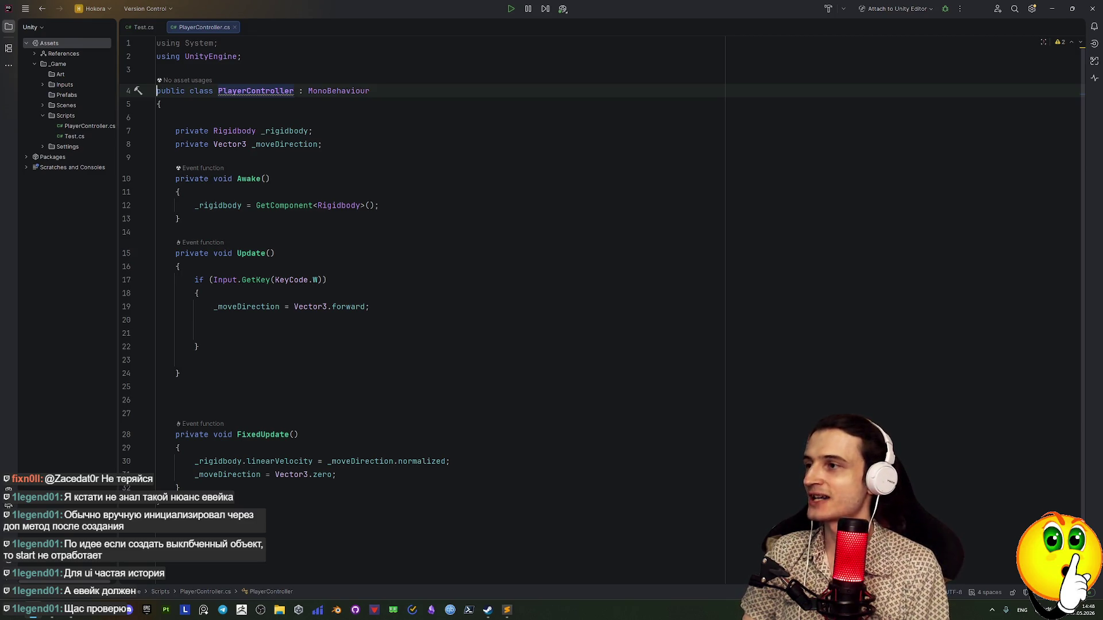
key("Return")
key("Up")
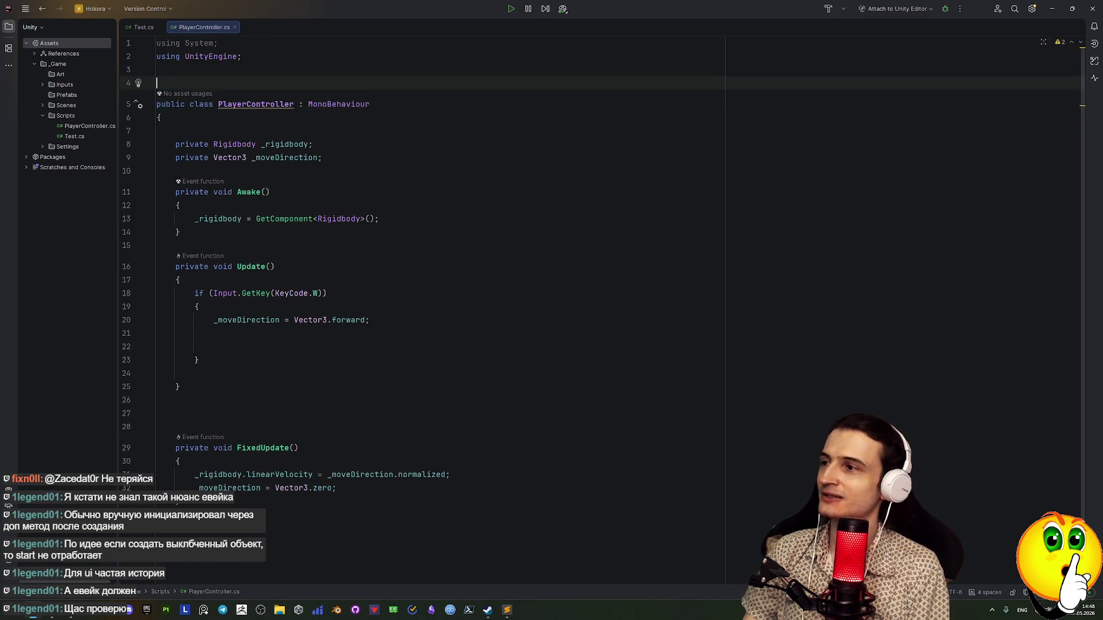
type("[")
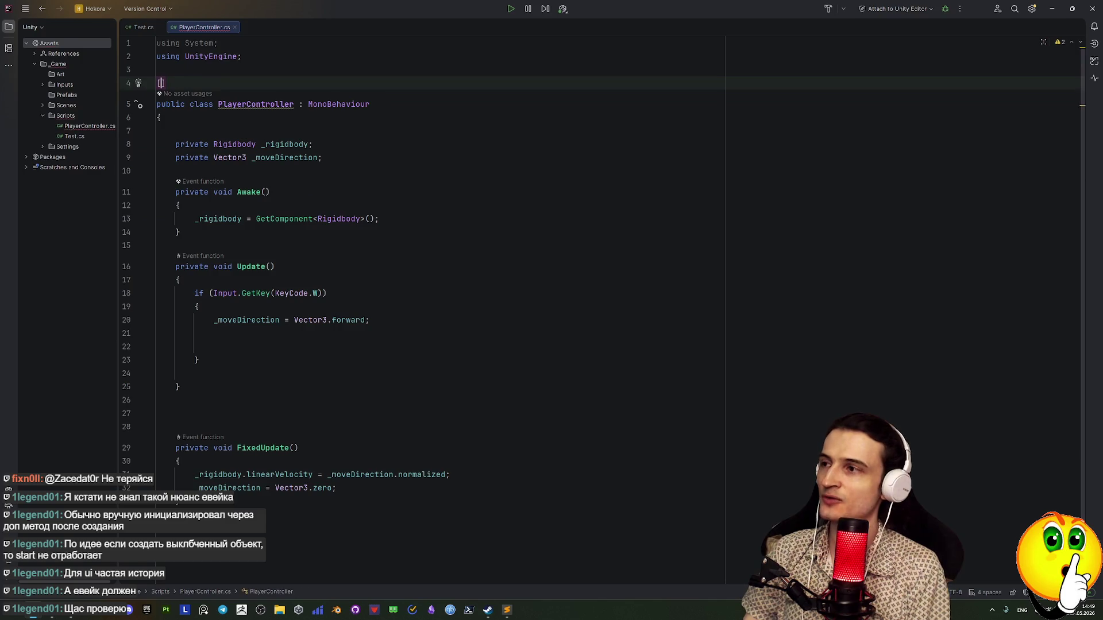
type("Req")
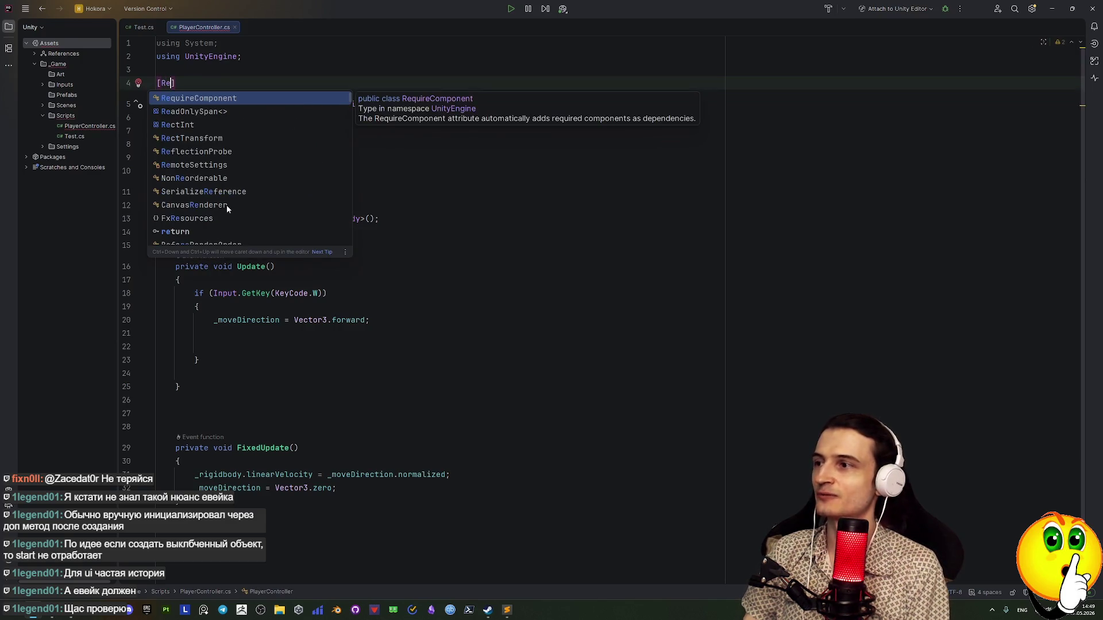
Complete the attribute line as [RequireComponent(Rigidbody)] using code completion
key("Return")
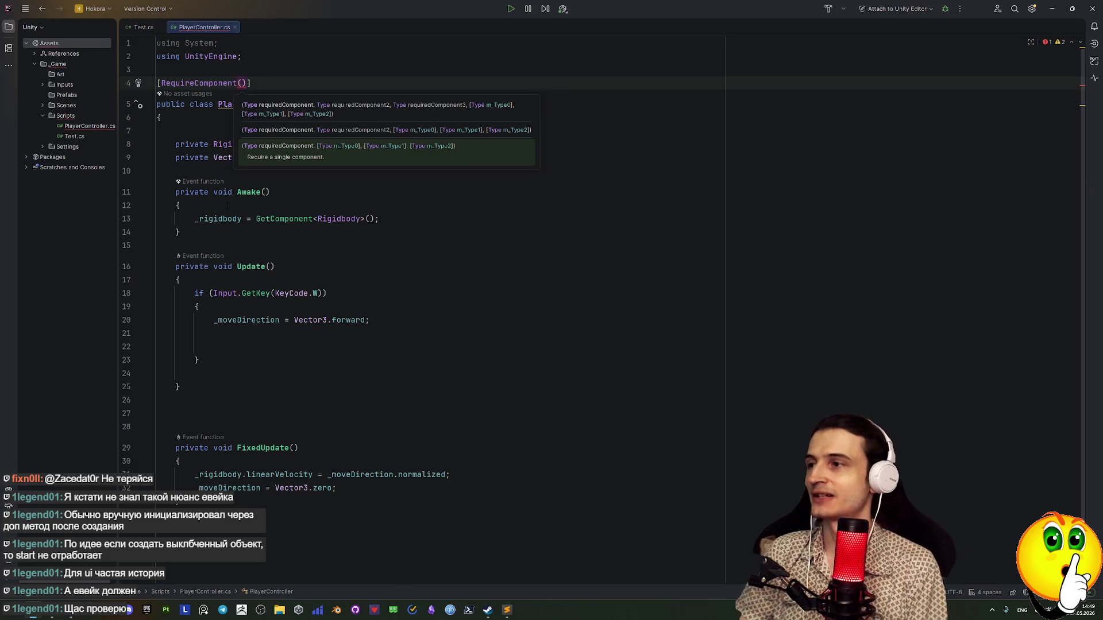
key("ctrl+space")
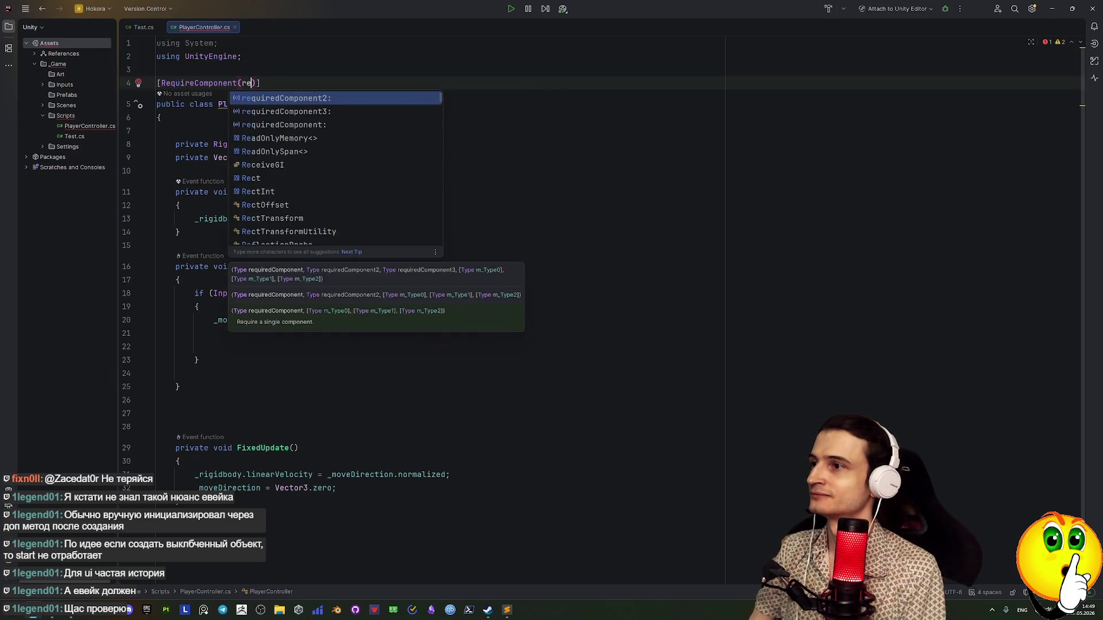
key("Escape")
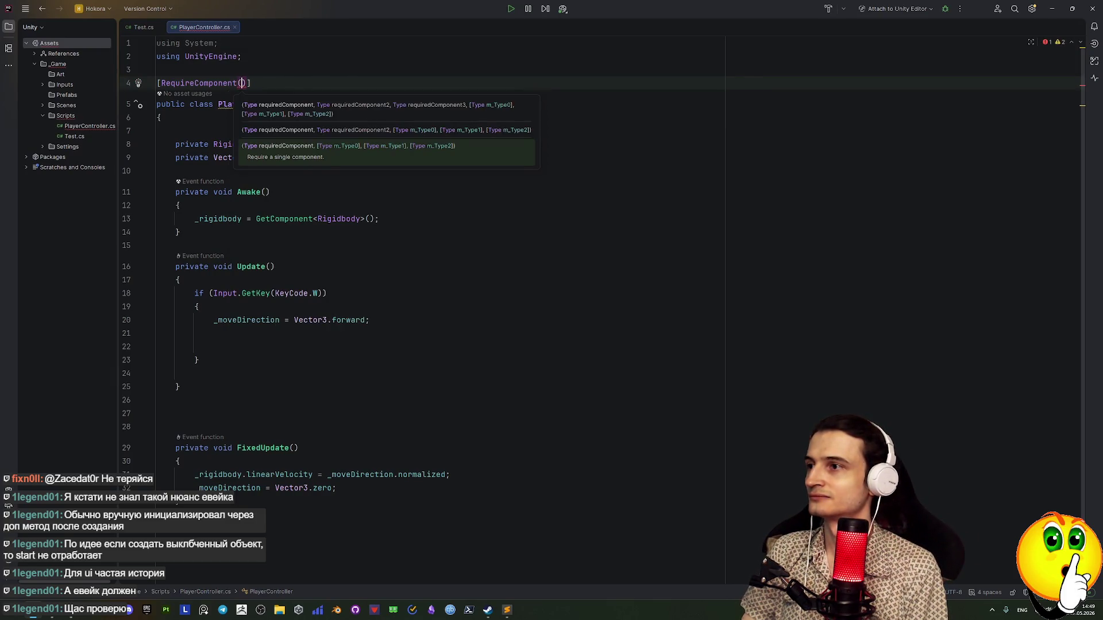
type("Rig")
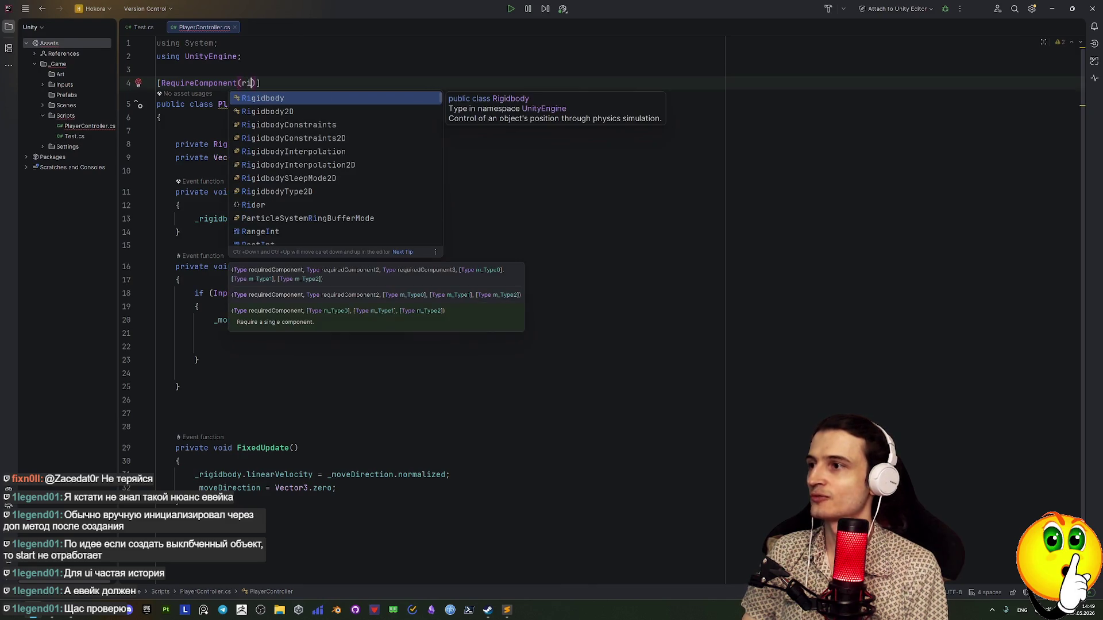
key("Return")
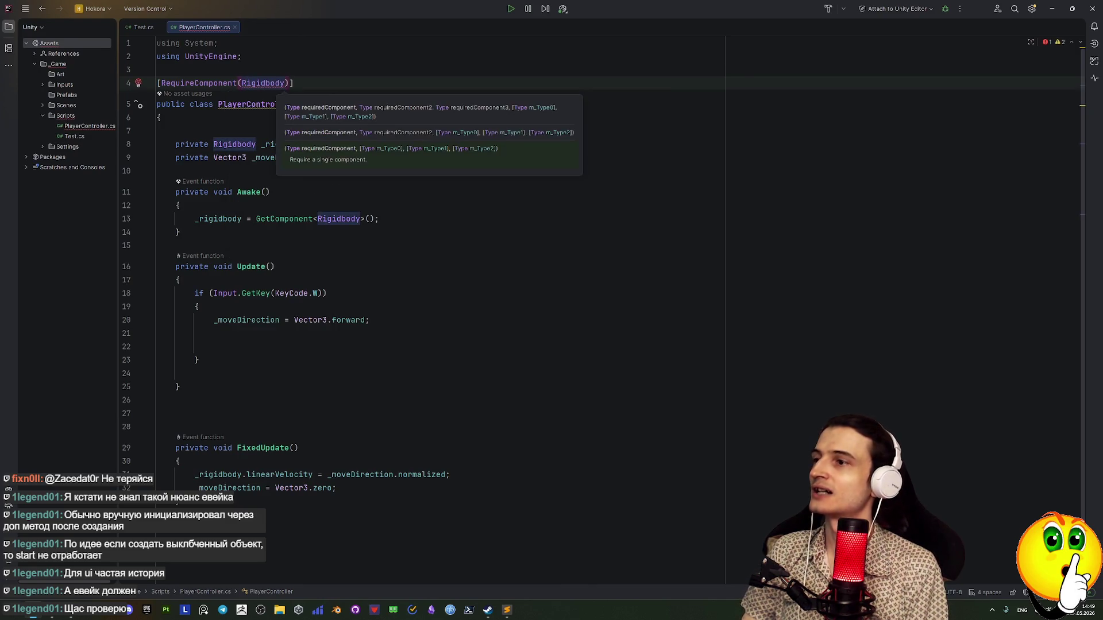
left_click(290, 83)
key("End")
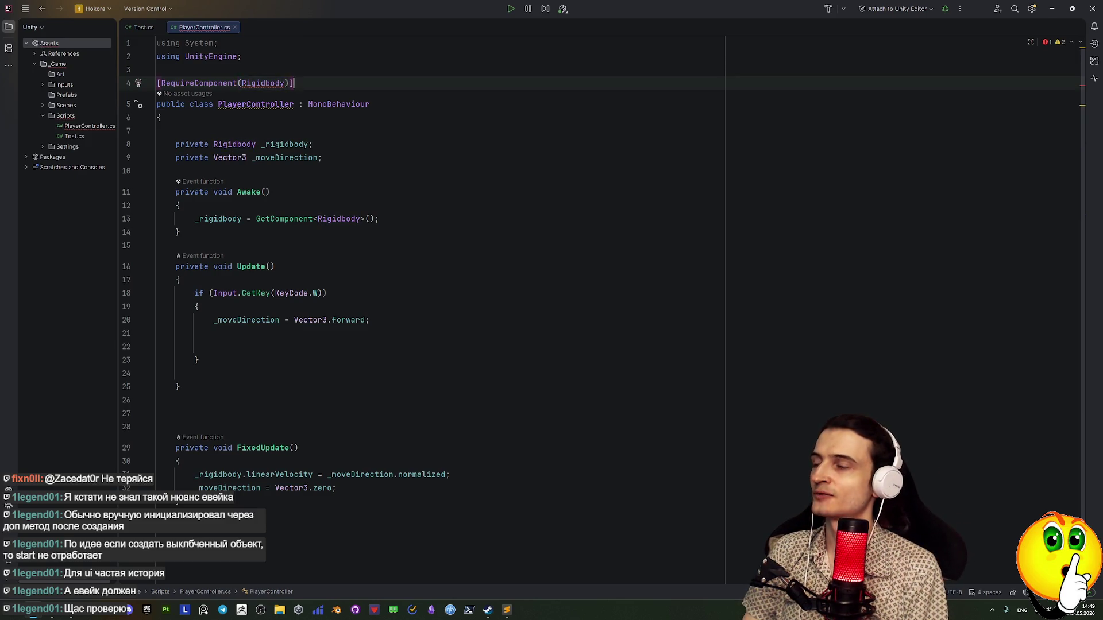
Apply the Alt+Enter fix that wraps Rigidbody in typeof(), then switch to Unity
key("alt+Return")
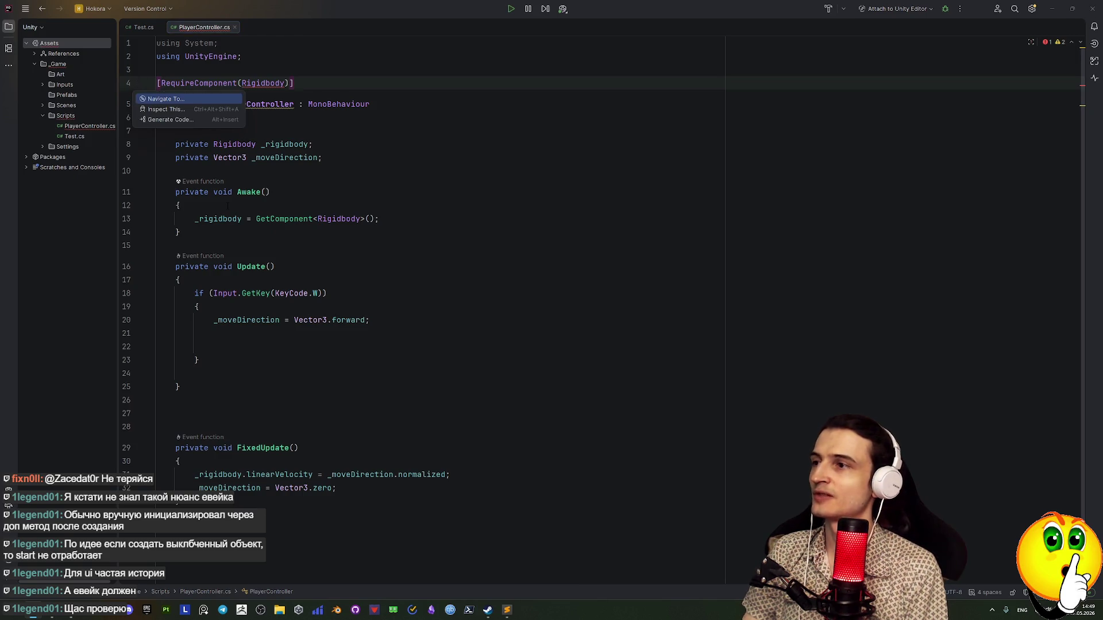
key("Escape")
key("Left")
key("Left")
key("Left")
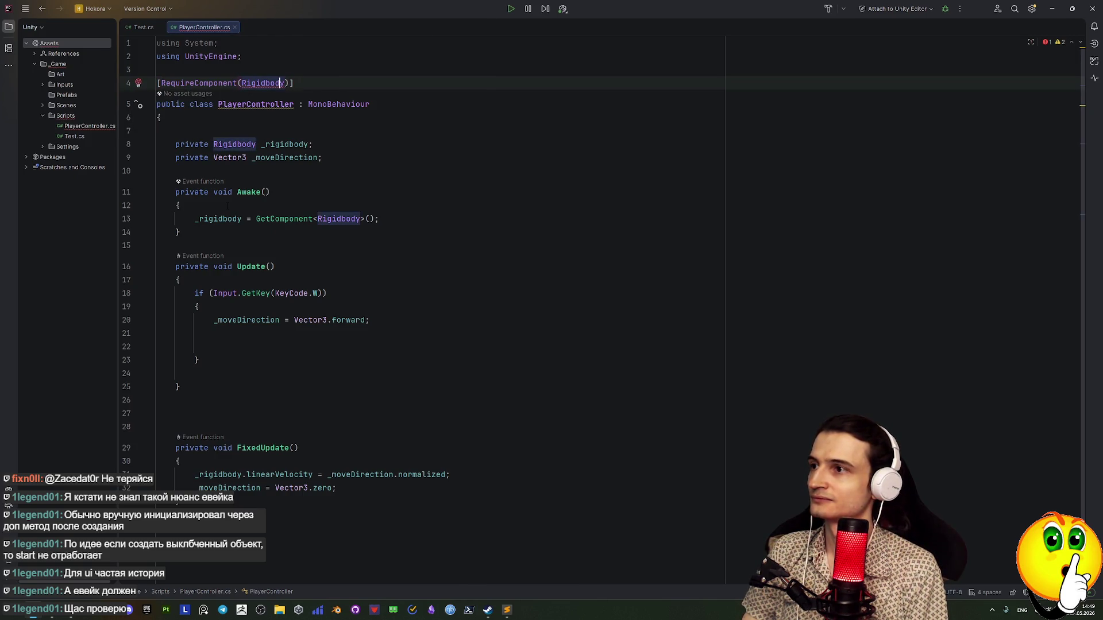
key("alt+Return")
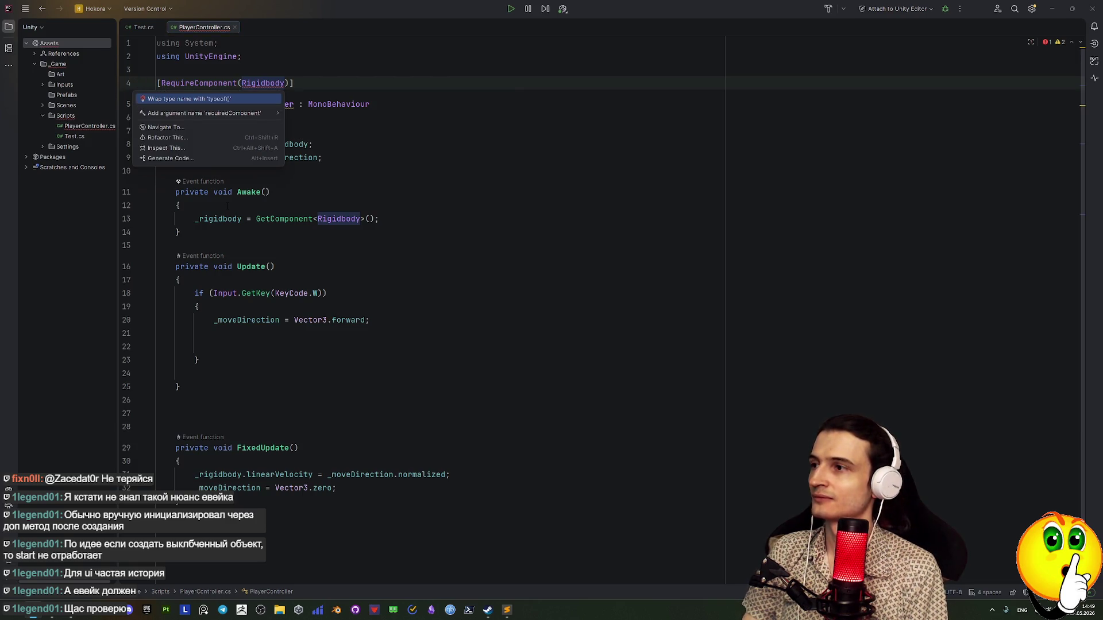
key("Return")
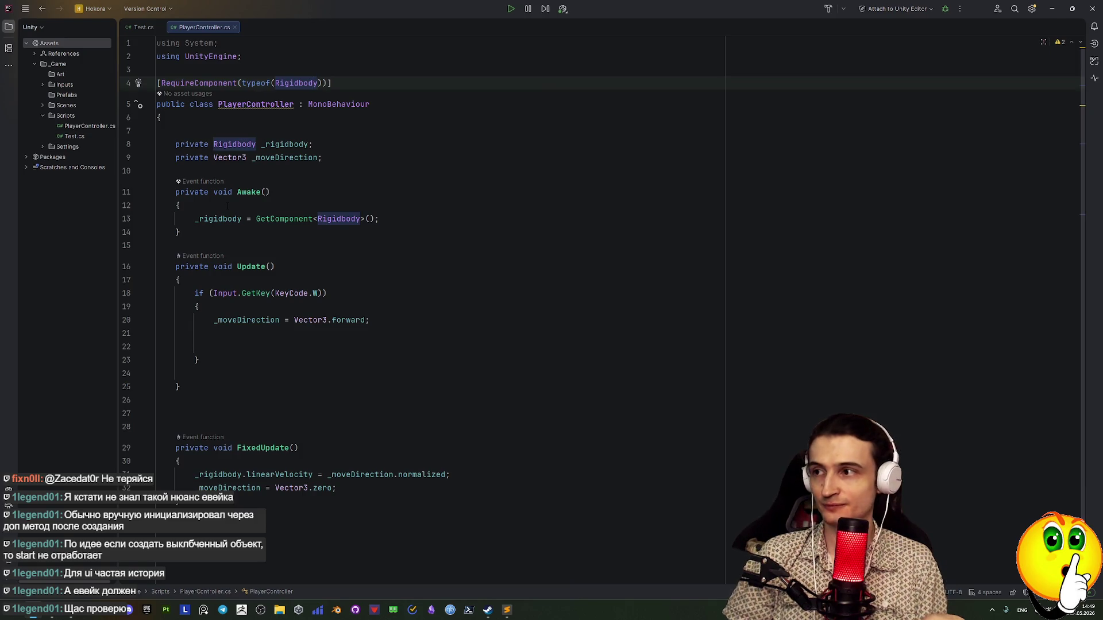
key("End")
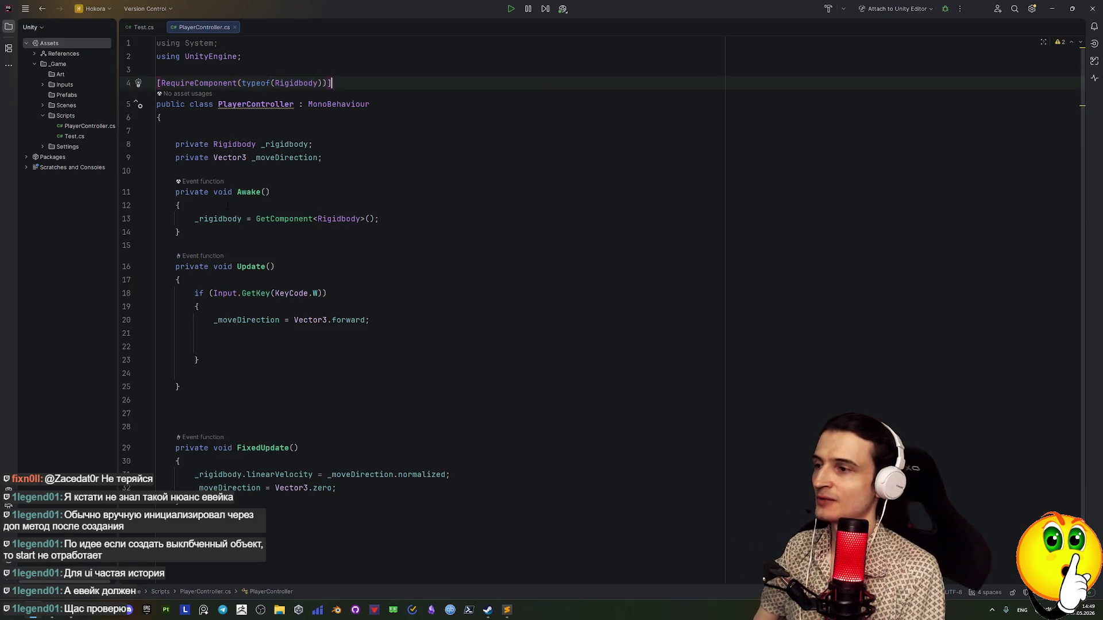
key("alt+Tab")
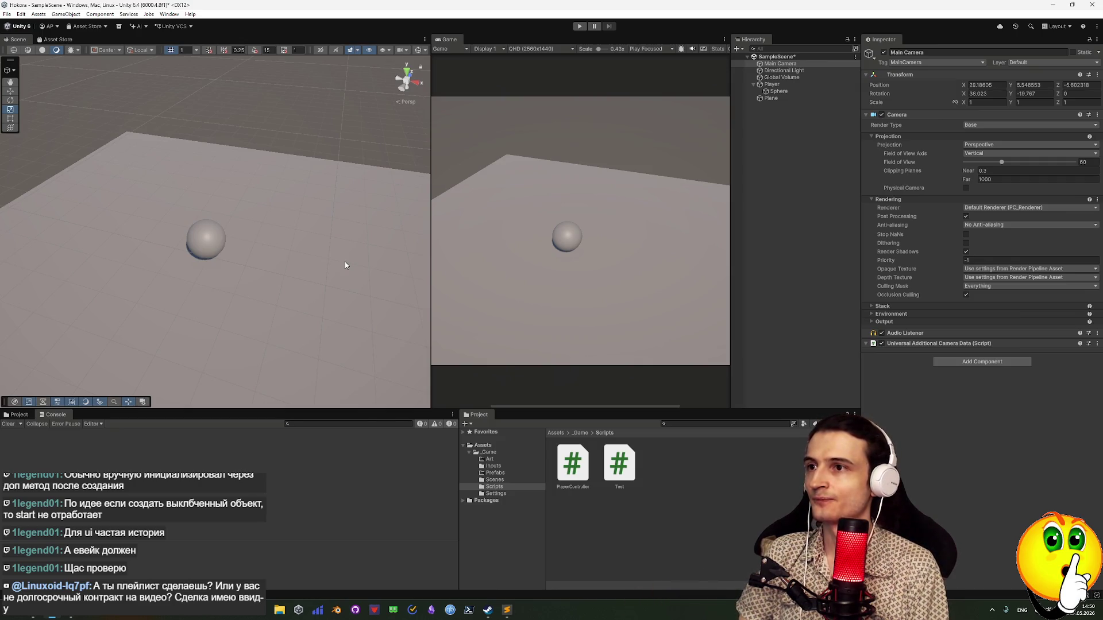
left_click(580, 26)
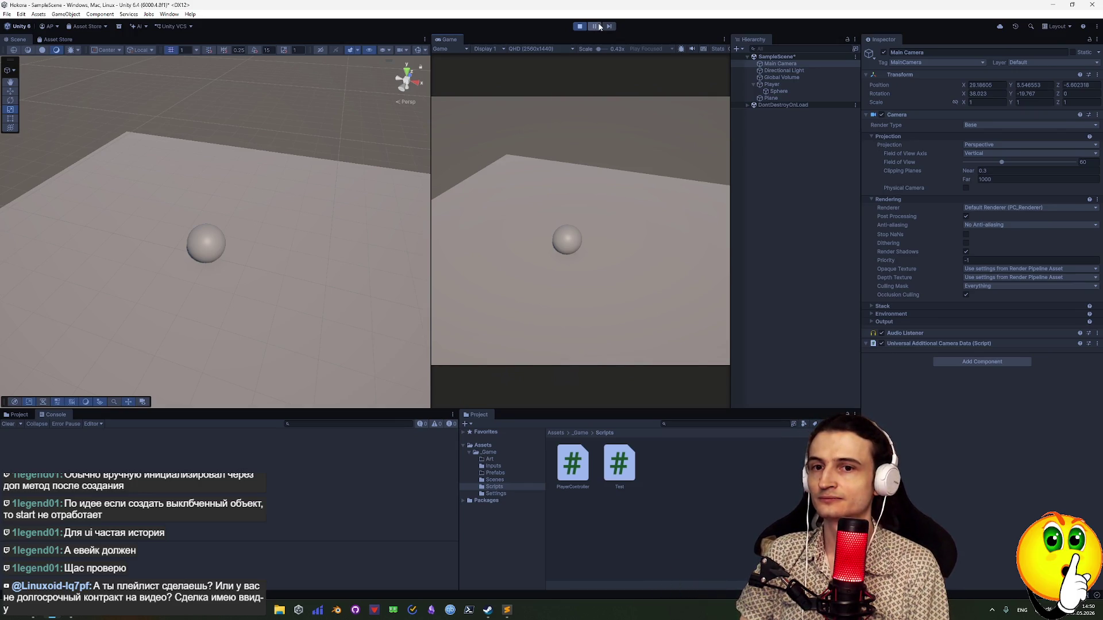
left_click(580, 26)
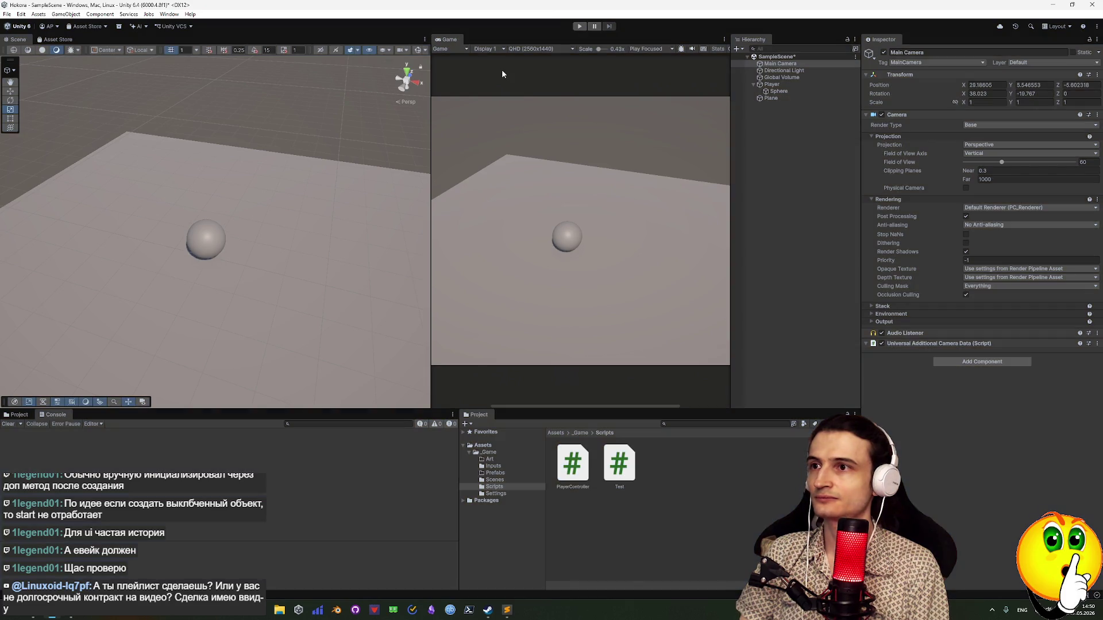
Open Project Settings and search 'dom' for the domain reload setting
left_click(36, 13)
mouse_move(22, 16)
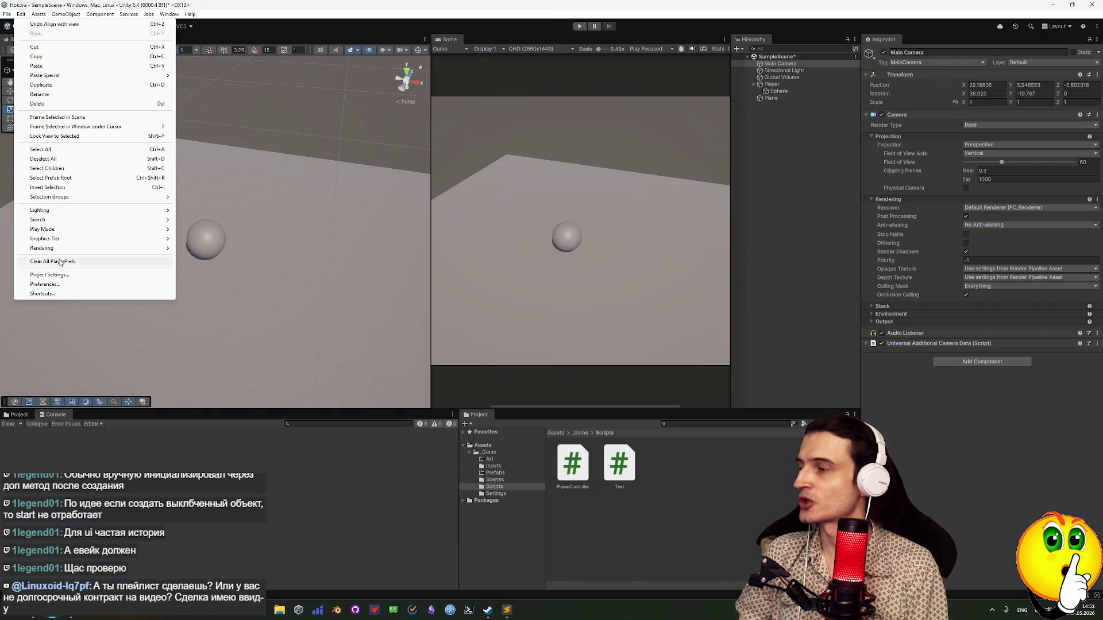
left_click(48, 275)
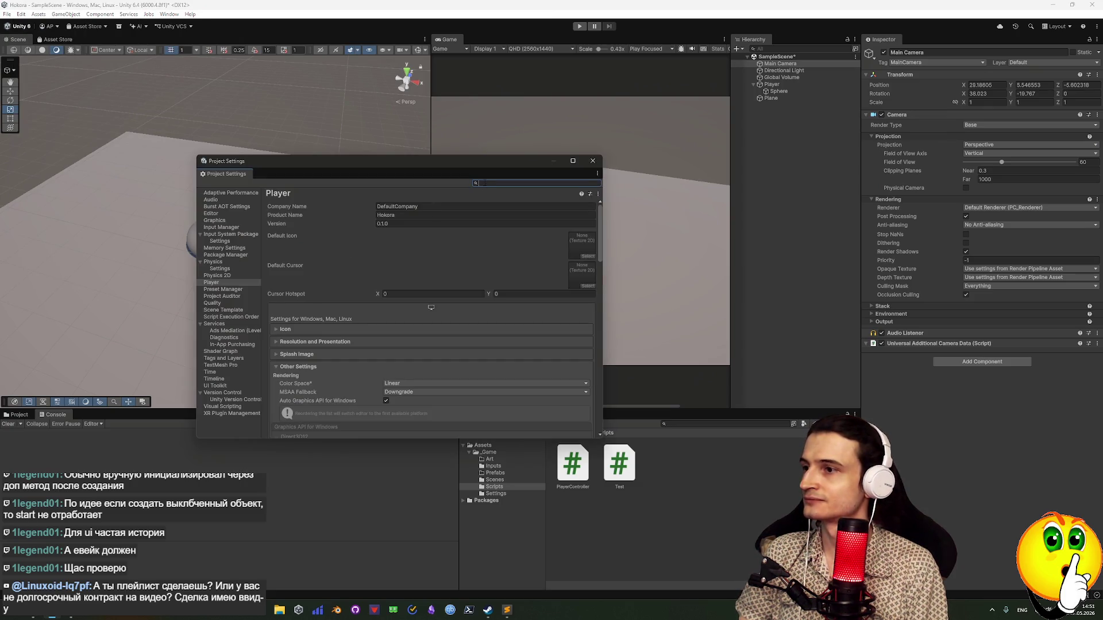
type("dome")
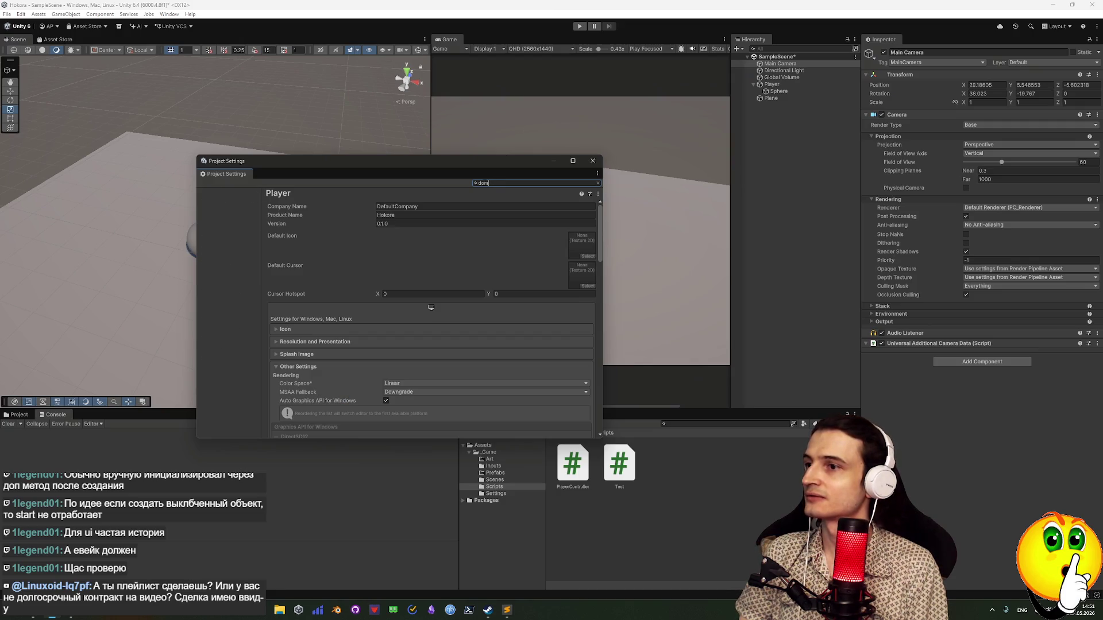
key("BackSpace")
key("BackSpace")
key("BackSpace")
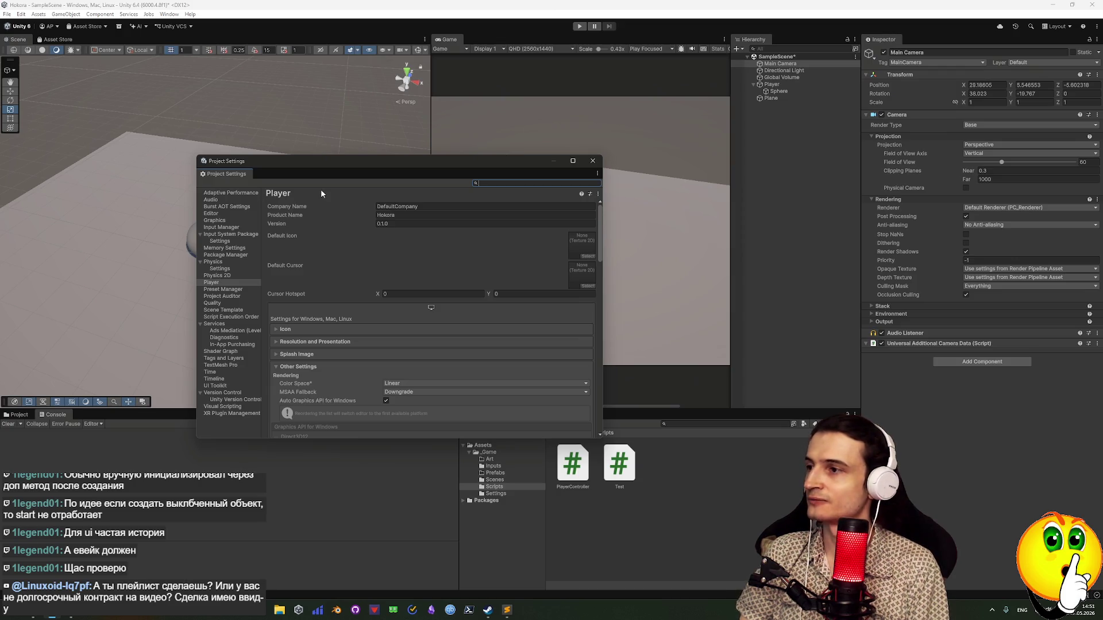
type("dome")
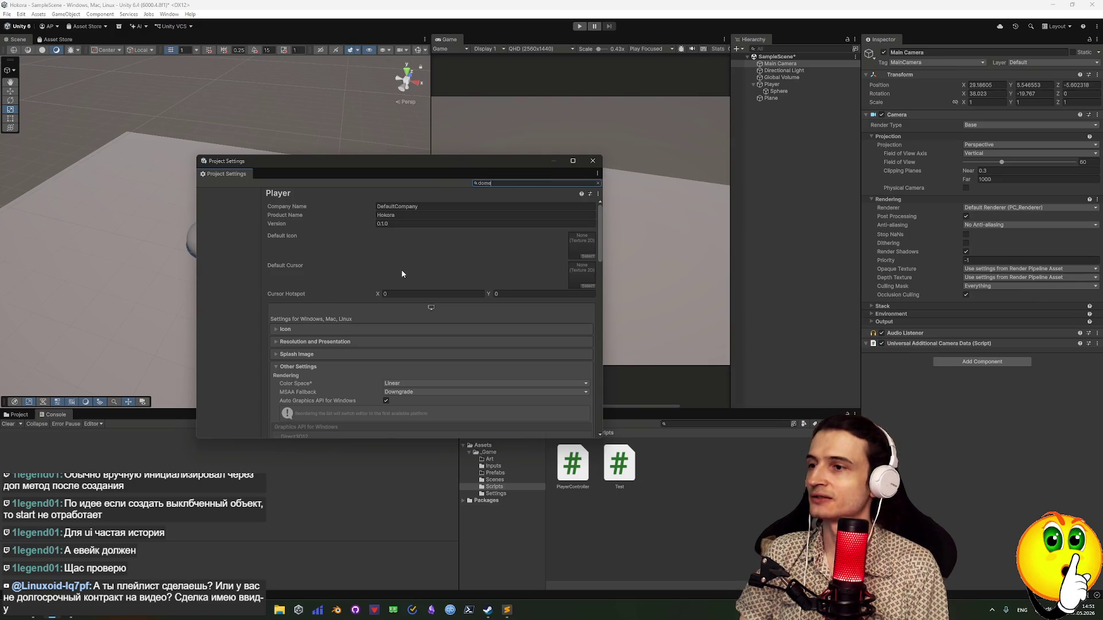
scroll(408, 282, "down", 5)
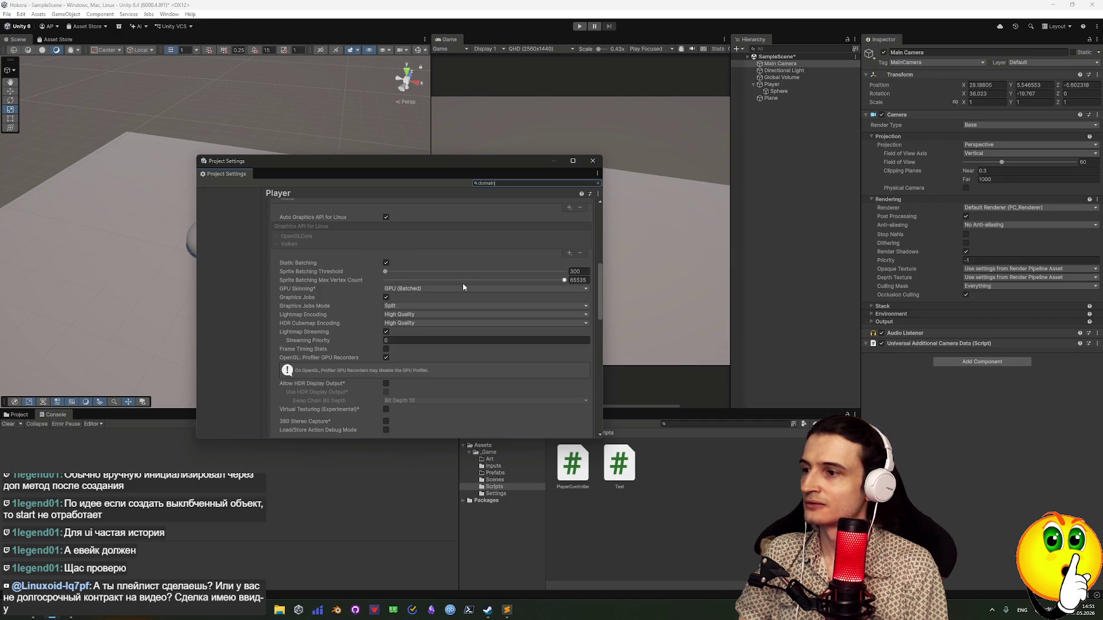
scroll(462, 302, "down", 10)
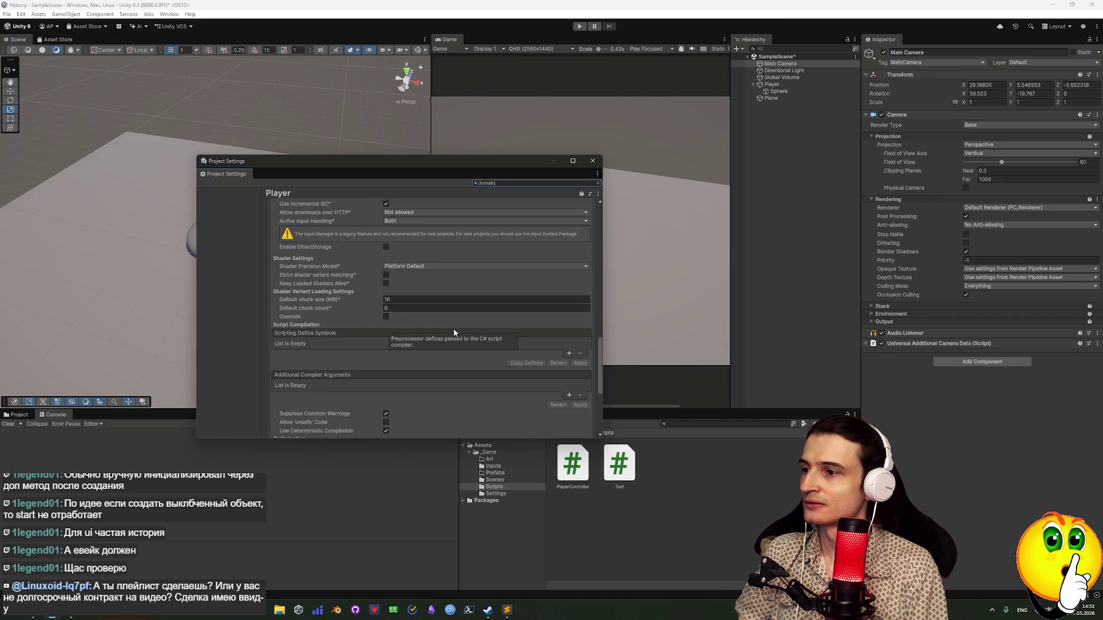
scroll(458, 323, "down", 5)
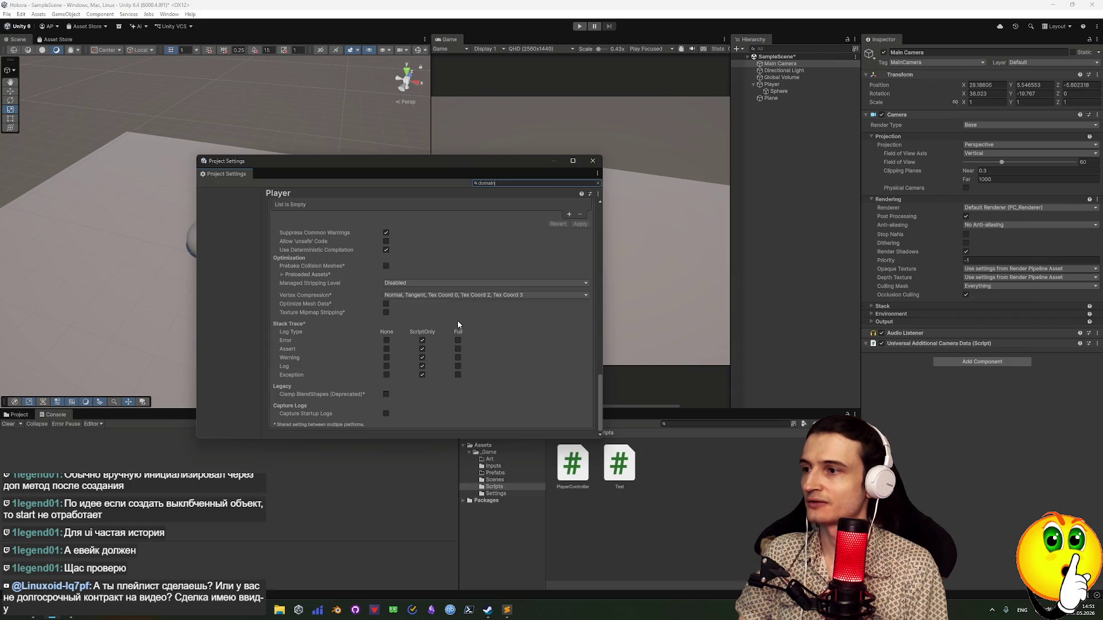
scroll(333, 297, "up", 2)
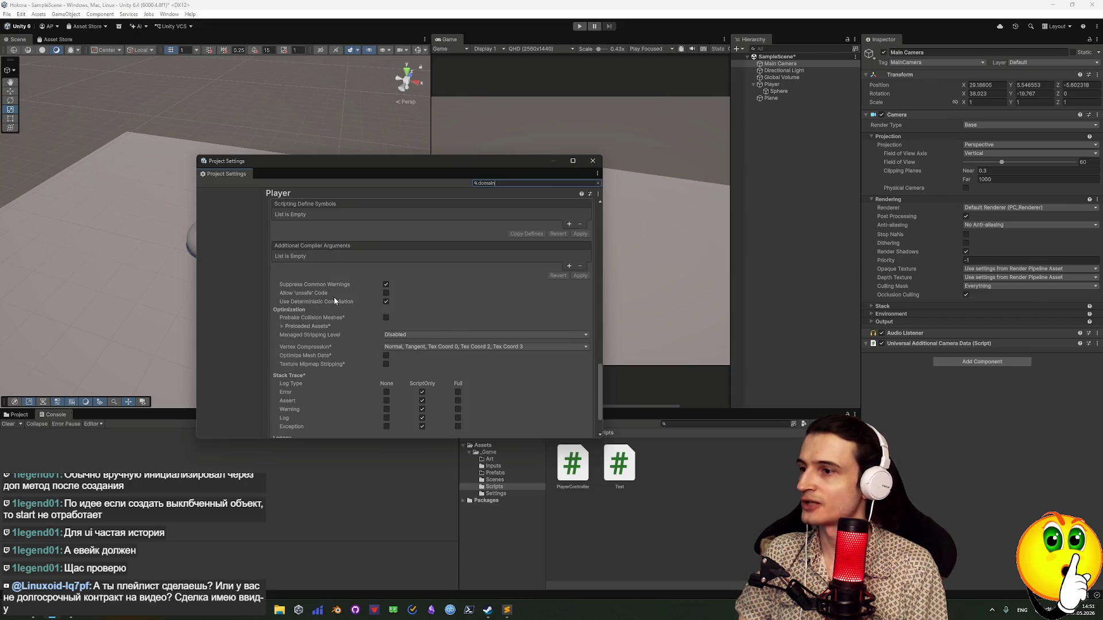
scroll(421, 338, "up", 2)
scroll(421, 339, "down", 4)
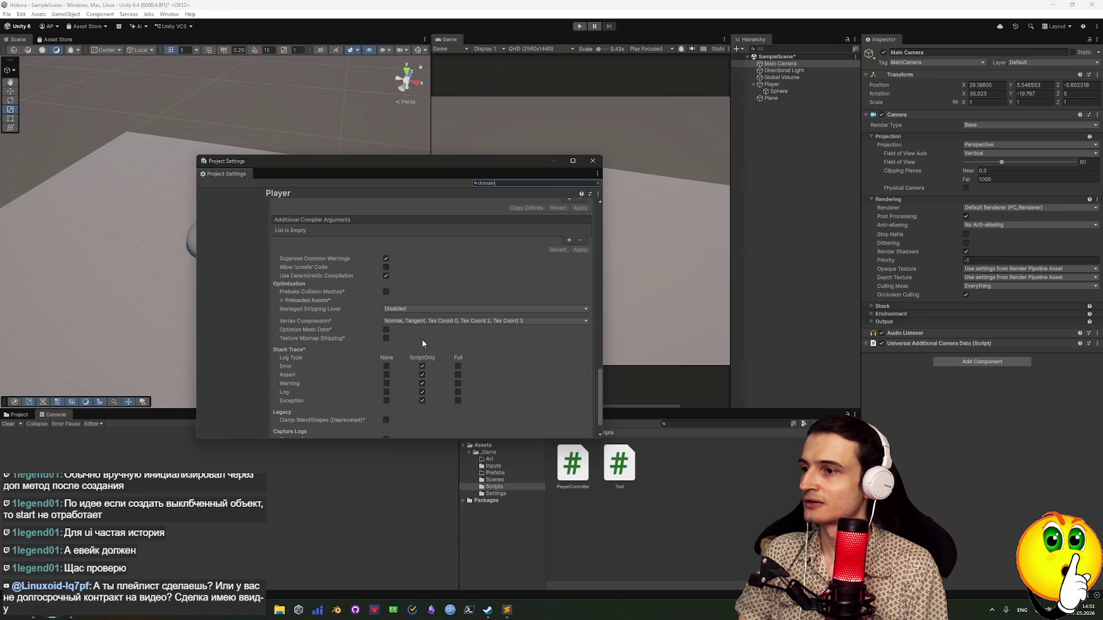
scroll(421, 342, "up", 15)
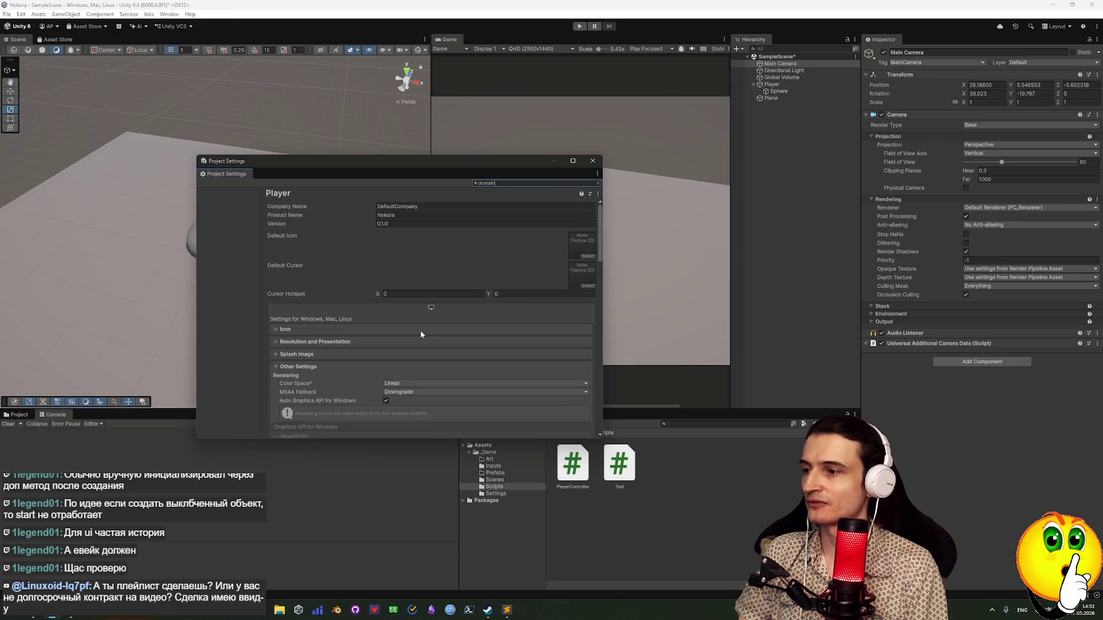
left_click(597, 184)
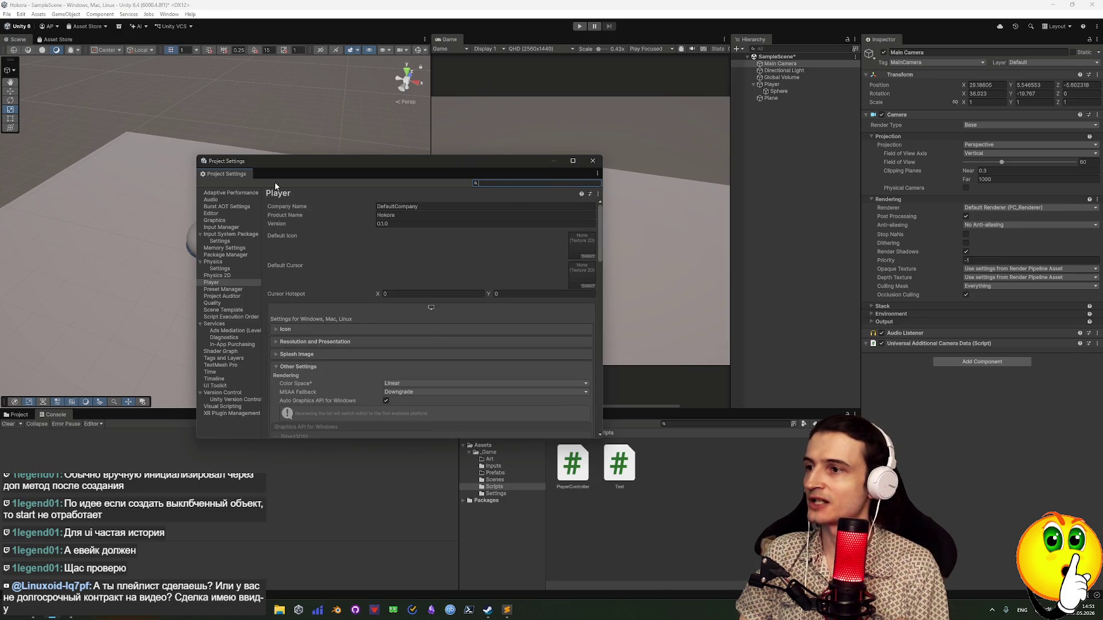
On the Editor page, set 'When entering Play Mode' to 'Reload Scene only' and close Project Settings
left_click(211, 200)
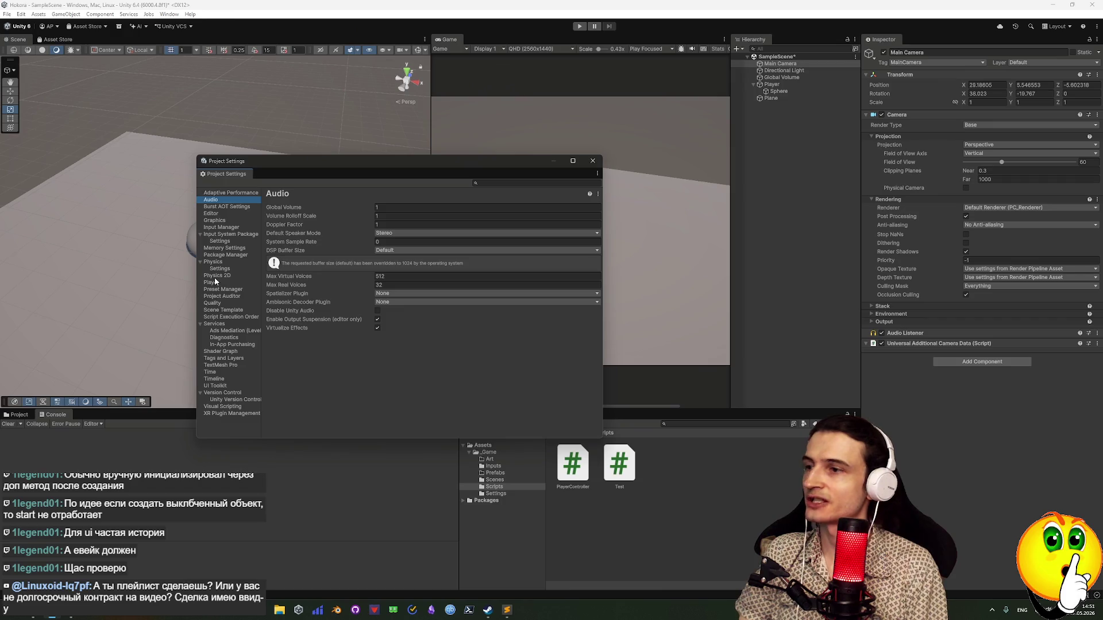
left_click(211, 214)
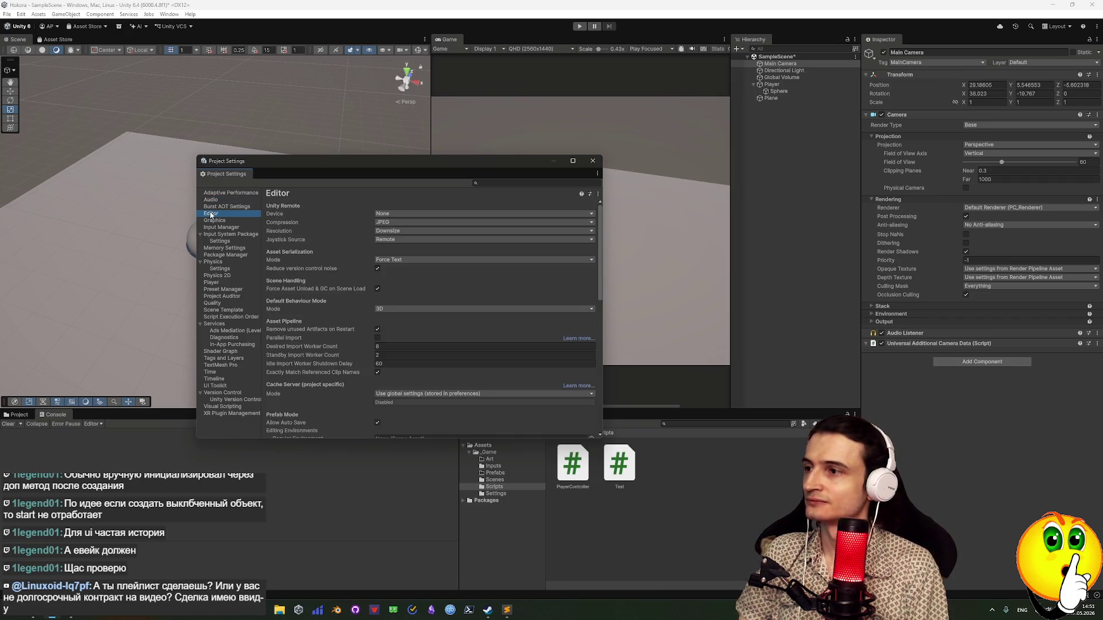
scroll(477, 311, "down", 5)
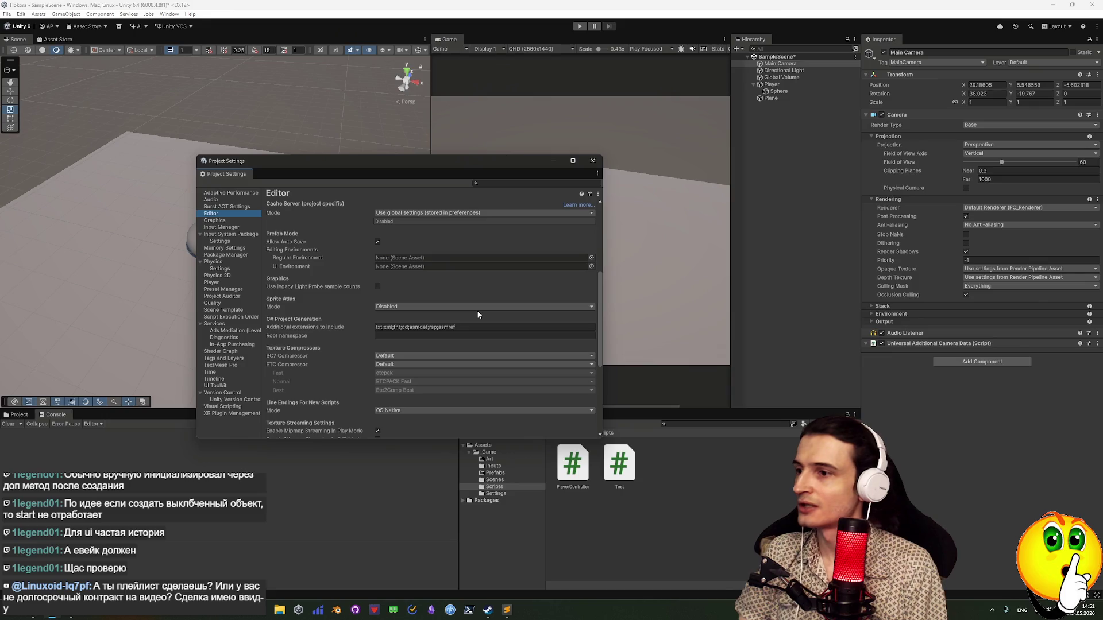
scroll(477, 315, "down", 5)
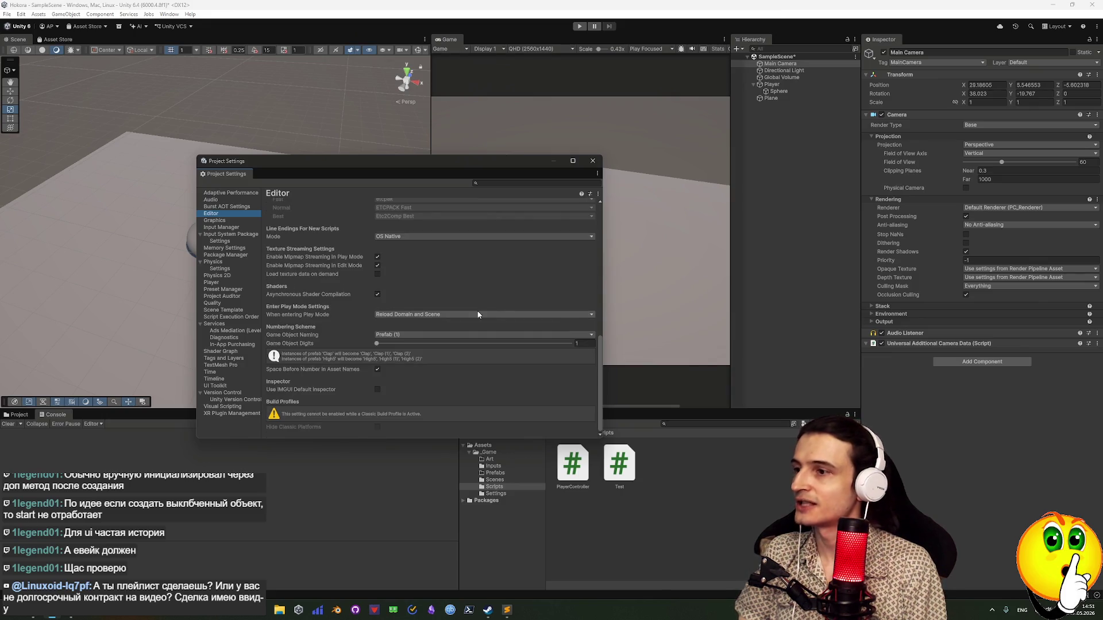
left_click(405, 314)
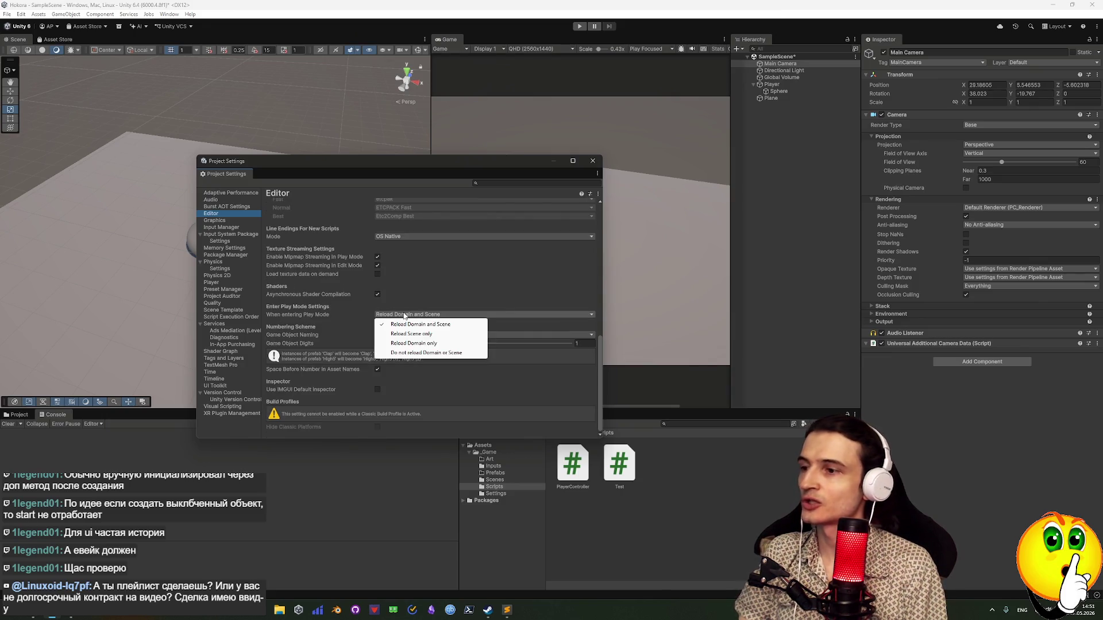
left_click(412, 334)
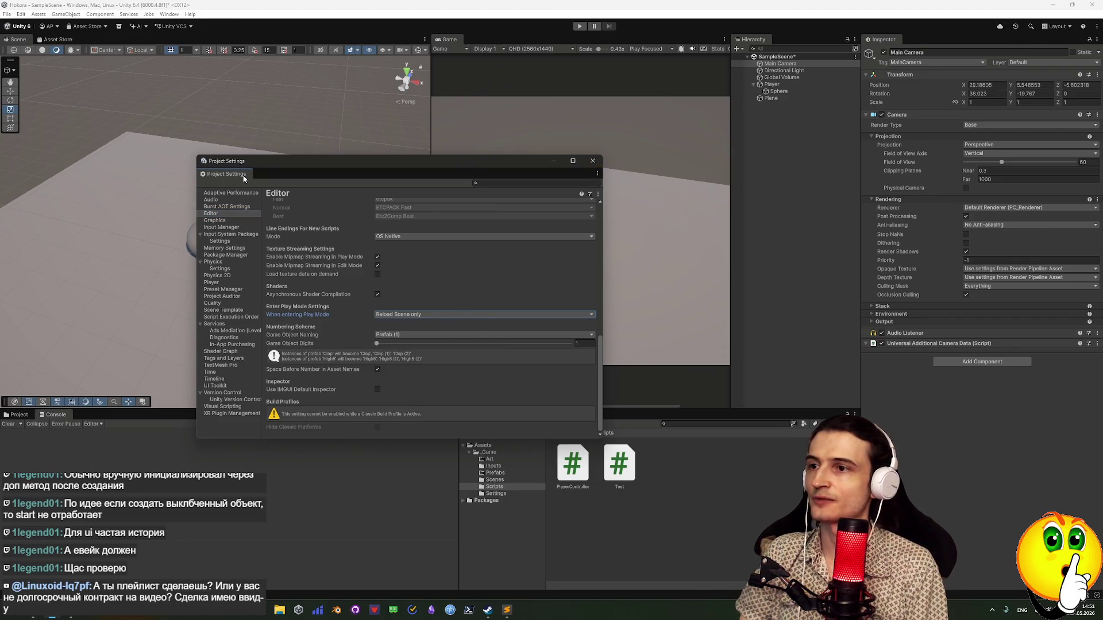
left_click(595, 160)
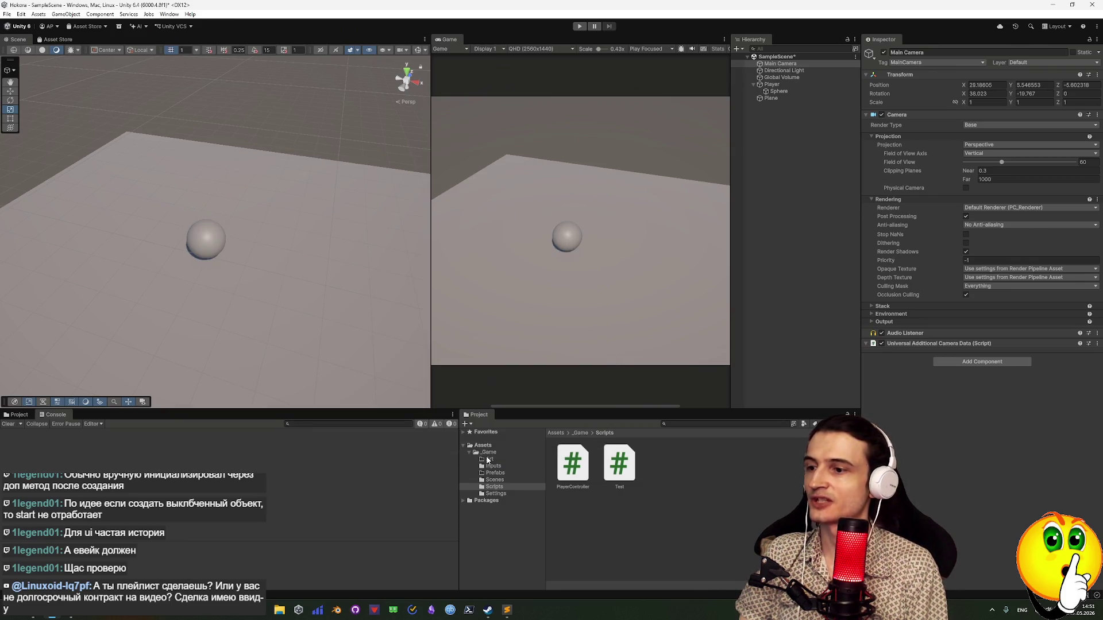
left_click(581, 27)
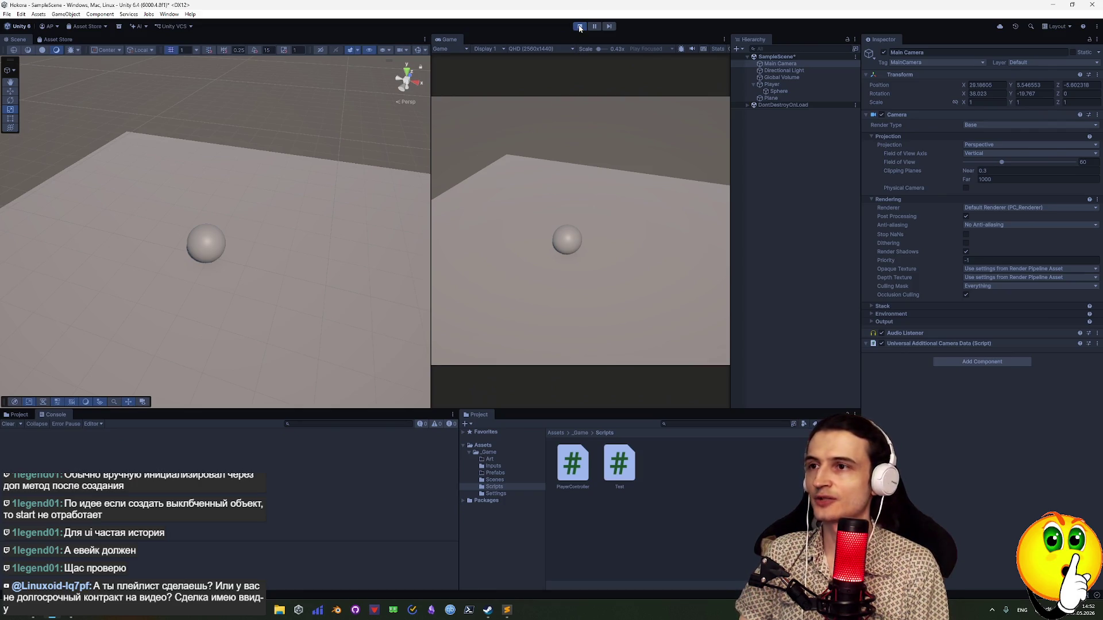
Start and stop Play mode twice to test the scene
left_click(579, 26)
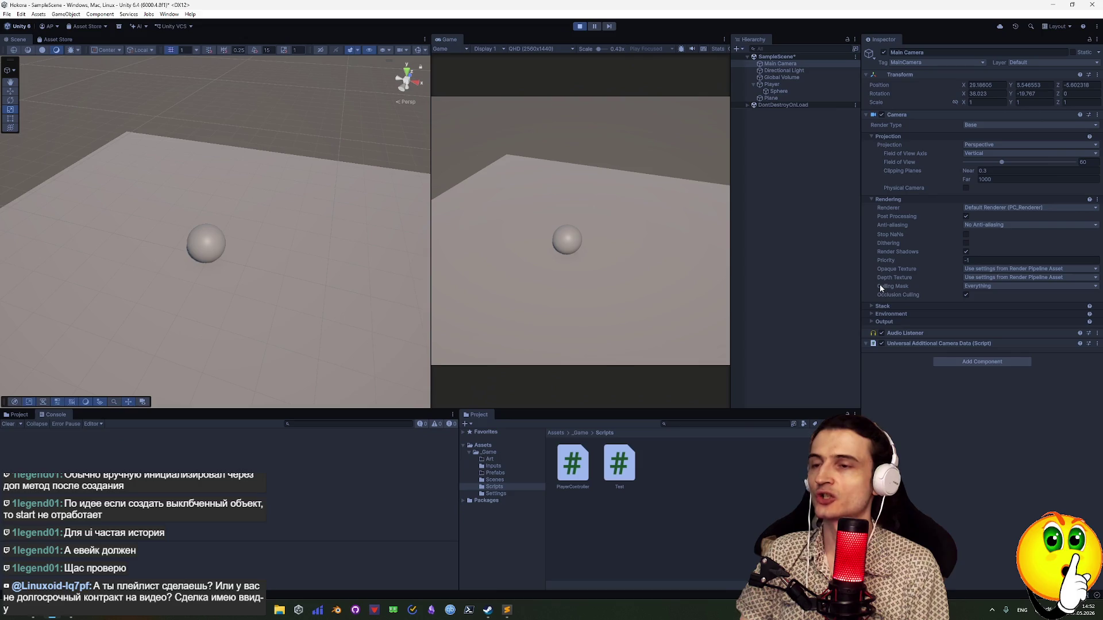
left_click(580, 27)
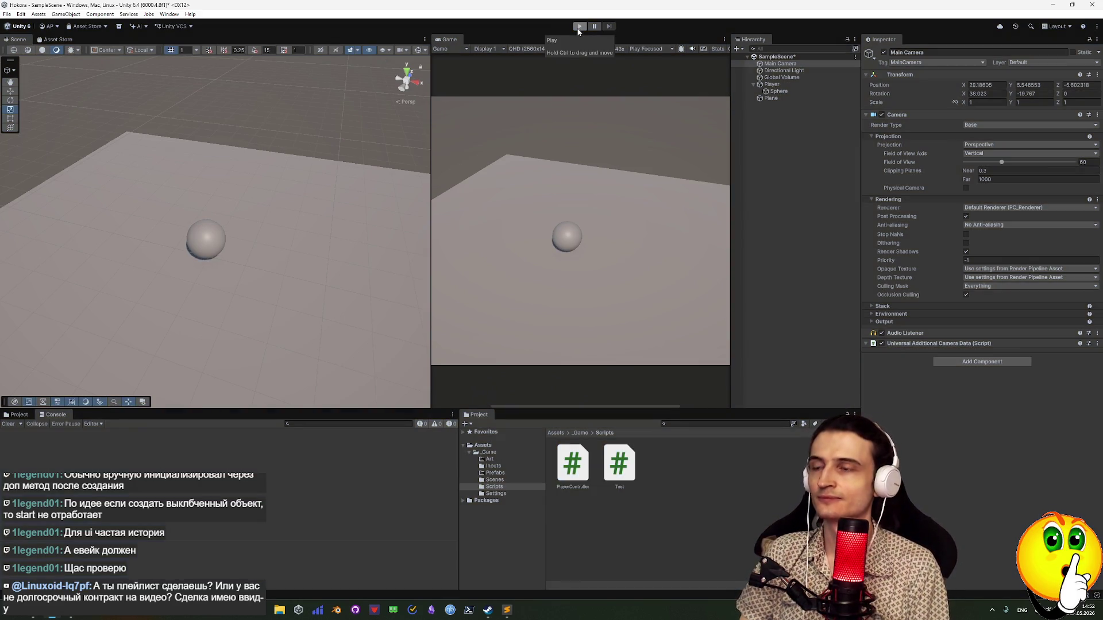
left_click(579, 29)
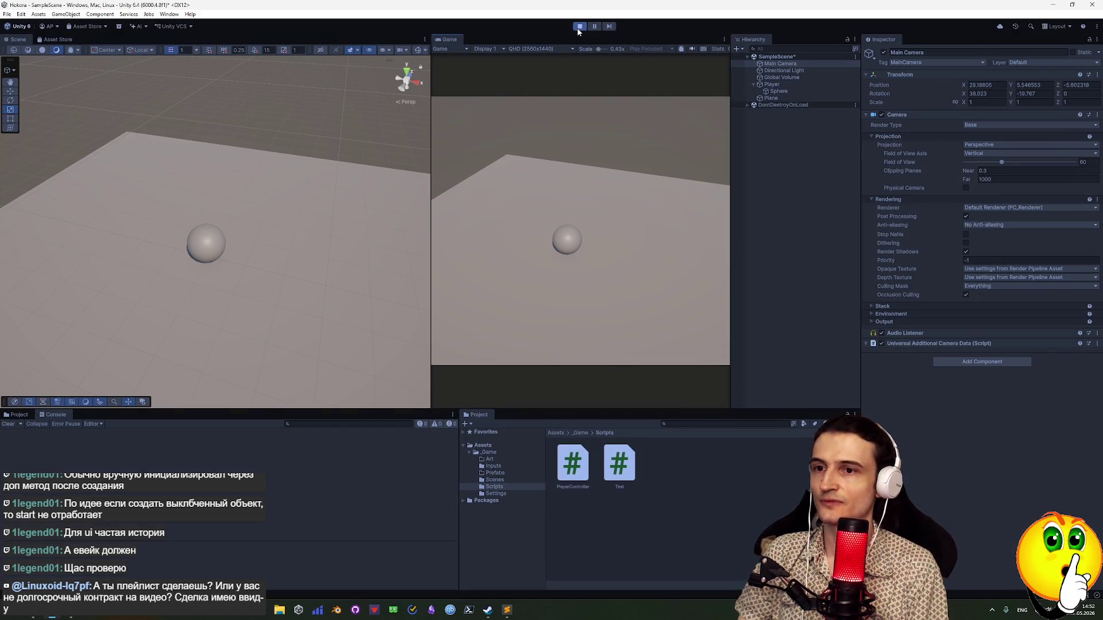
left_click(579, 28)
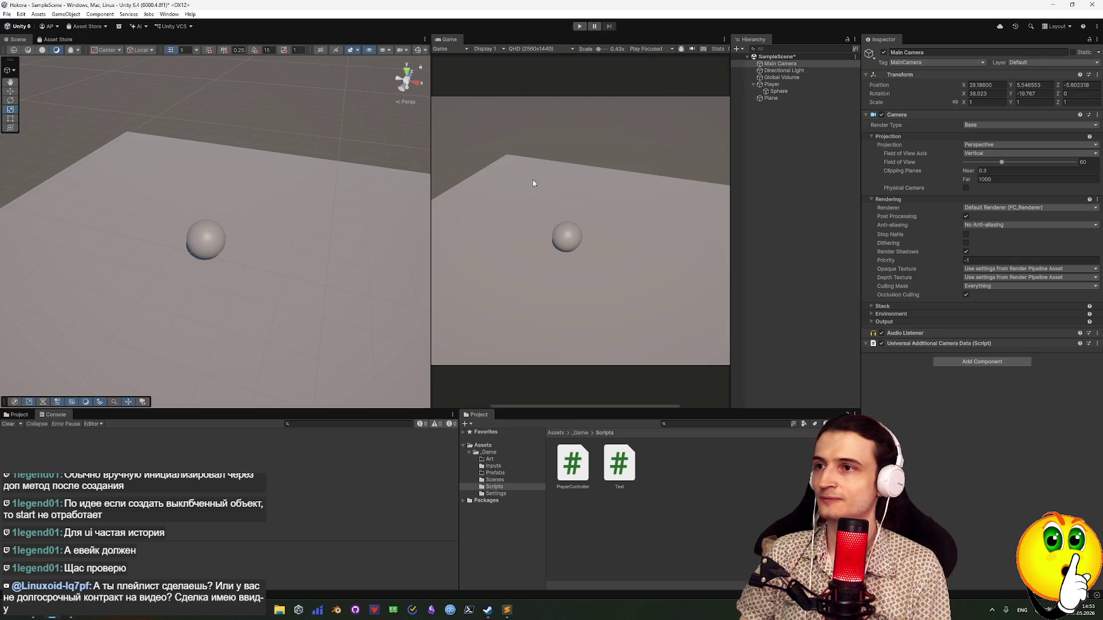
Play the scene, press W to move the Player sphere forward, stop, and select Player
left_click(580, 27)
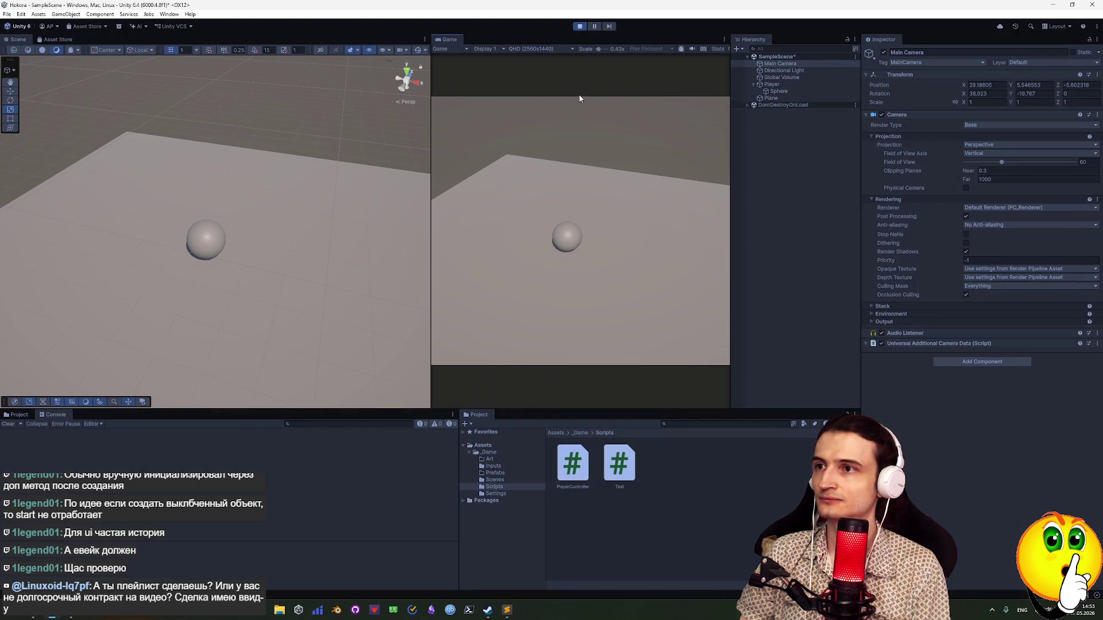
key("w")
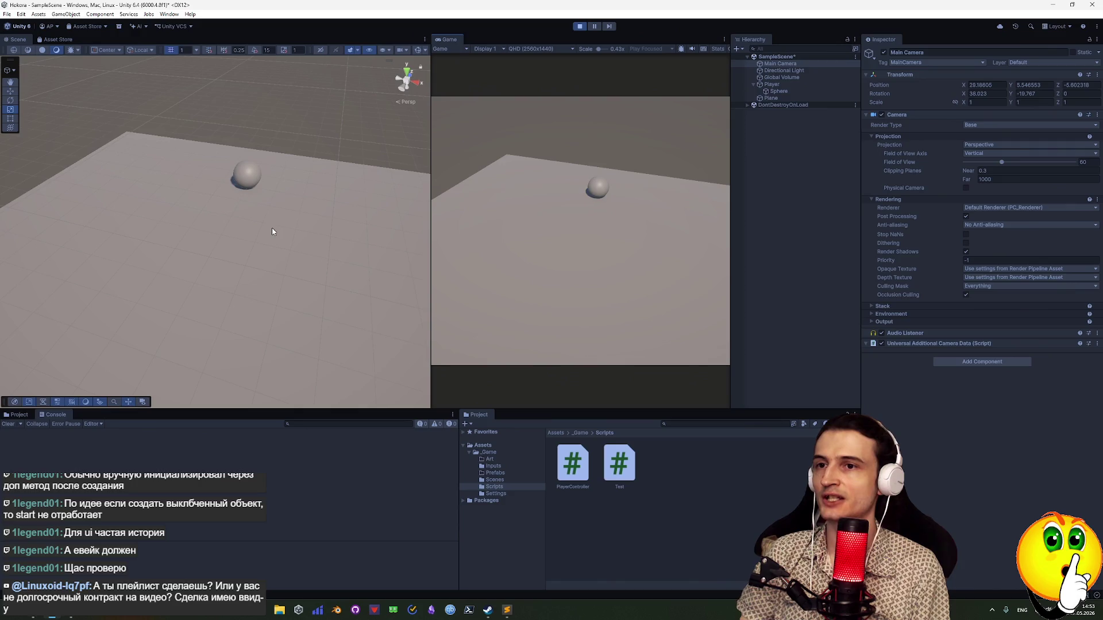
left_click(578, 26)
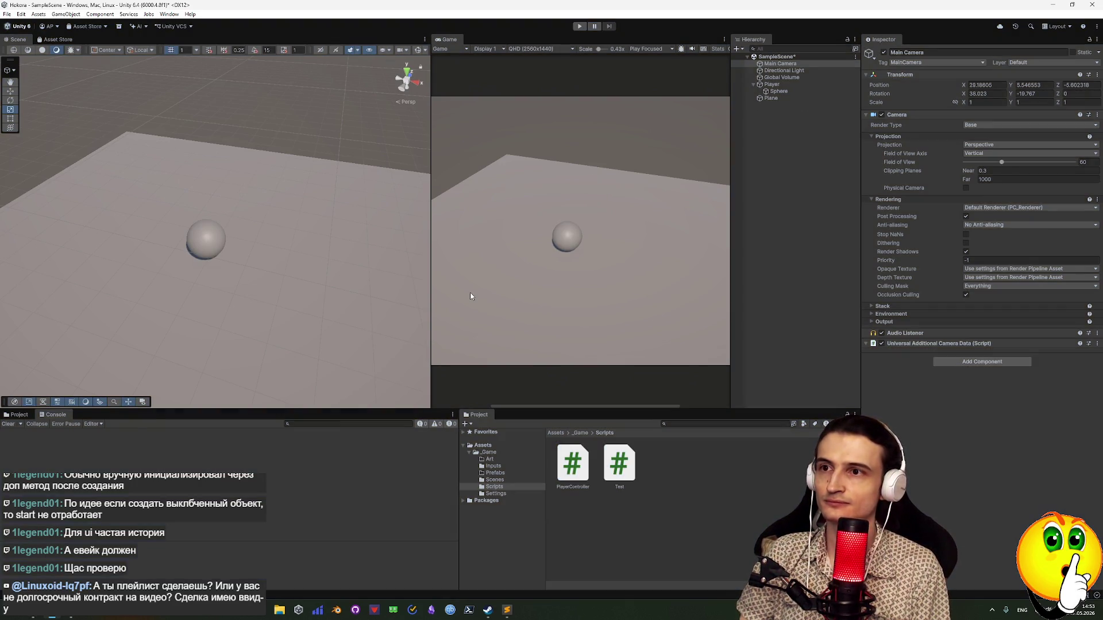
left_click(779, 86)
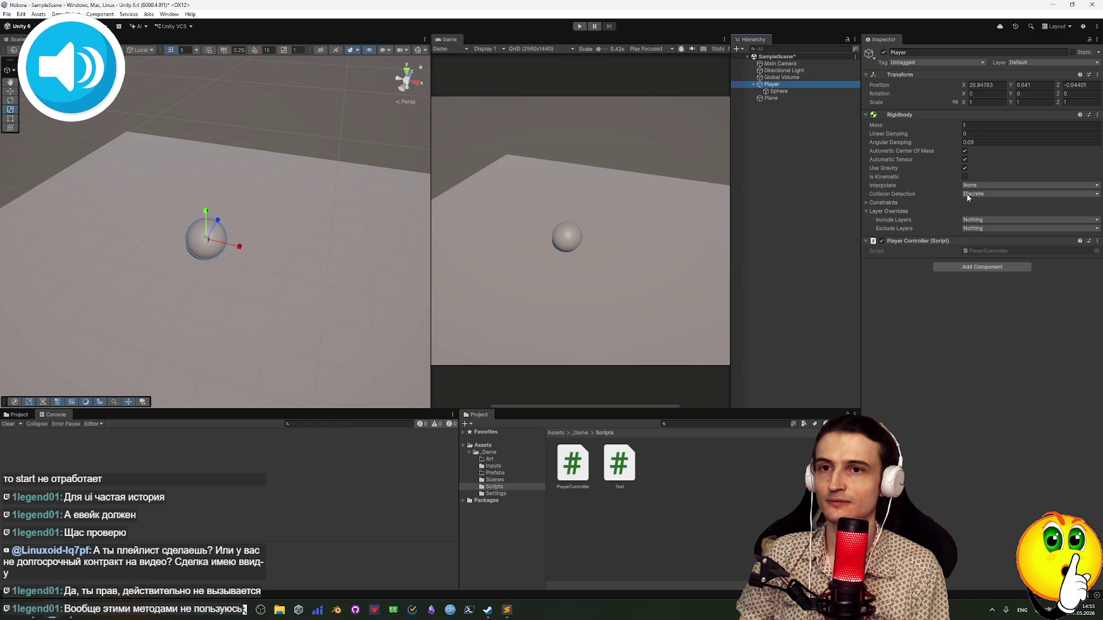
Attempt Remove Component on the Player's Rigidbody, dismiss the can't-remove warning, and return to Rider
left_click(1097, 115)
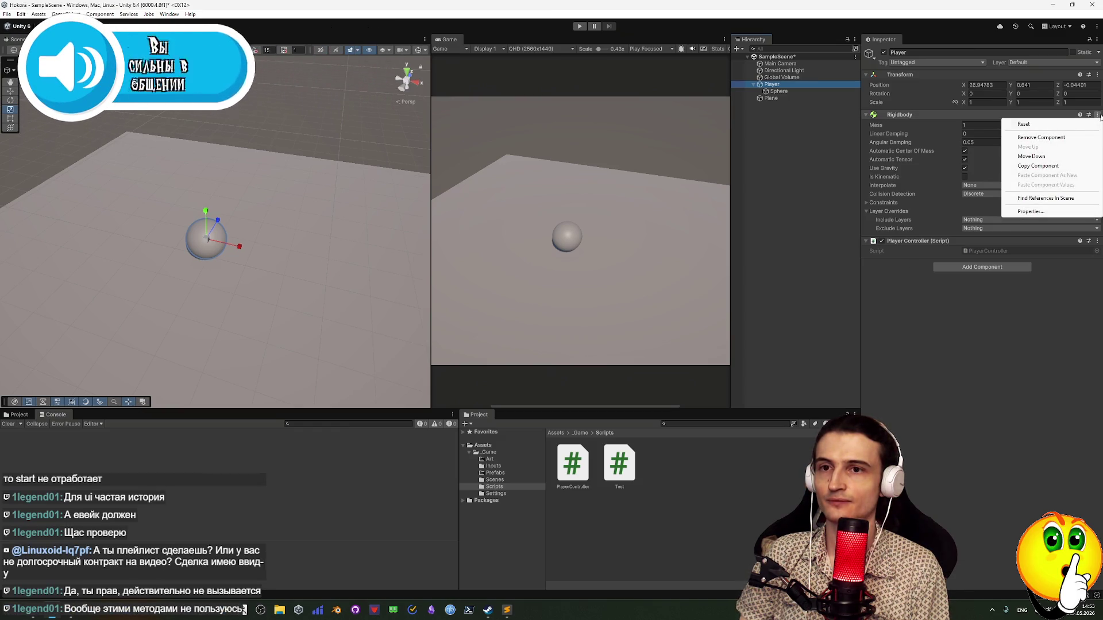
left_click(1025, 137)
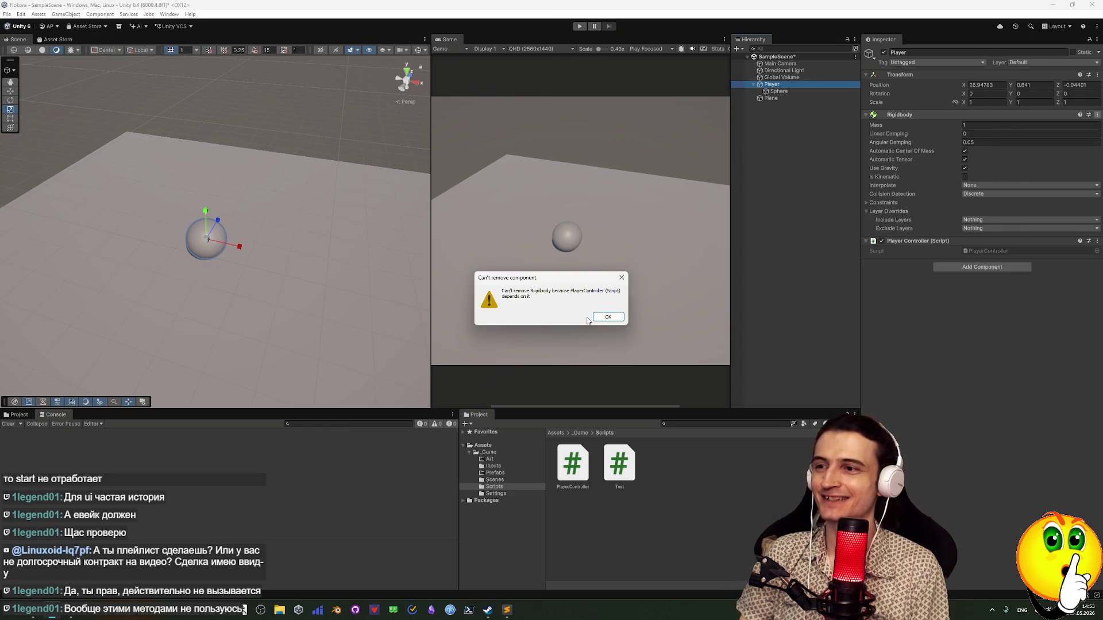
mouse_move(547, 291)
left_mouse_down()
mouse_move(604, 290)
mouse_move(603, 301)
left_mouse_up()
left_click(602, 300)
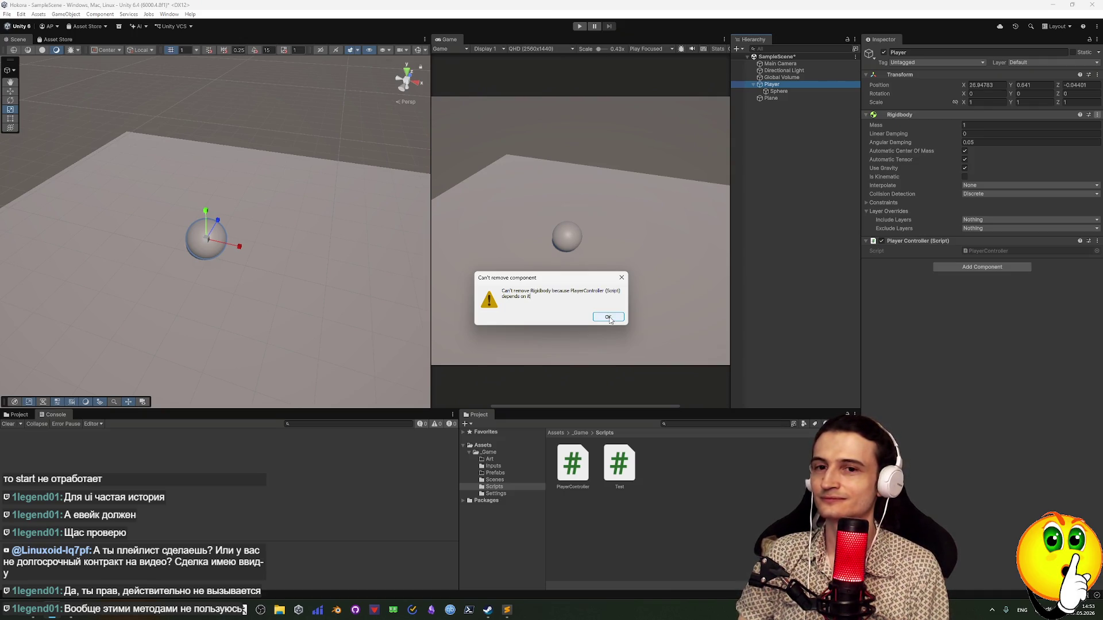
left_click(620, 279)
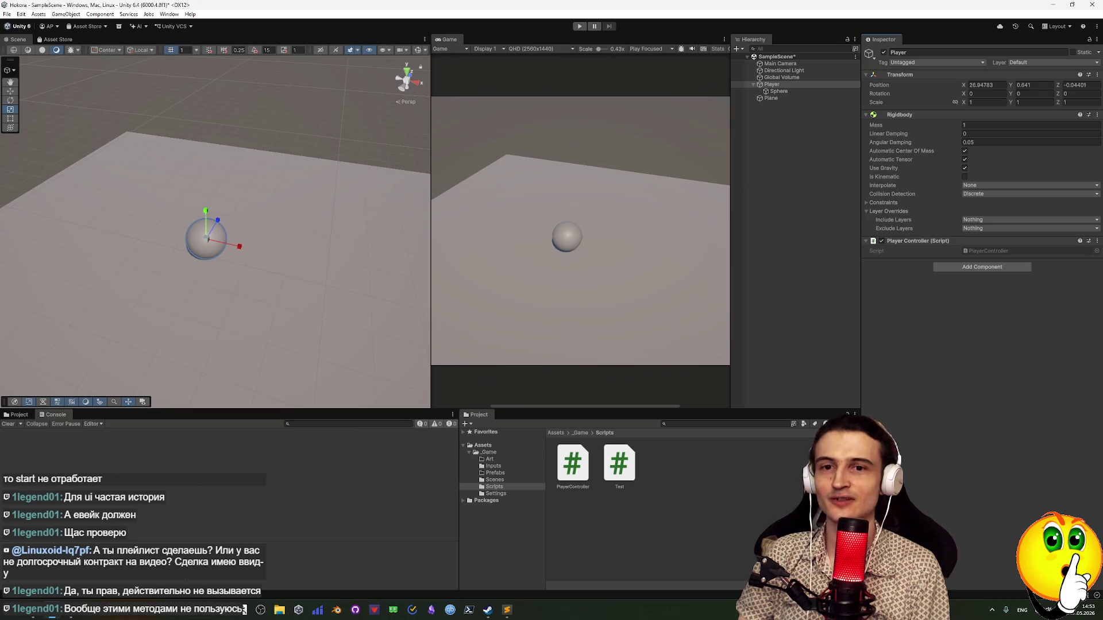
key("alt+Tab")
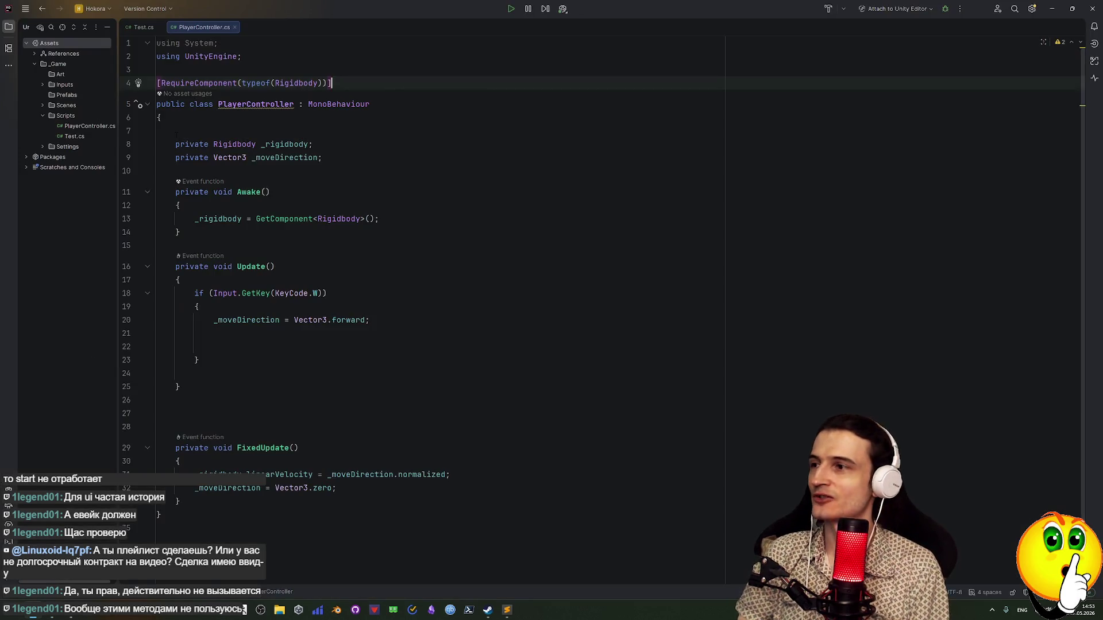
Toggle the line 4 RequireComponent attribute off and back on with Ctrl+/, then return to Unity
left_click_drag(331, 83, 158, 83)
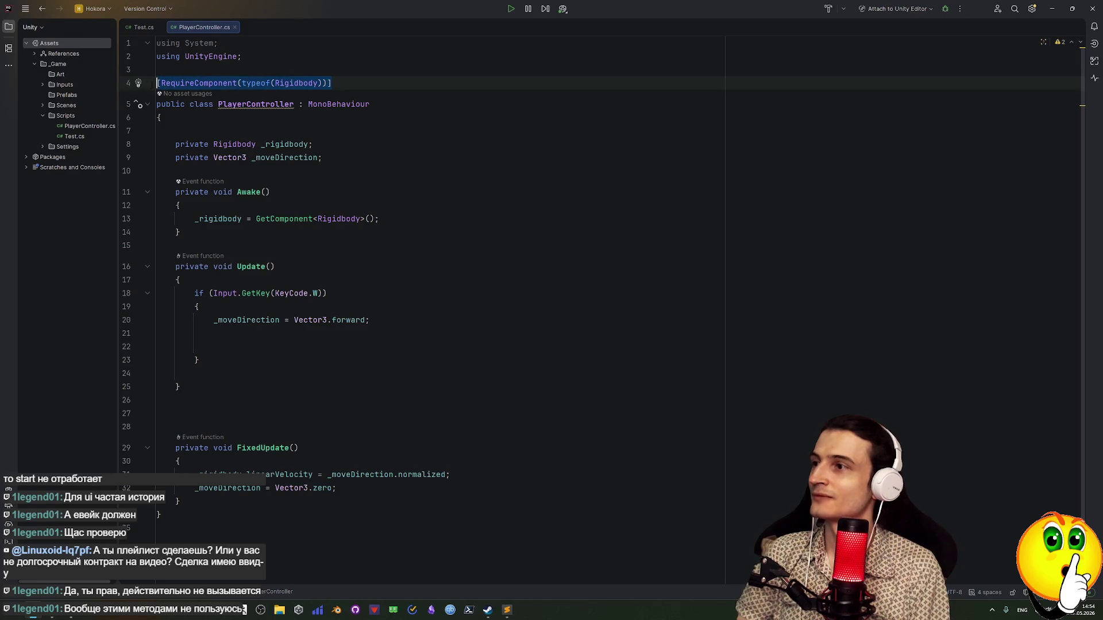
key("ctrl+slash")
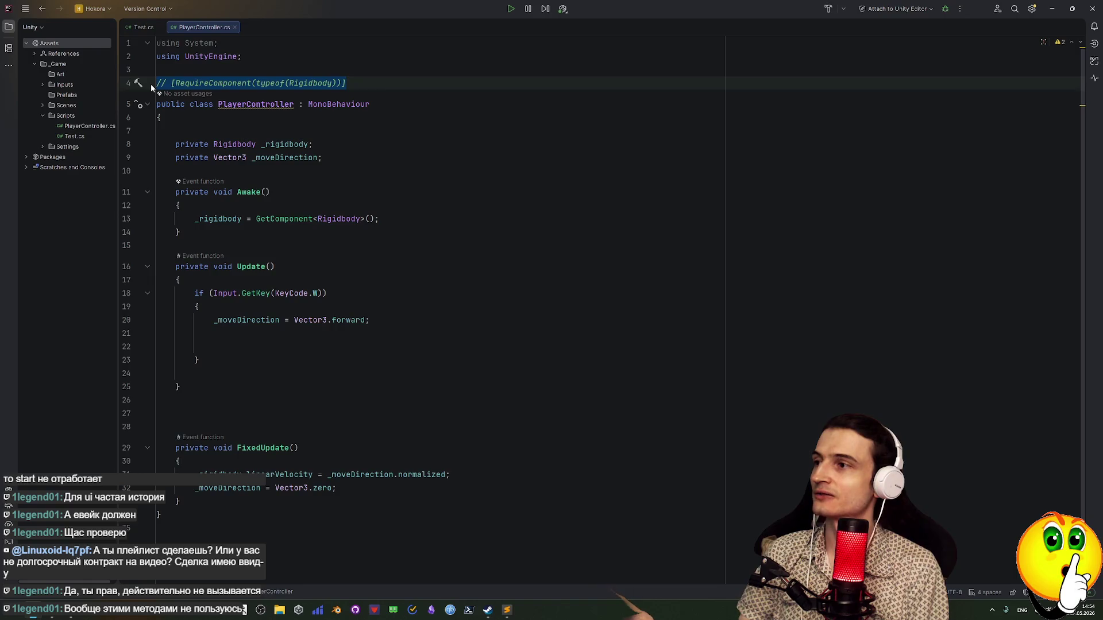
key("ctrl+slash")
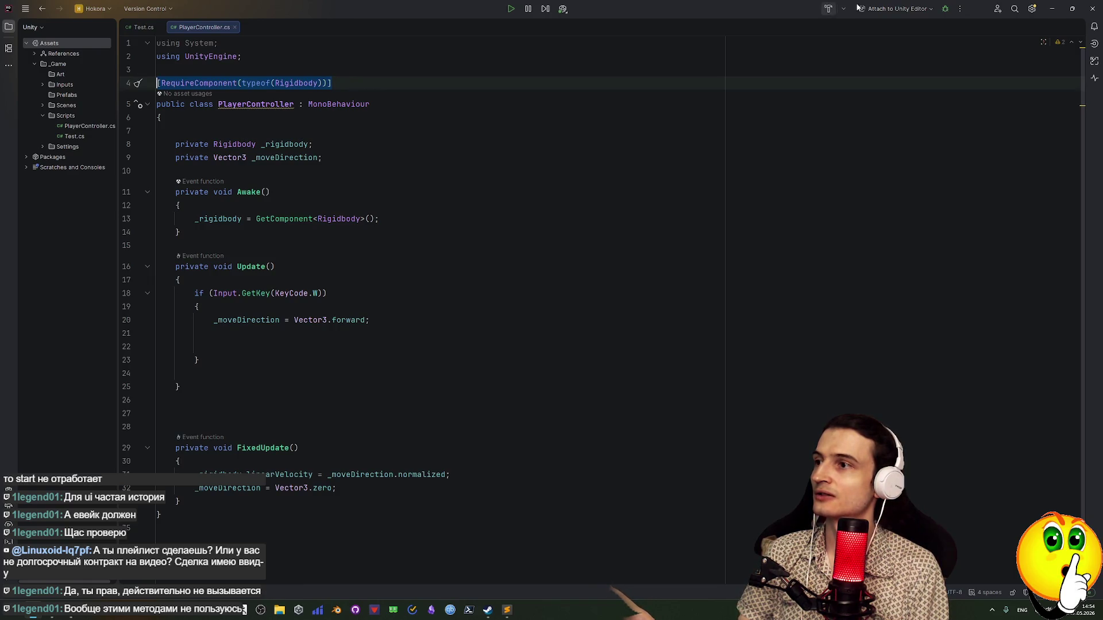
left_click(1052, 8)
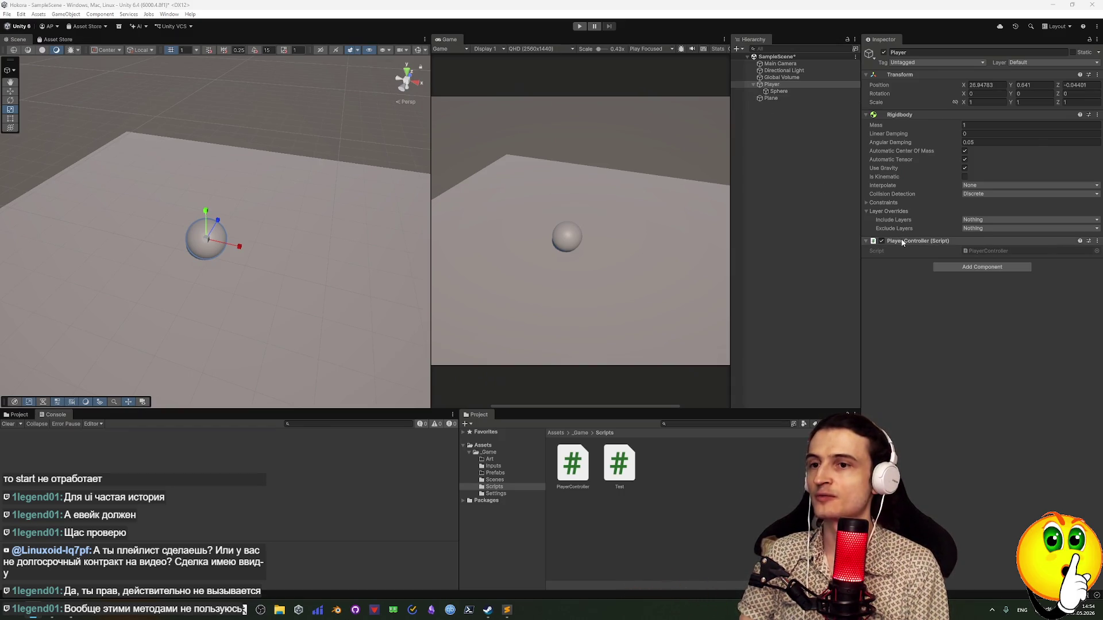
Create an empty GameObject in the Hierarchy and reselect the Player
left_click(783, 141)
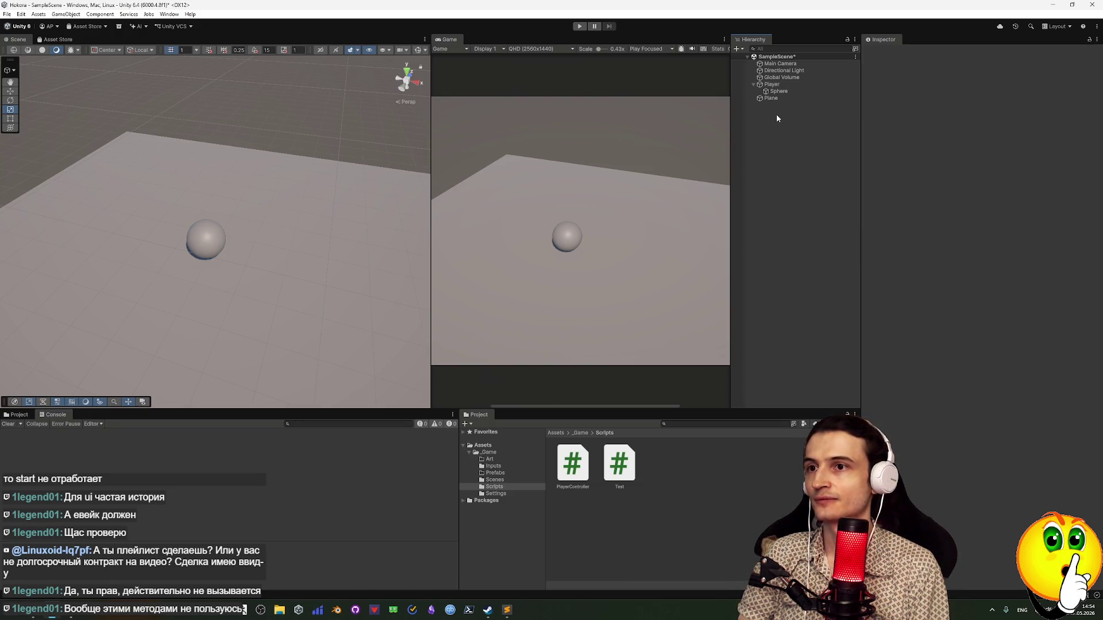
right_click(776, 115)
left_click(822, 259)
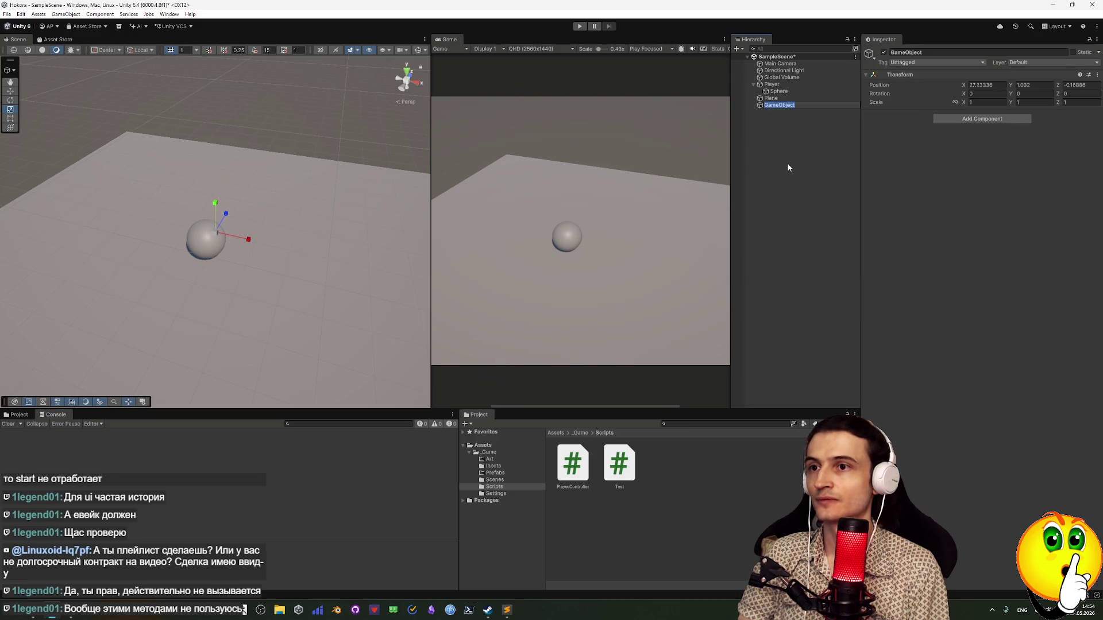
left_click(784, 128)
left_click(778, 85)
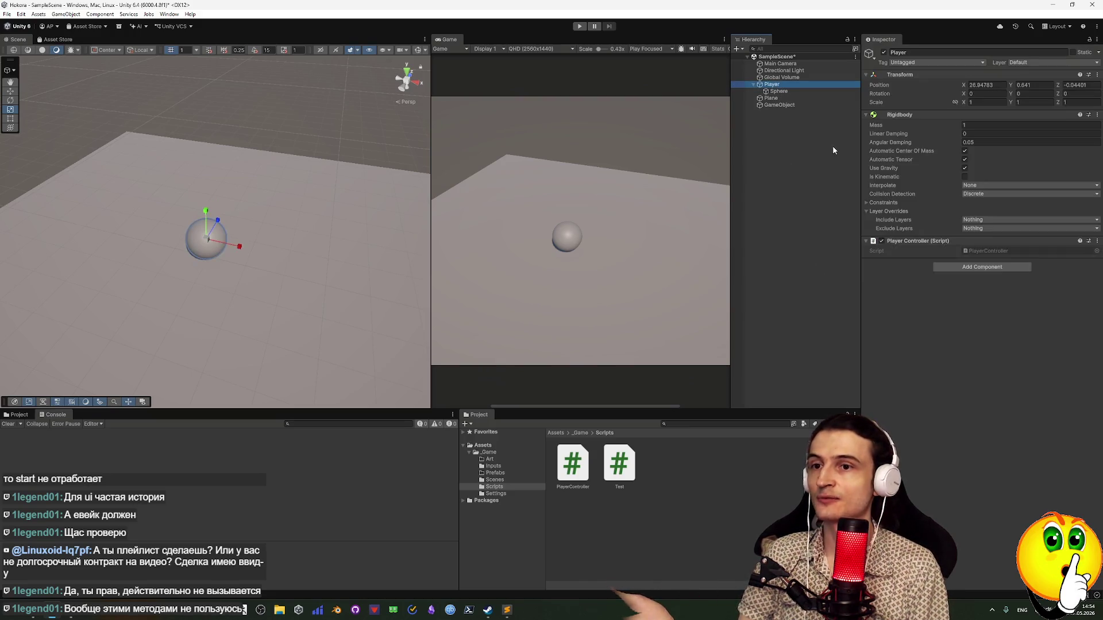
Add the Player Controller component to GameObject, which brings a Rigidbody with it
left_click(779, 105)
left_click(959, 118)
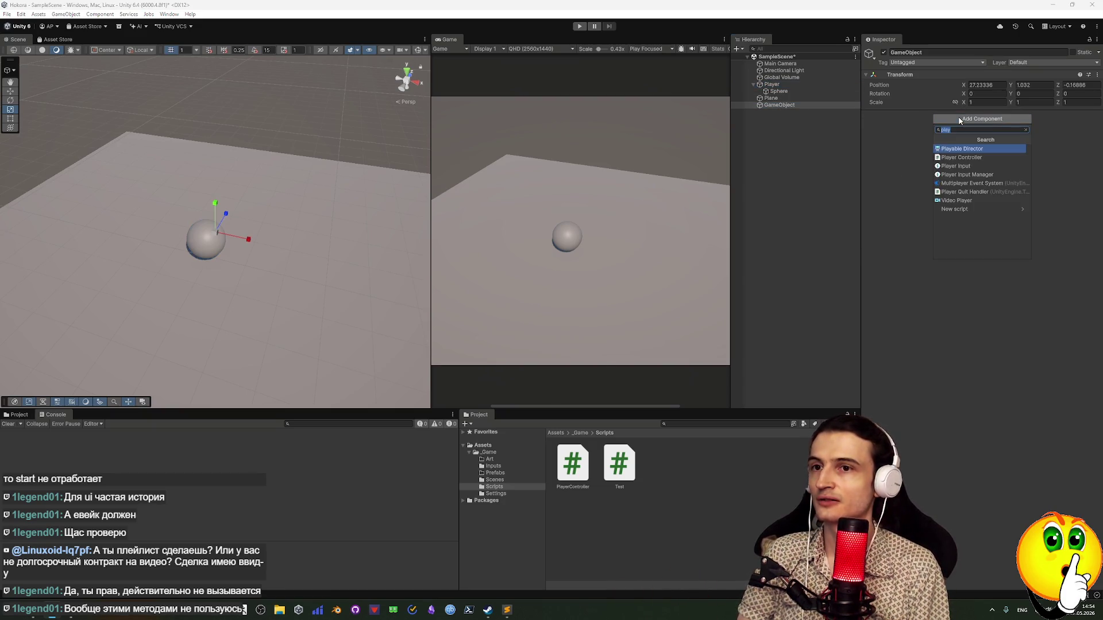
left_click(959, 158)
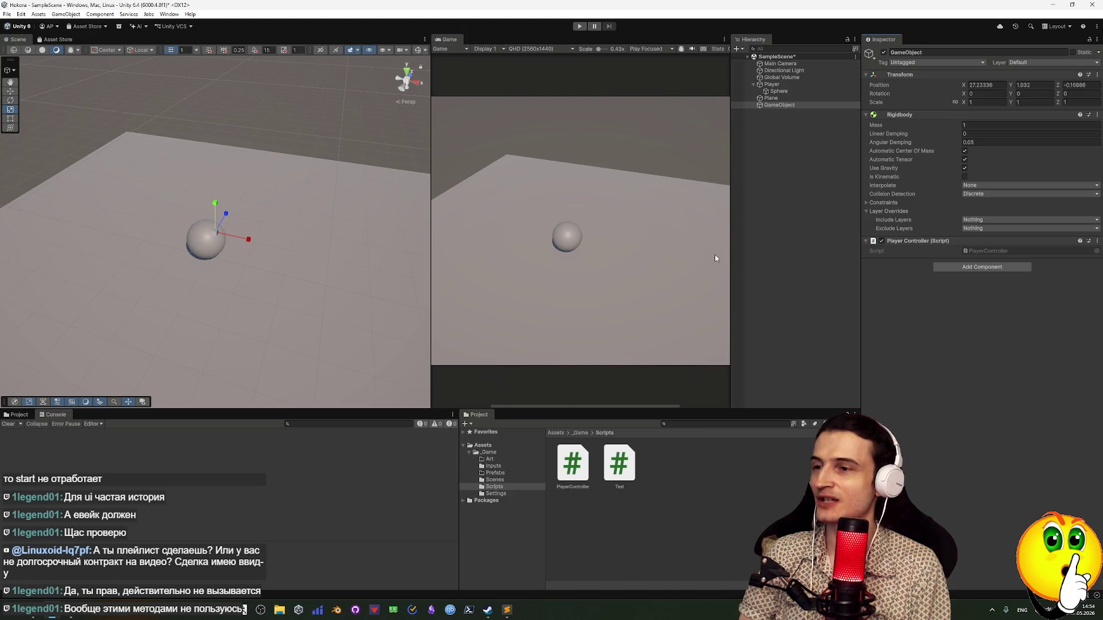
key("alt+Tab")
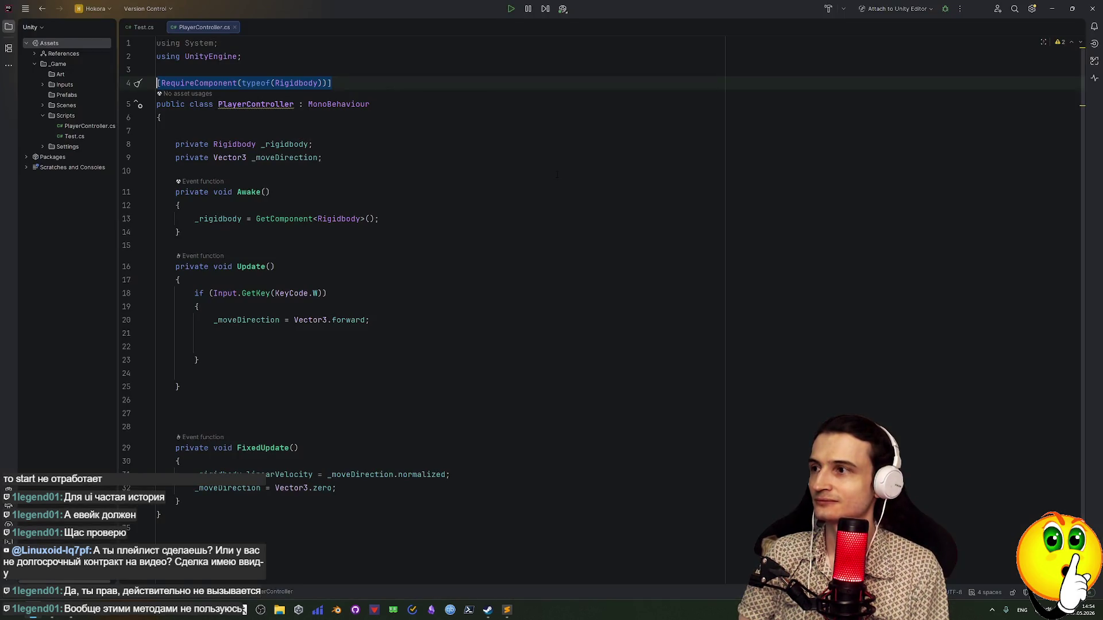
Comment out the RequireComponent(typeof(Rigidbody)) line in PlayerController.cs
mouse_move(204, 79)
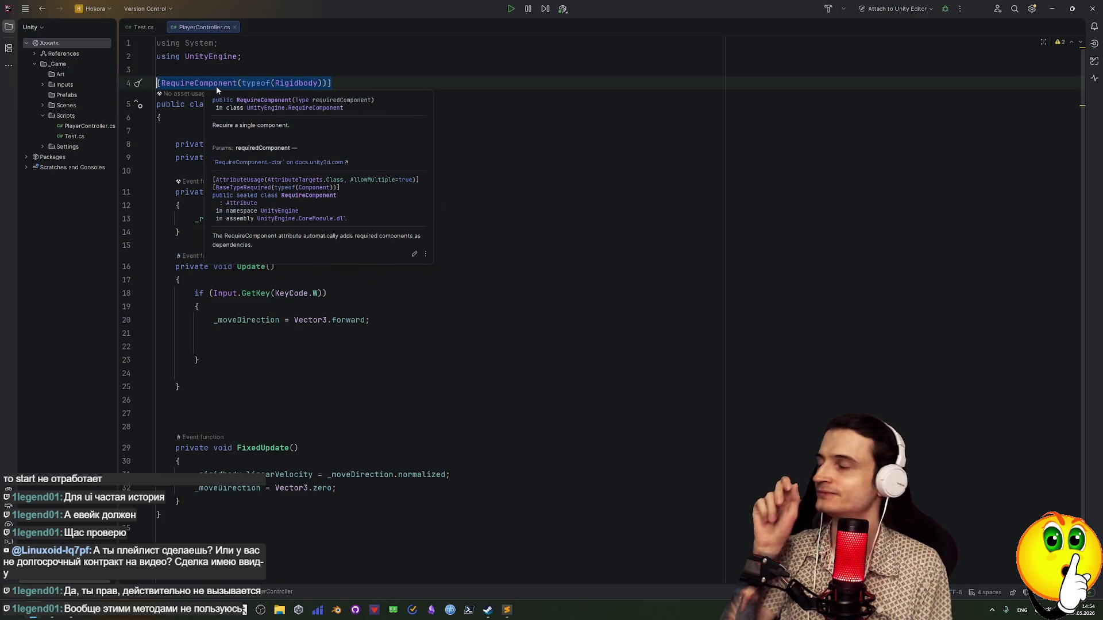
key("ctrl+slash")
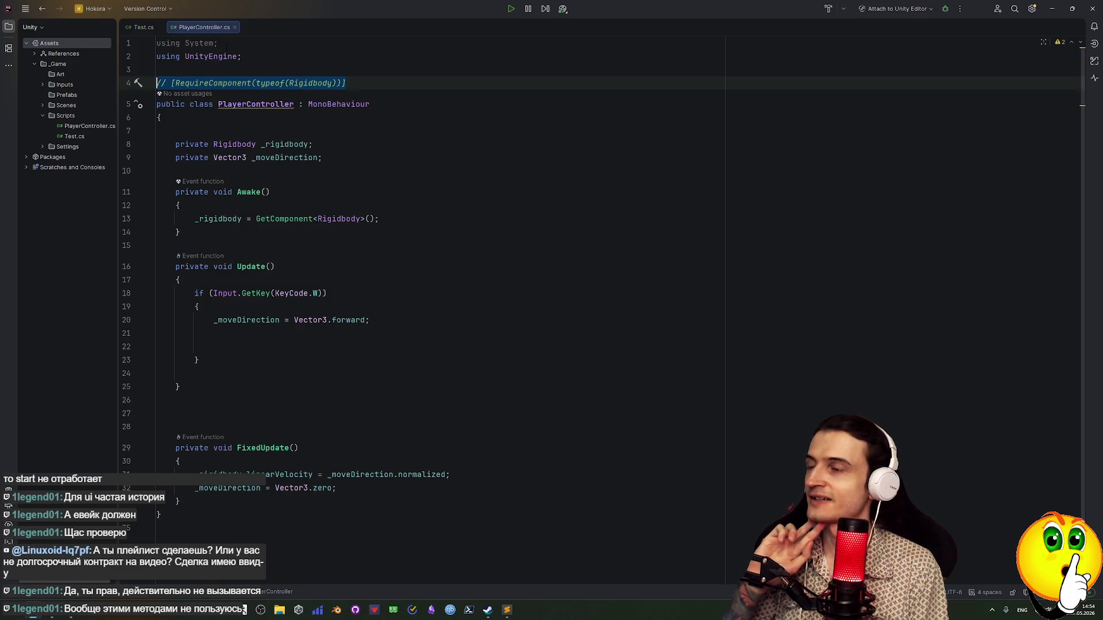
key("super+Tab")
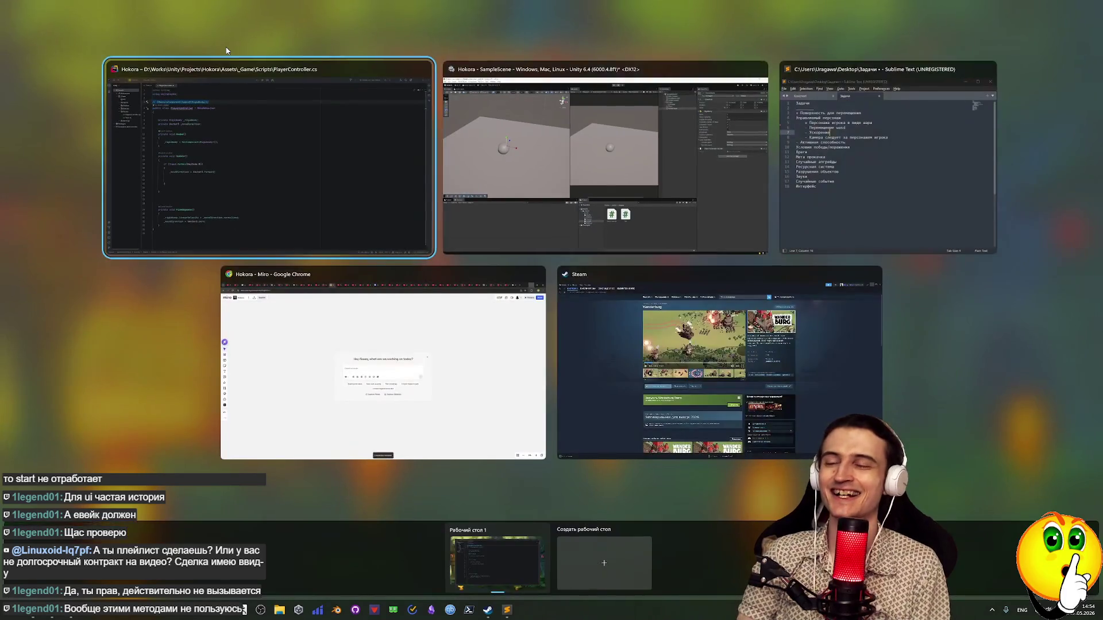
key("Escape")
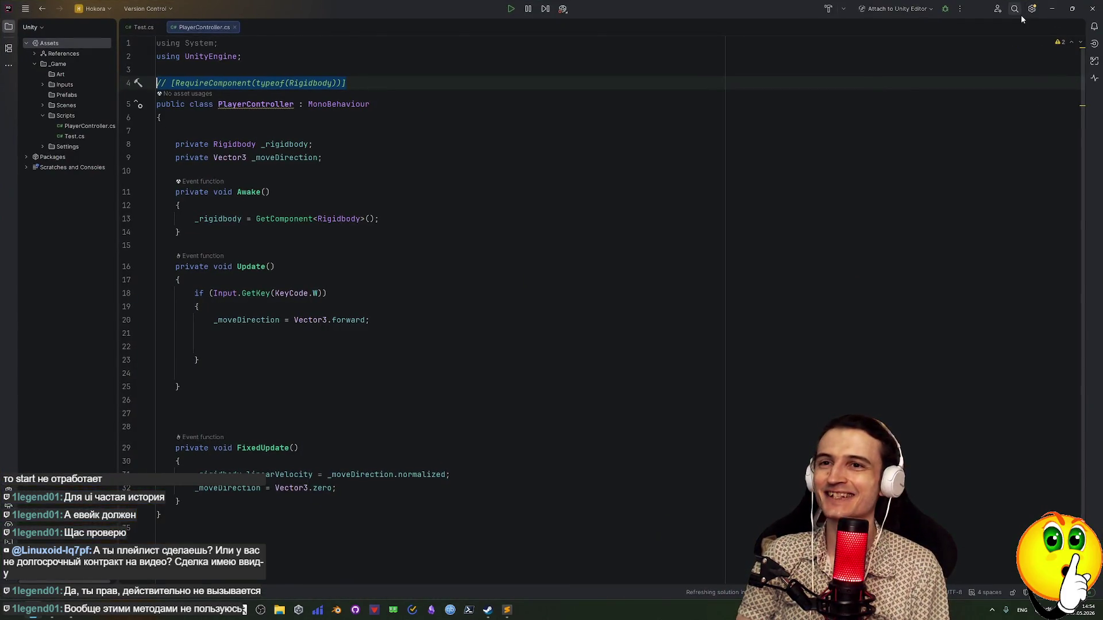
left_click(1046, 8)
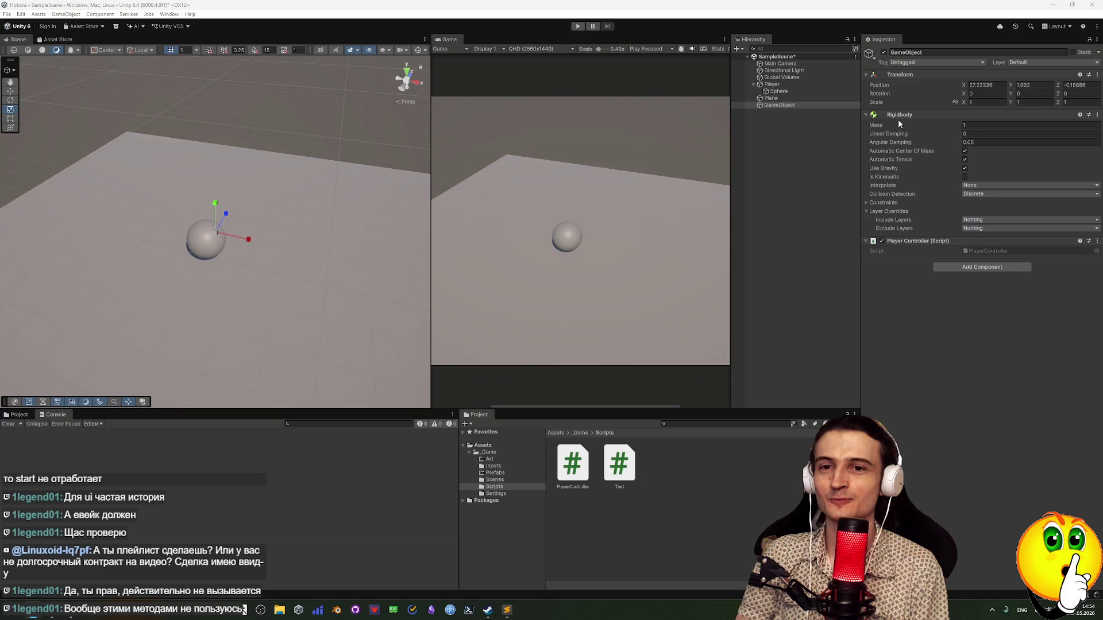
Remove the Rigidbody from GameObject through its component options menu
left_click(1098, 115)
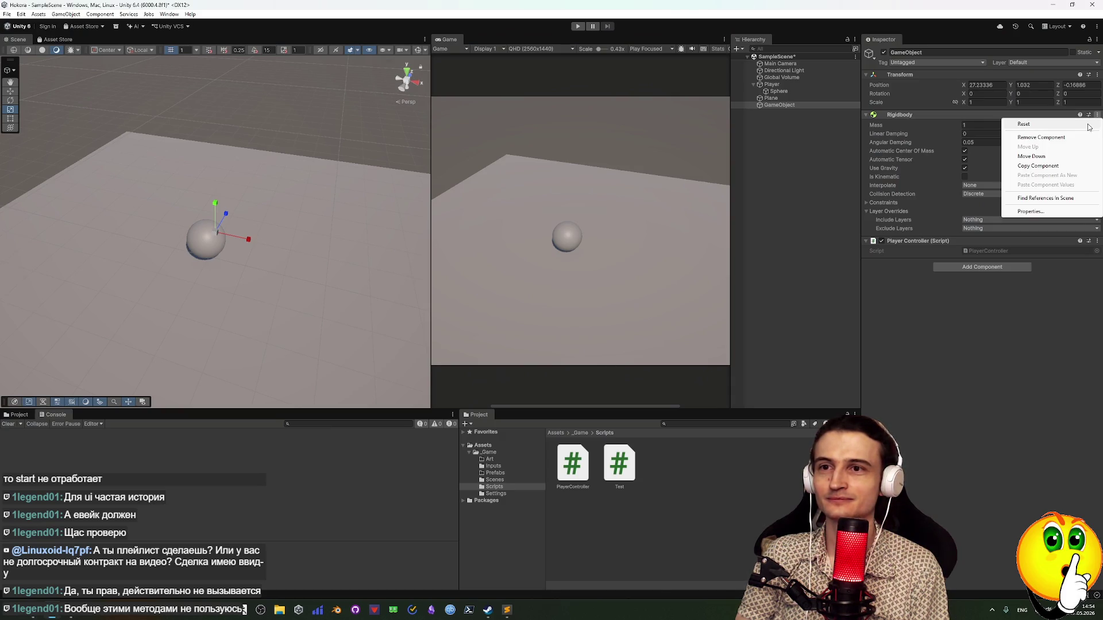
left_click(1037, 139)
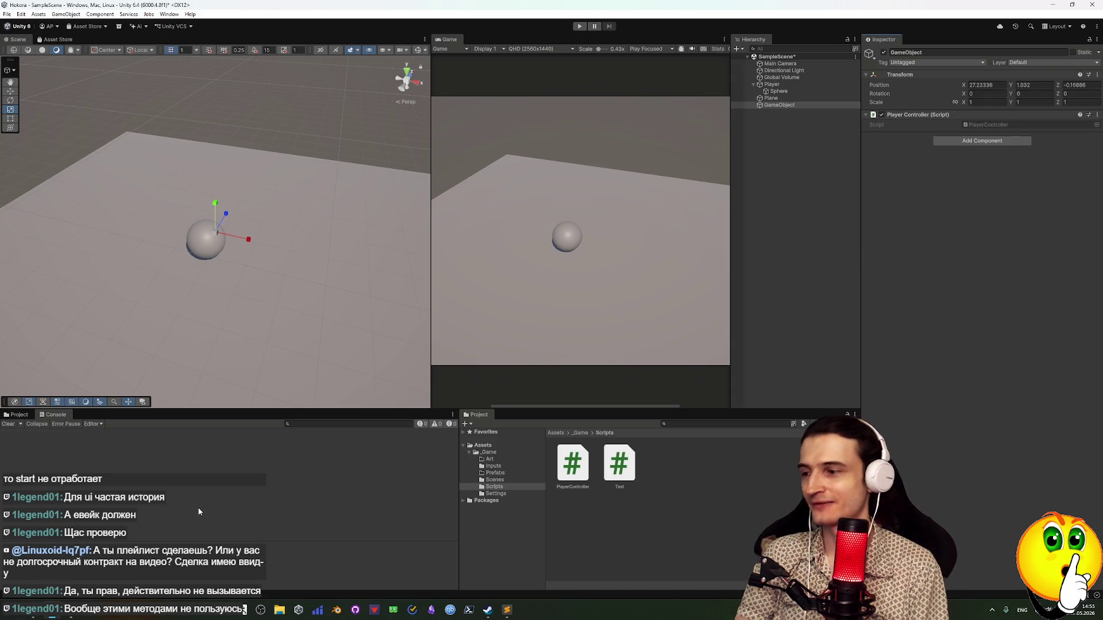
key("alt+Tab")
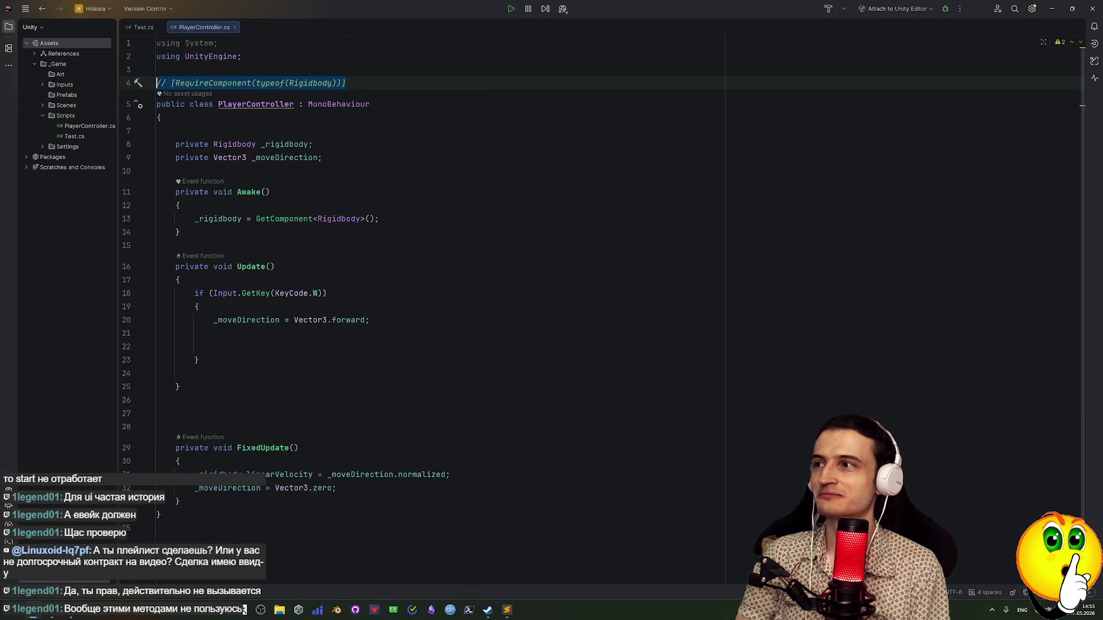
Delete the '//' on line 4 to reactivate RequireComponent, then select GameObject in Unity
left_click(166, 83)
key("BackSpace")
key("BackSpace")
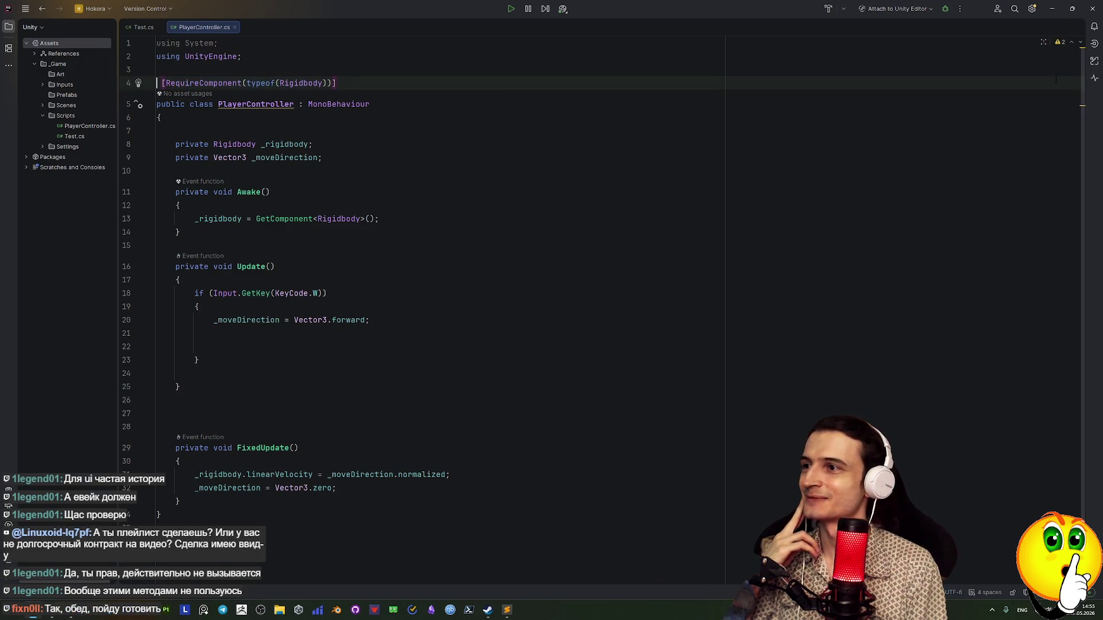
left_click(1053, 8)
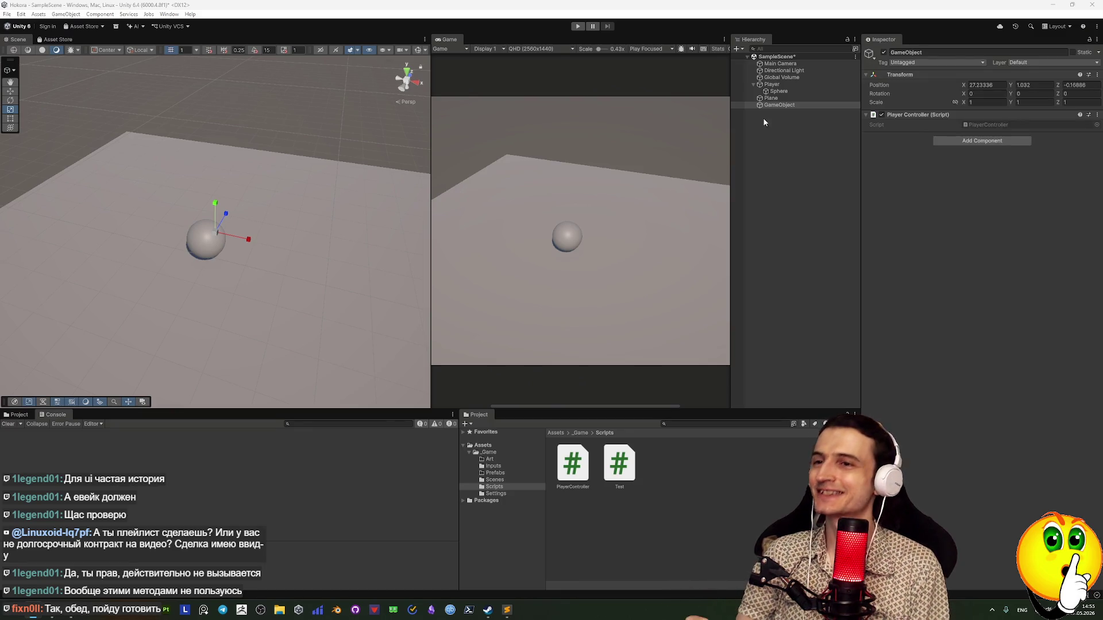
left_click(785, 105)
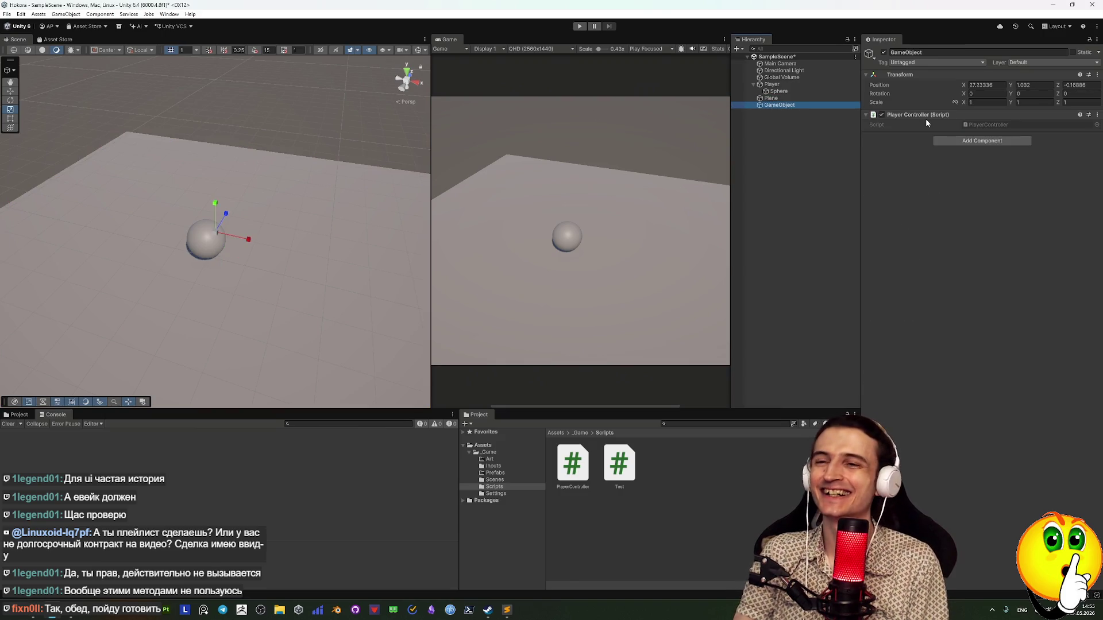
Play the scene and inspect GameObject to see a Rigidbody added automatically, then stop
left_click(579, 27)
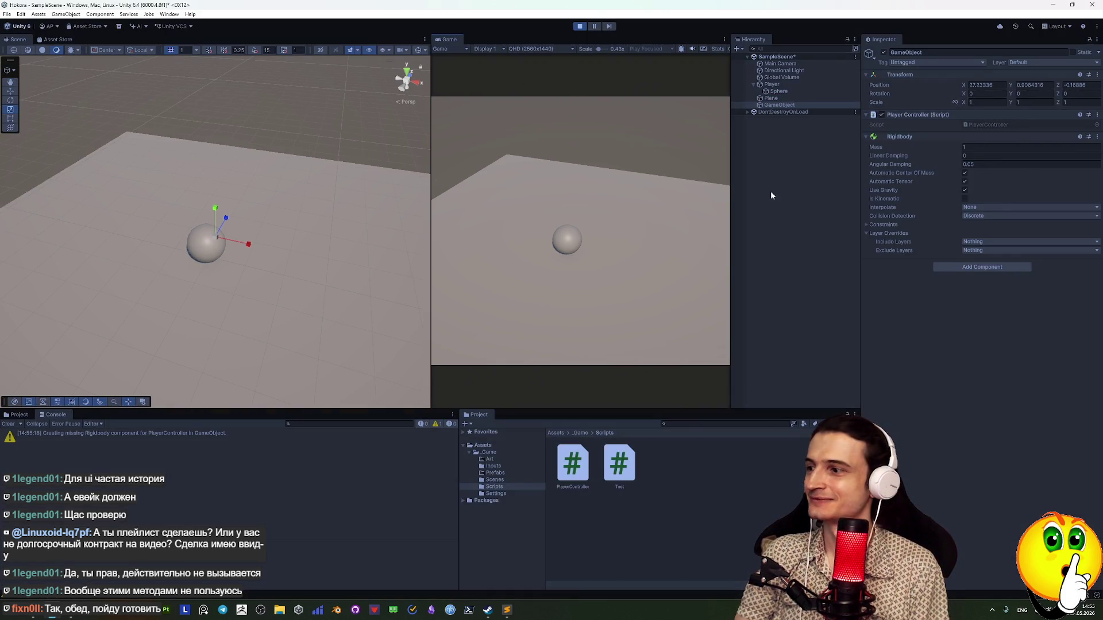
left_click(784, 111)
left_click(779, 105)
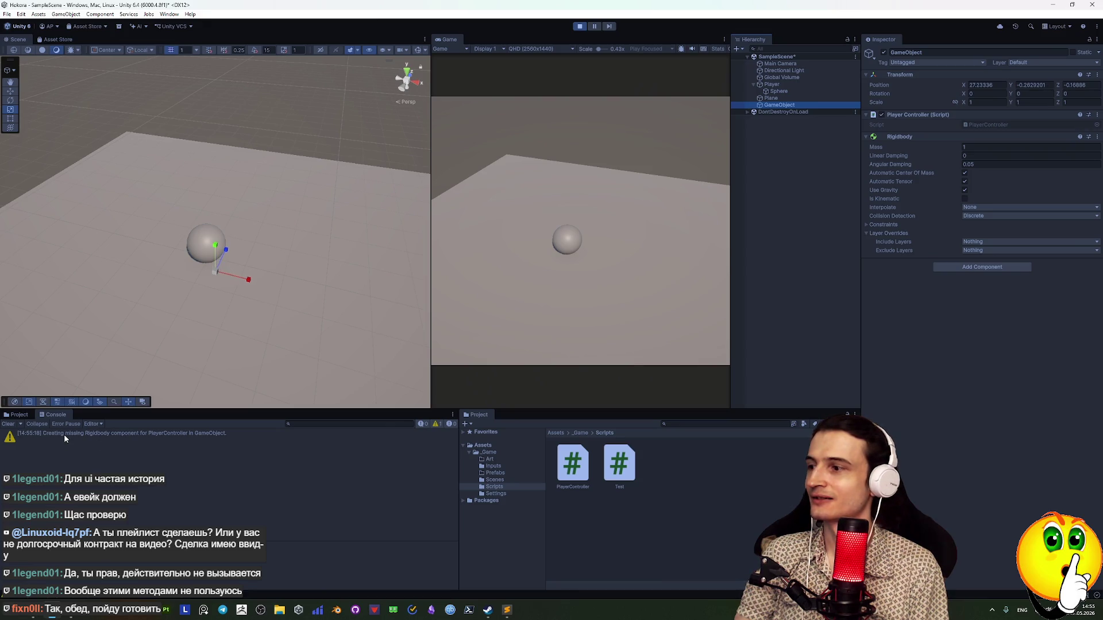
left_click(580, 26)
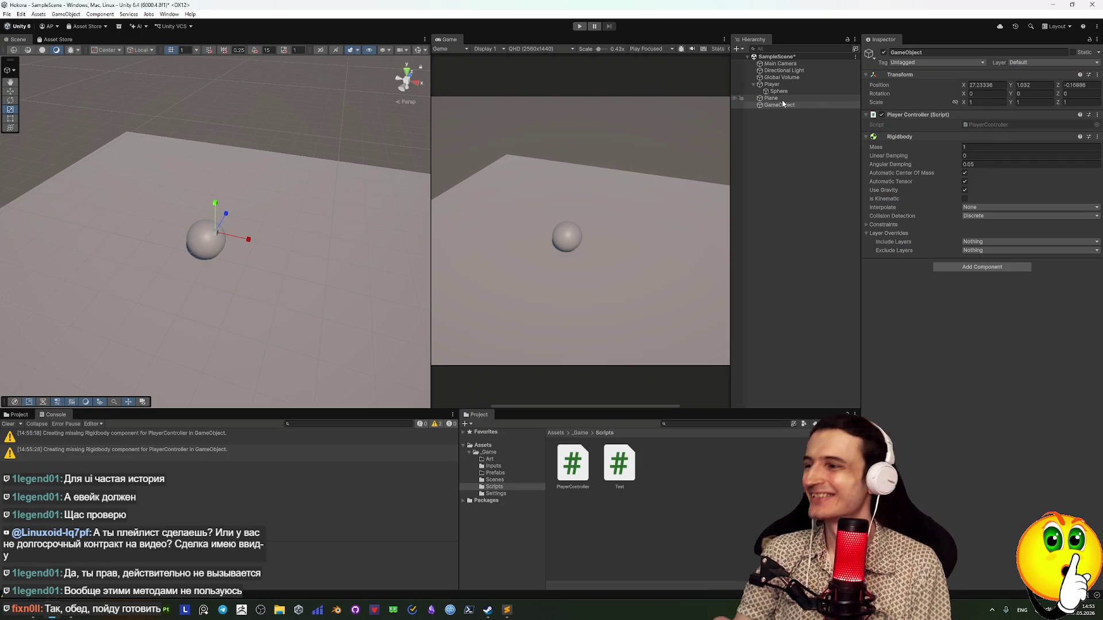
left_click(775, 99)
left_click(780, 106)
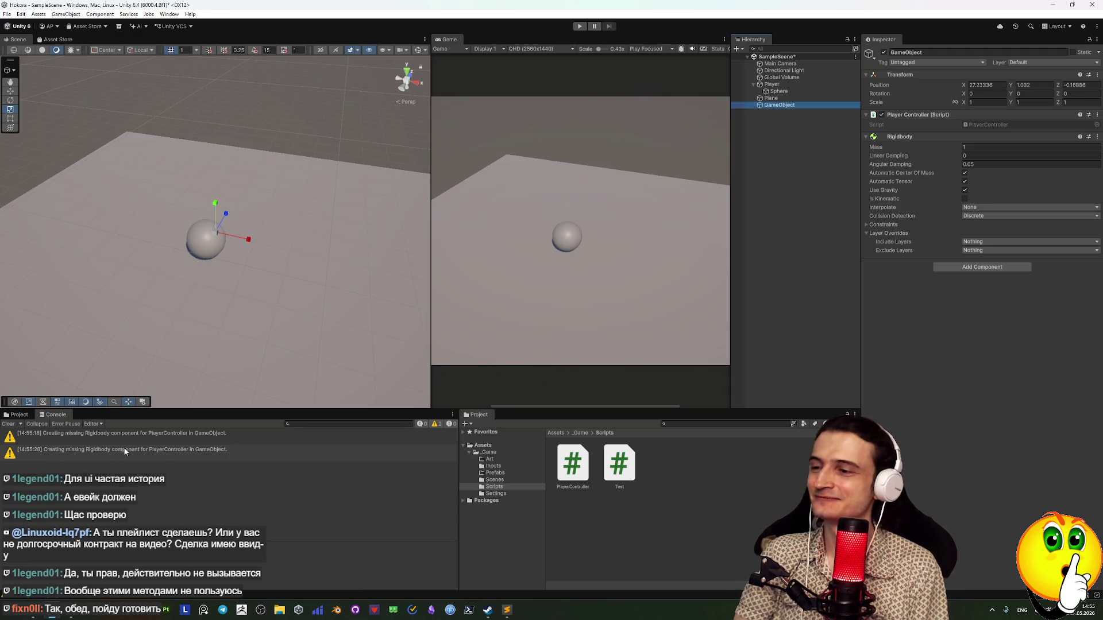
Check the Console warning about the added Rigidbody and clear the Console
left_click(56, 450)
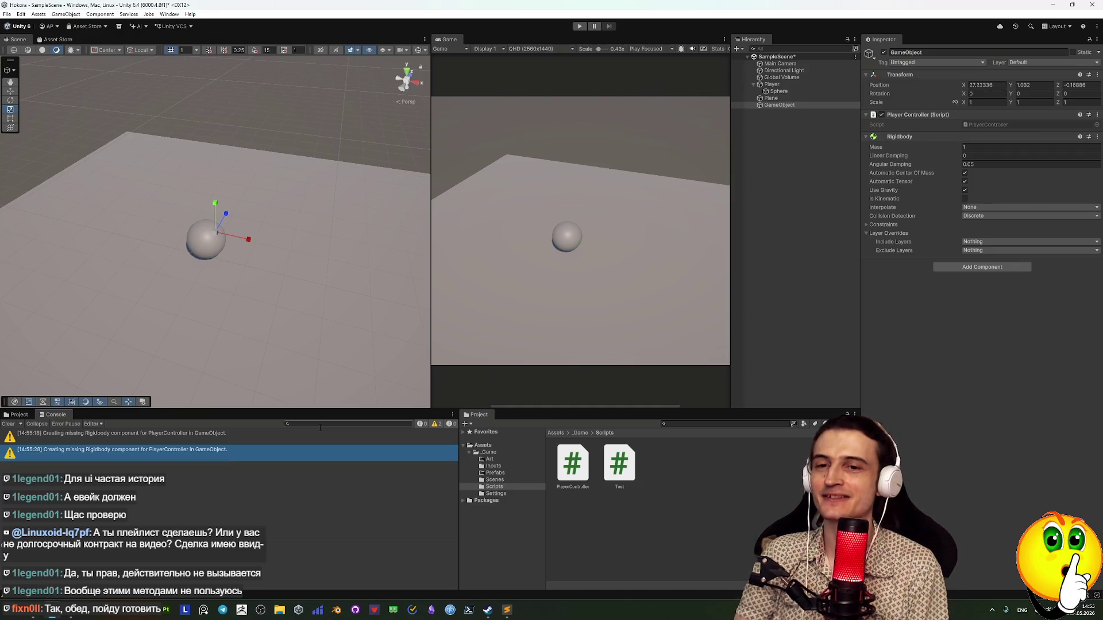
key("alt+Tab")
key("alt+Tab")
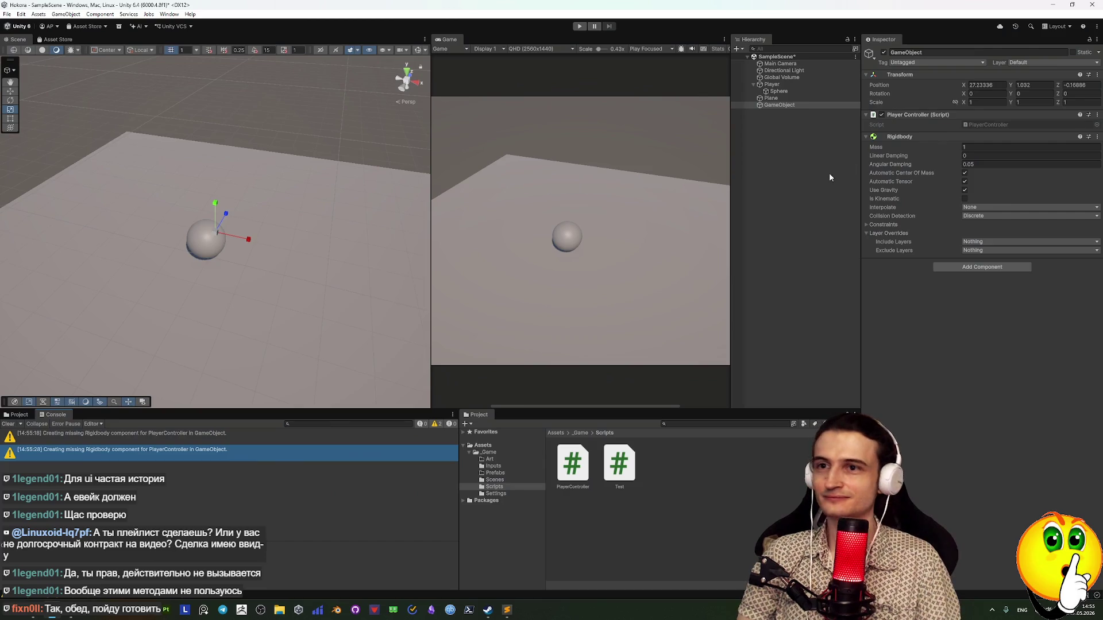
left_click(8, 424)
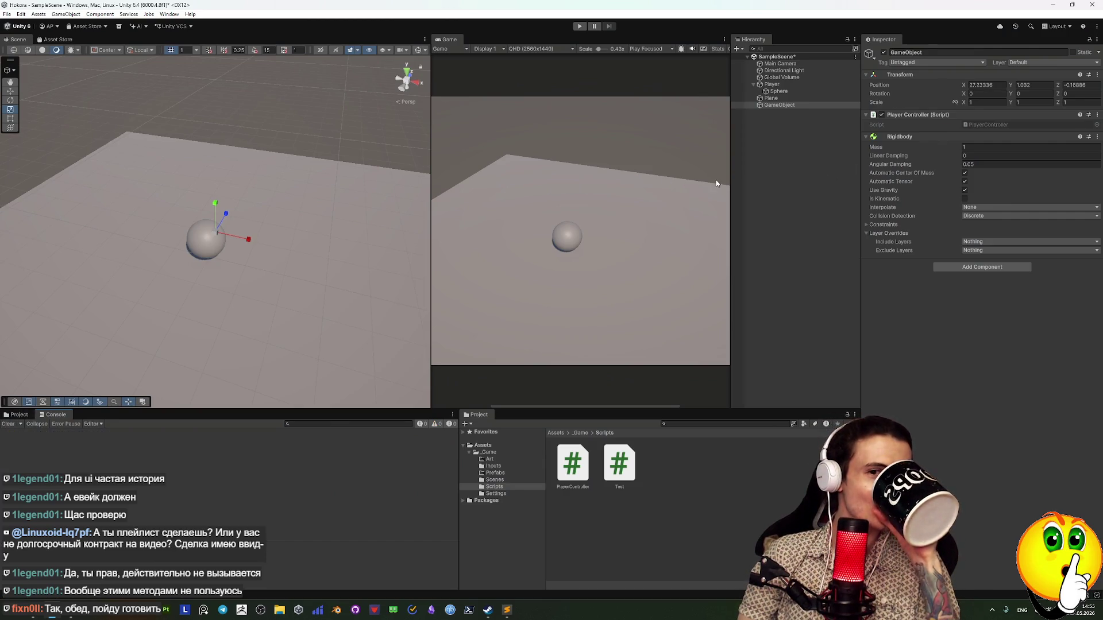
right_click(787, 105)
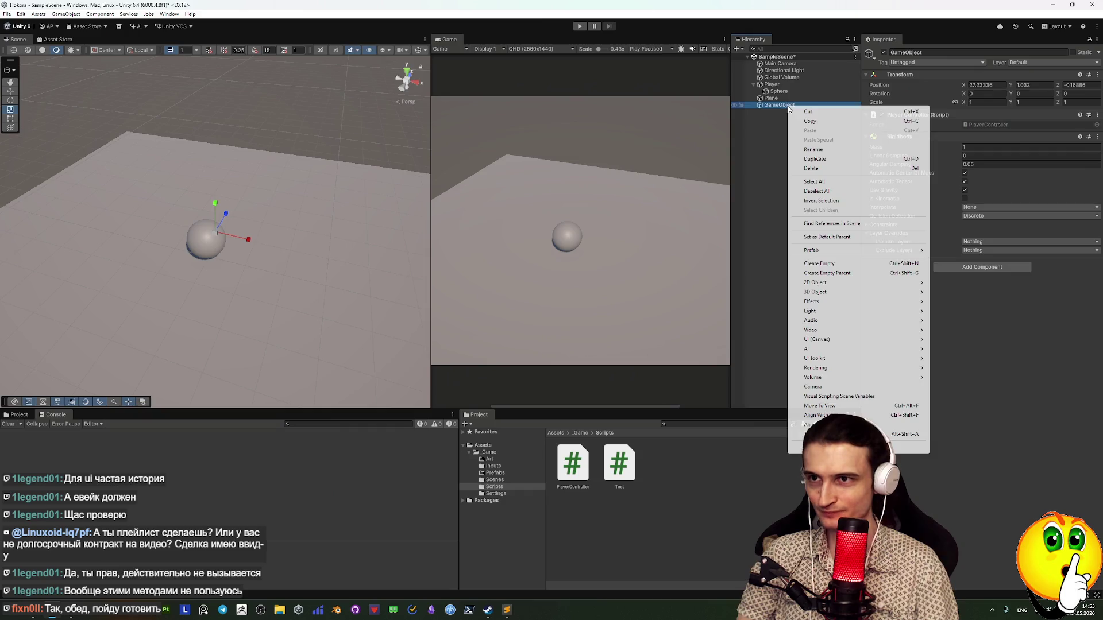
Delete the test GameObject and place a Player (1) duplicate just right of the original sphere
left_click(810, 168)
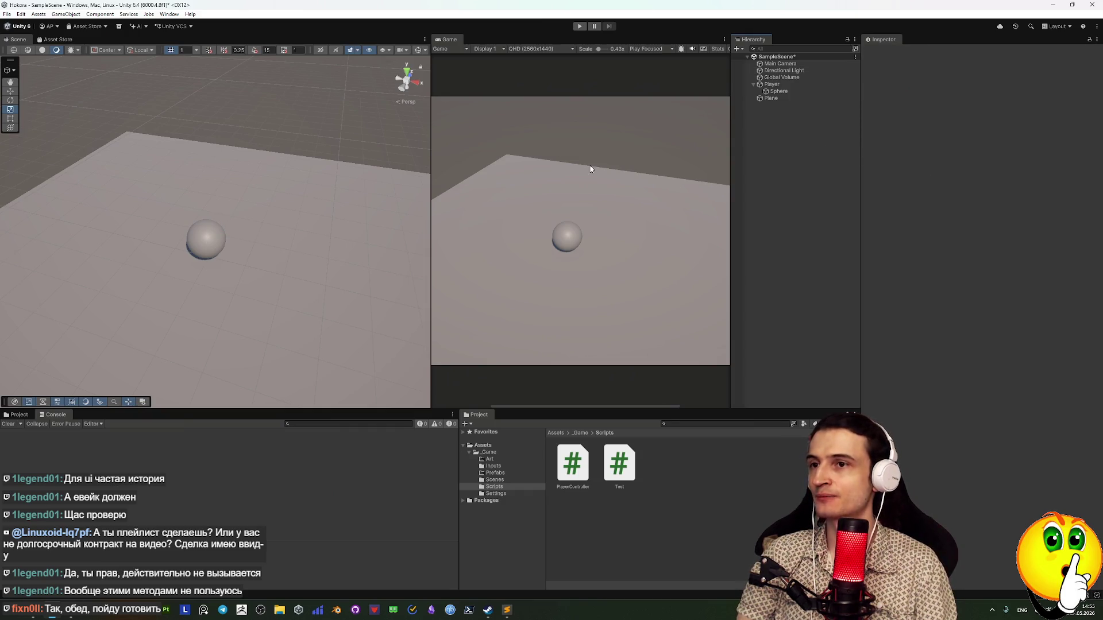
left_click(781, 85)
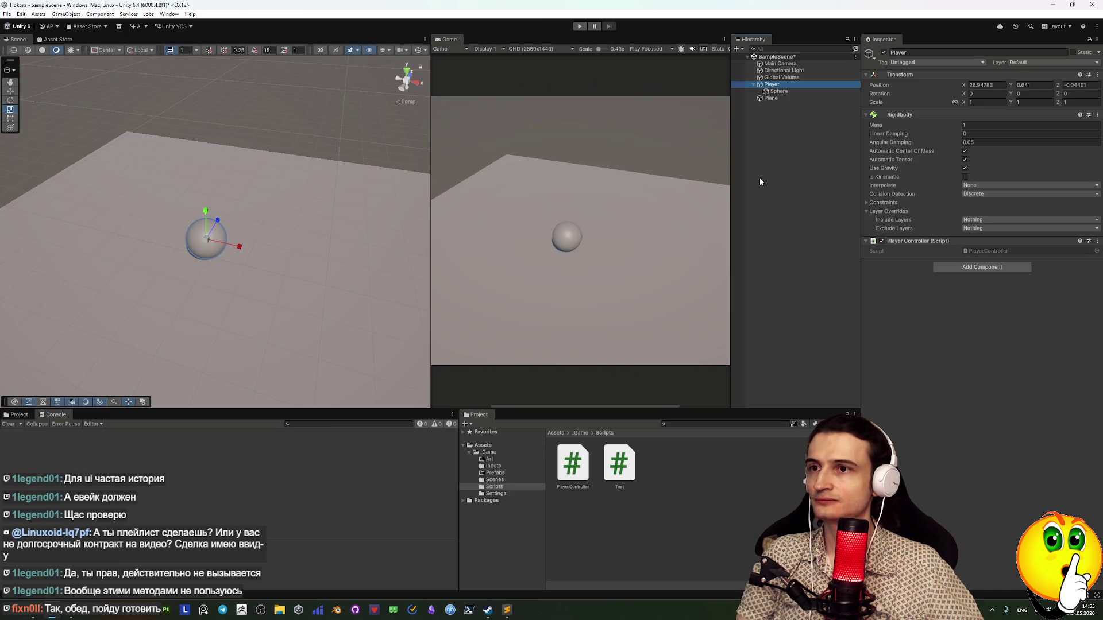
key("ctrl+d")
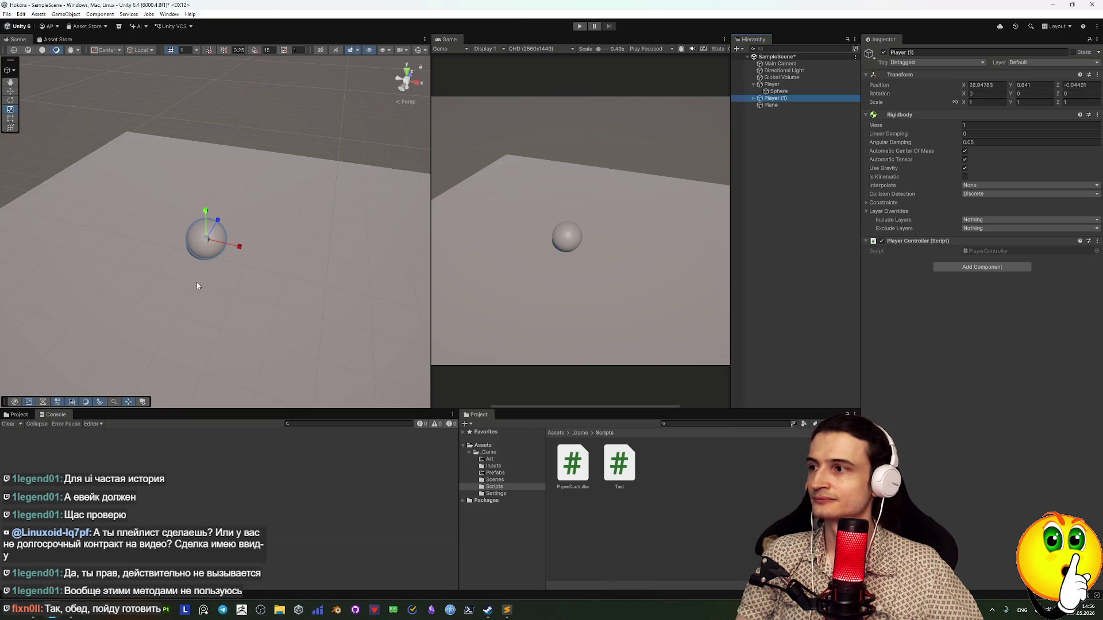
left_click_drag(233, 251, 306, 257)
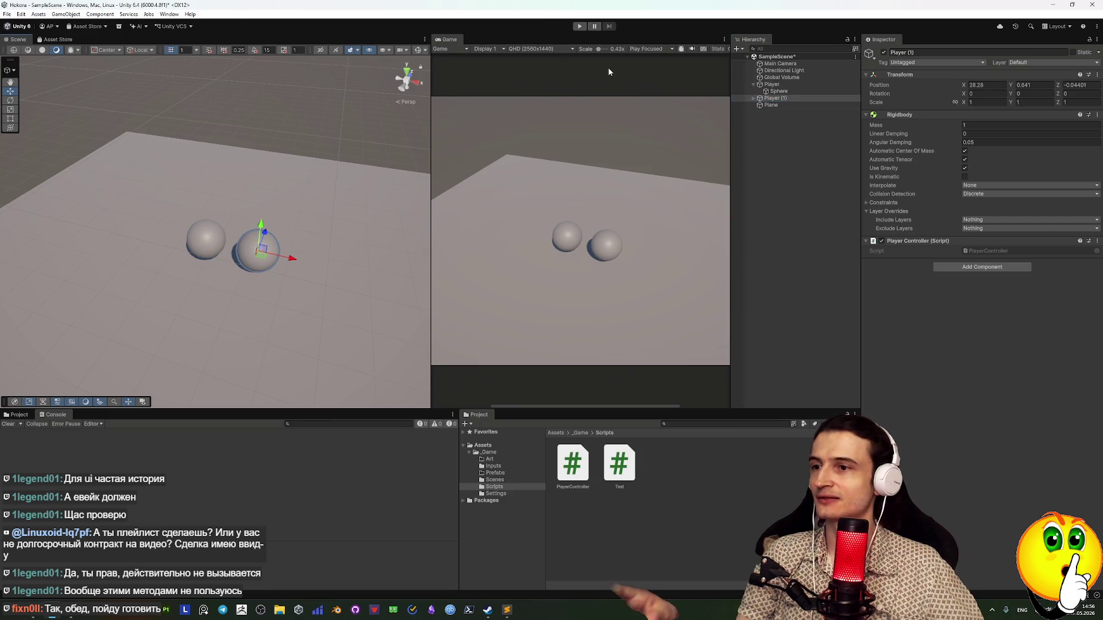
Play-test with W so both spheres roll forward, then return to PlayerController.cs in the code editor
left_click(580, 26)
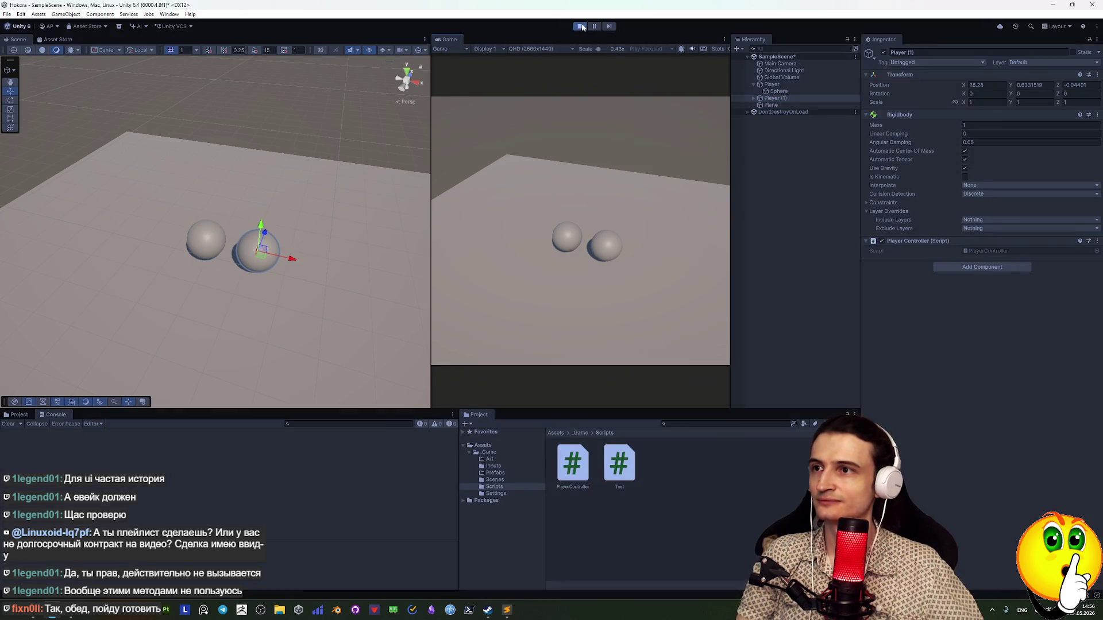
key("w")
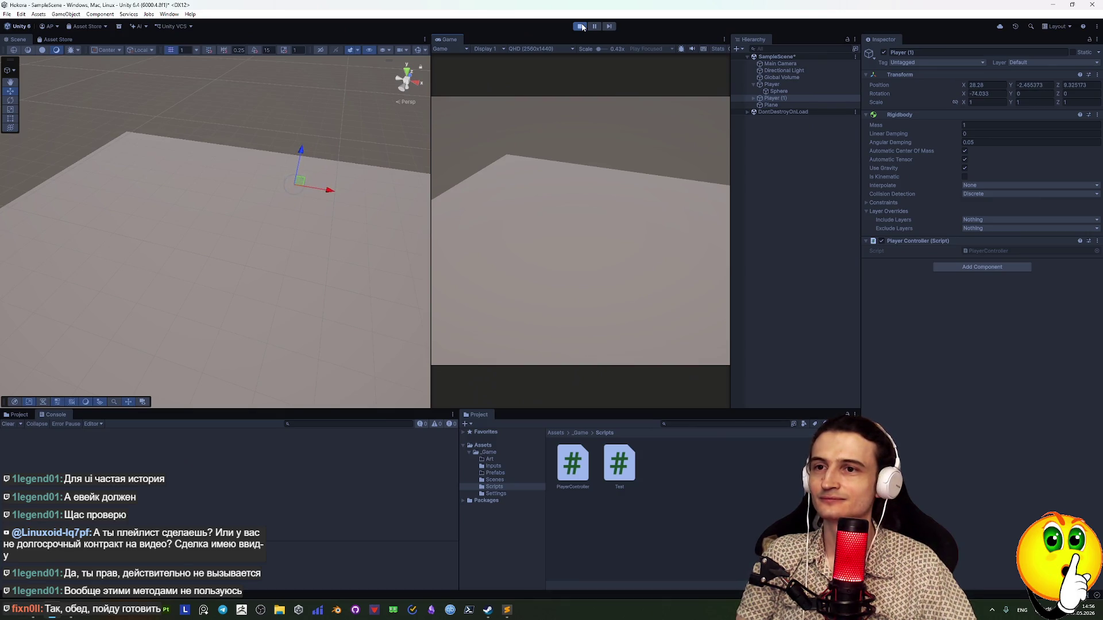
left_click(581, 27)
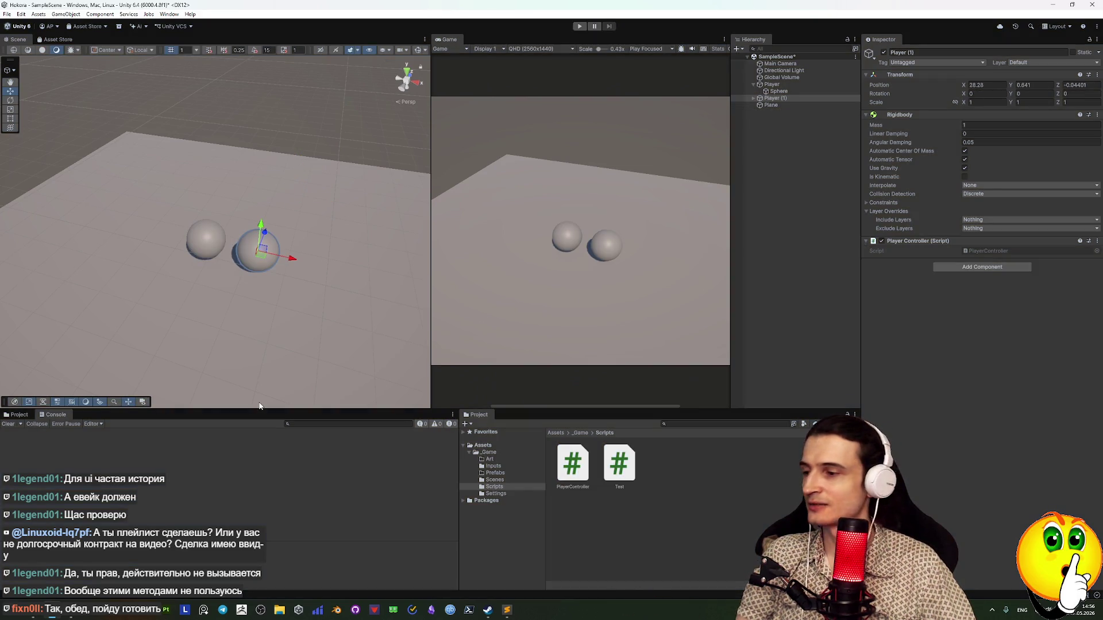
mouse_move(497, 609)
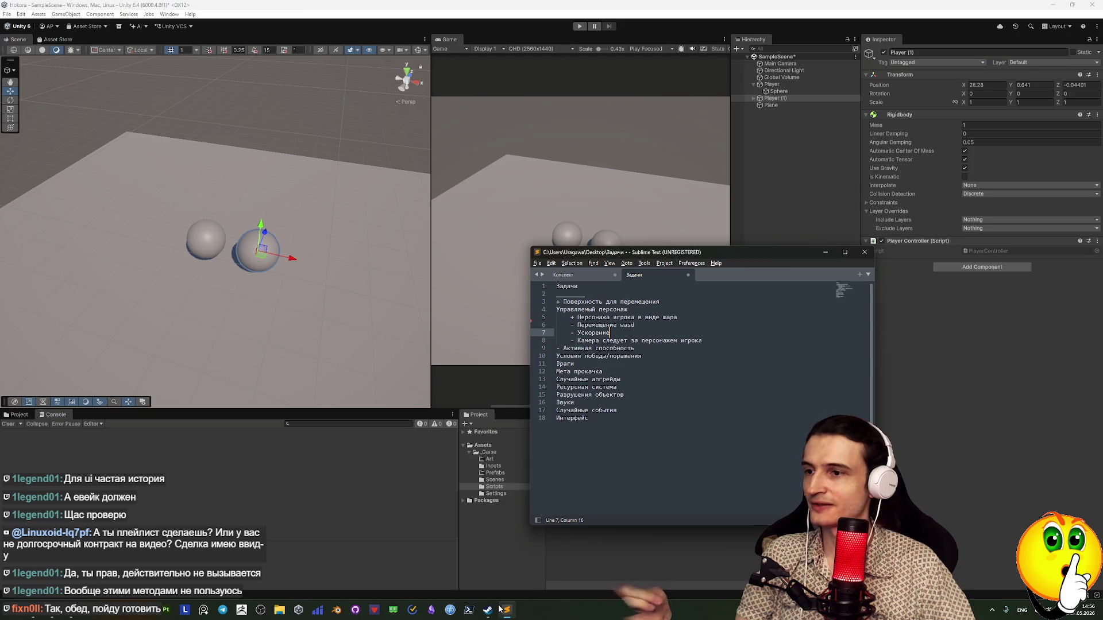
left_click(499, 609)
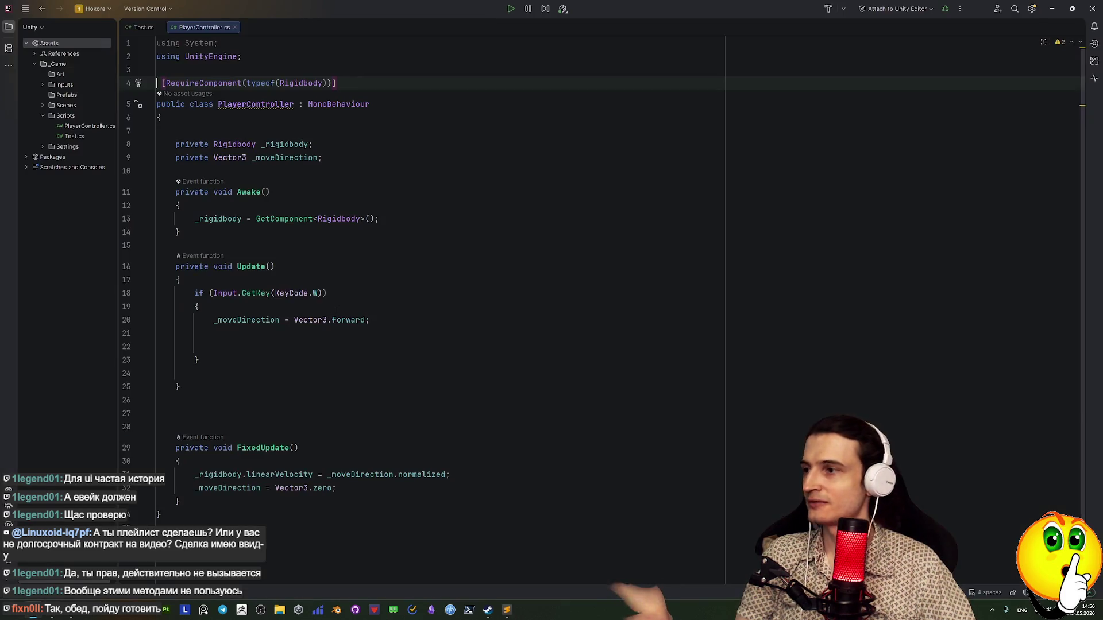
Replace linearVelocity on line 31 with an AddForce(_moveDirection) call using autocomplete
left_click(270, 293)
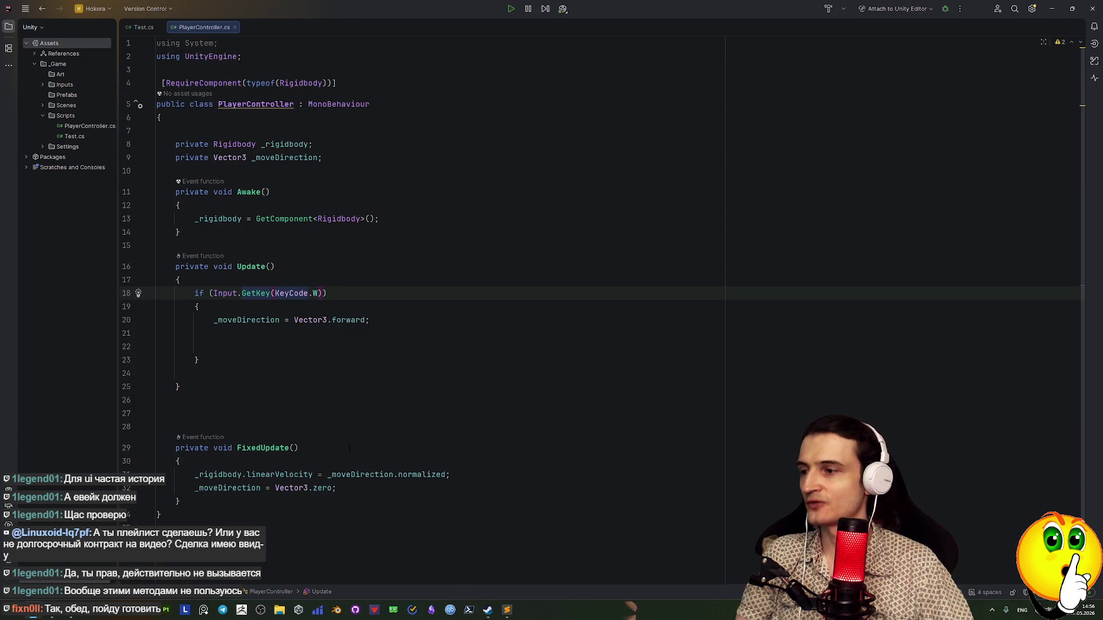
left_click(313, 474)
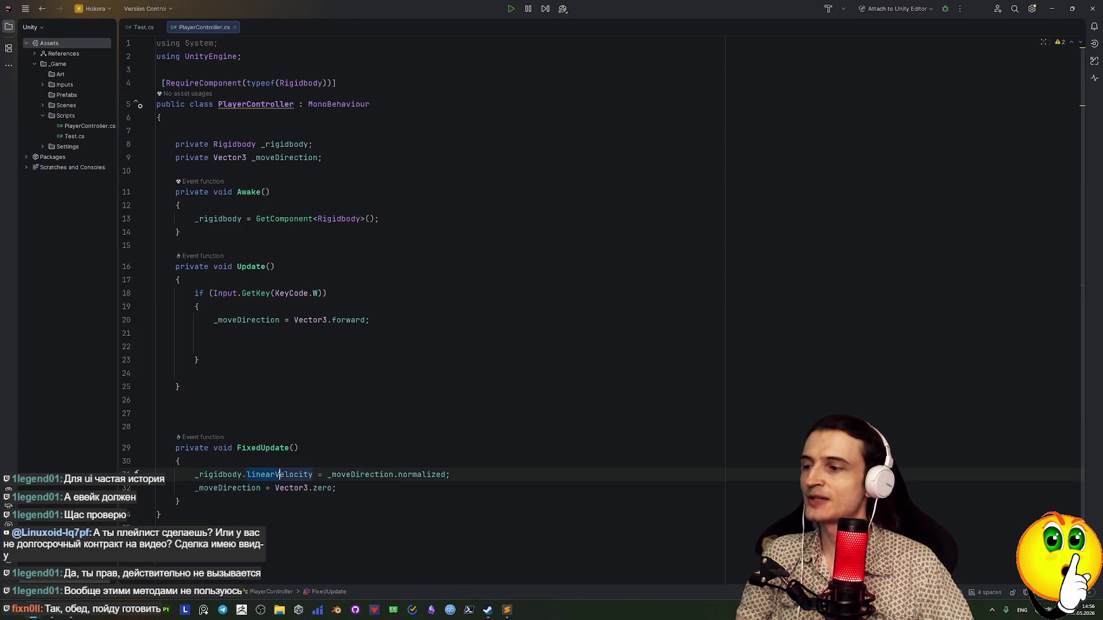
type("add")
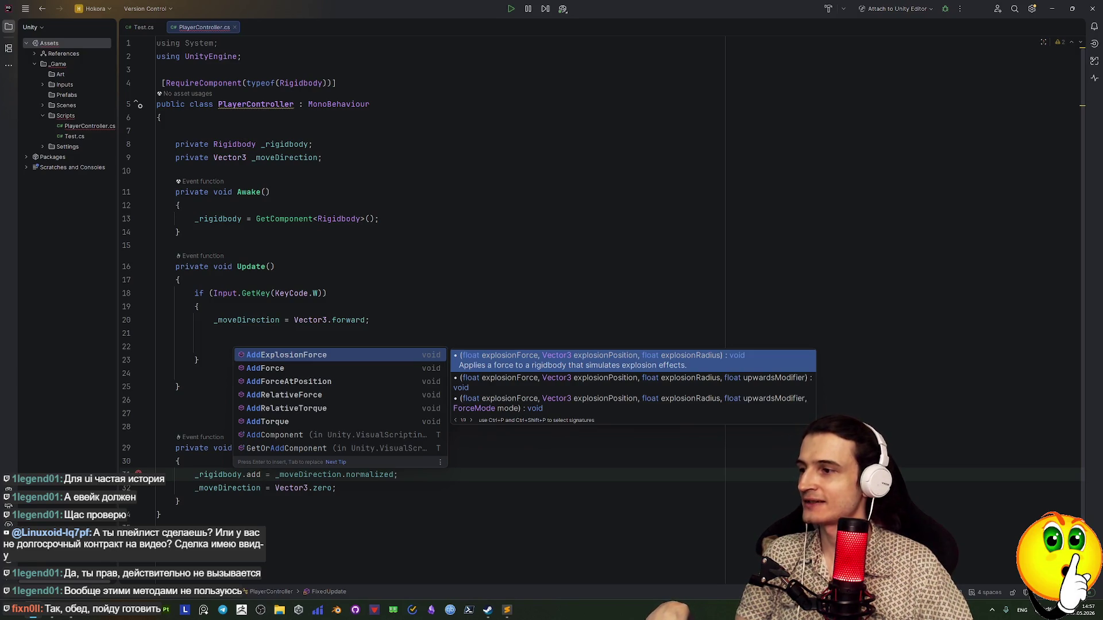
key("Down")
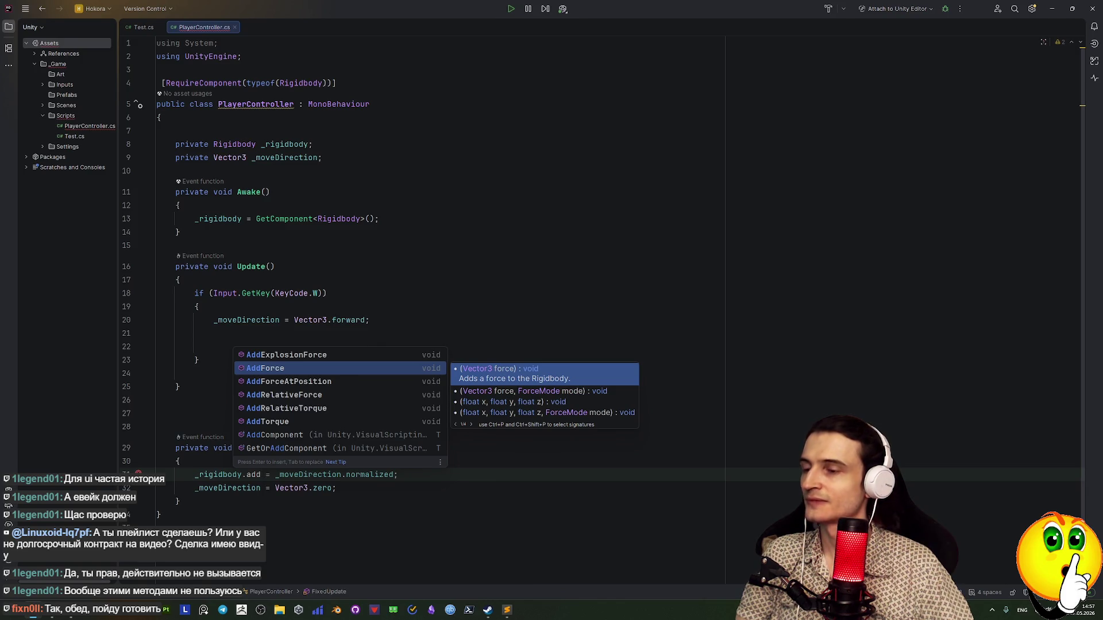
key("Return")
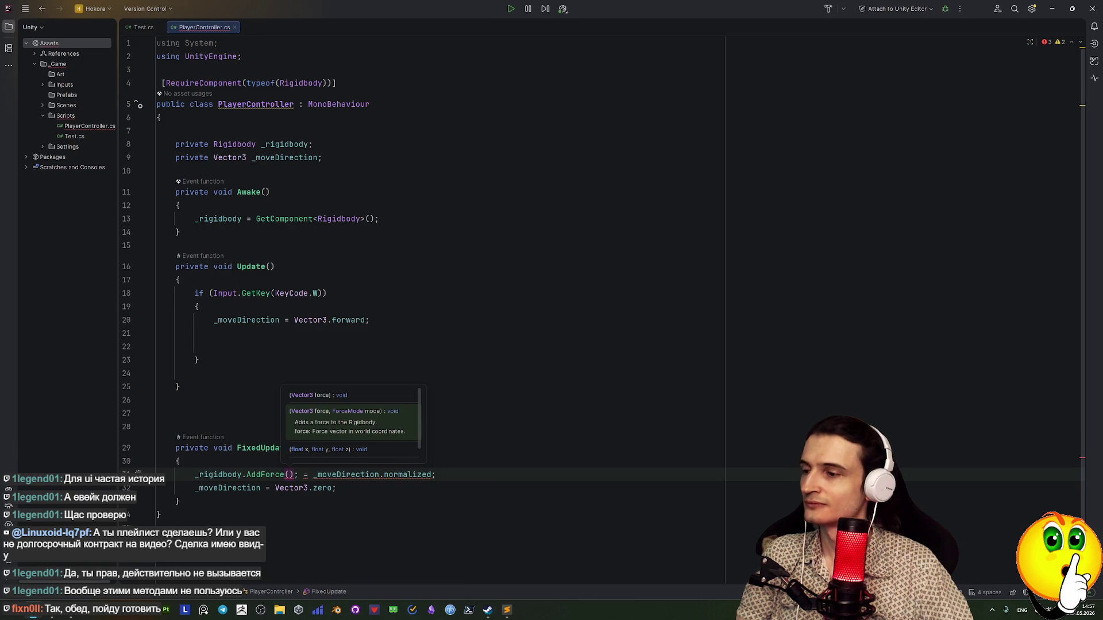
type("_")
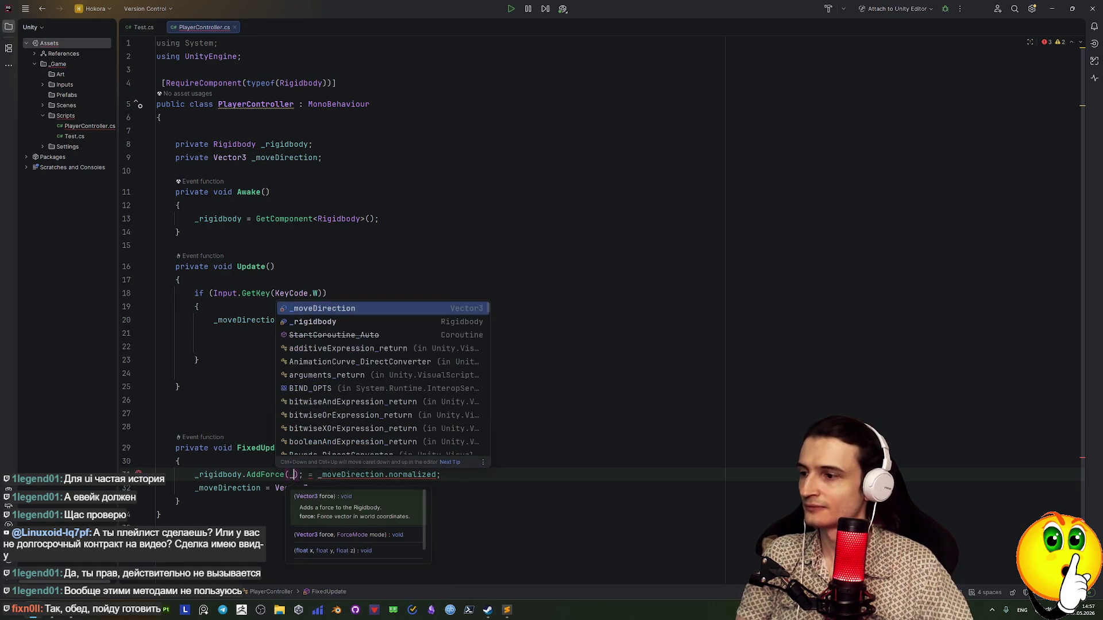
type("mo")
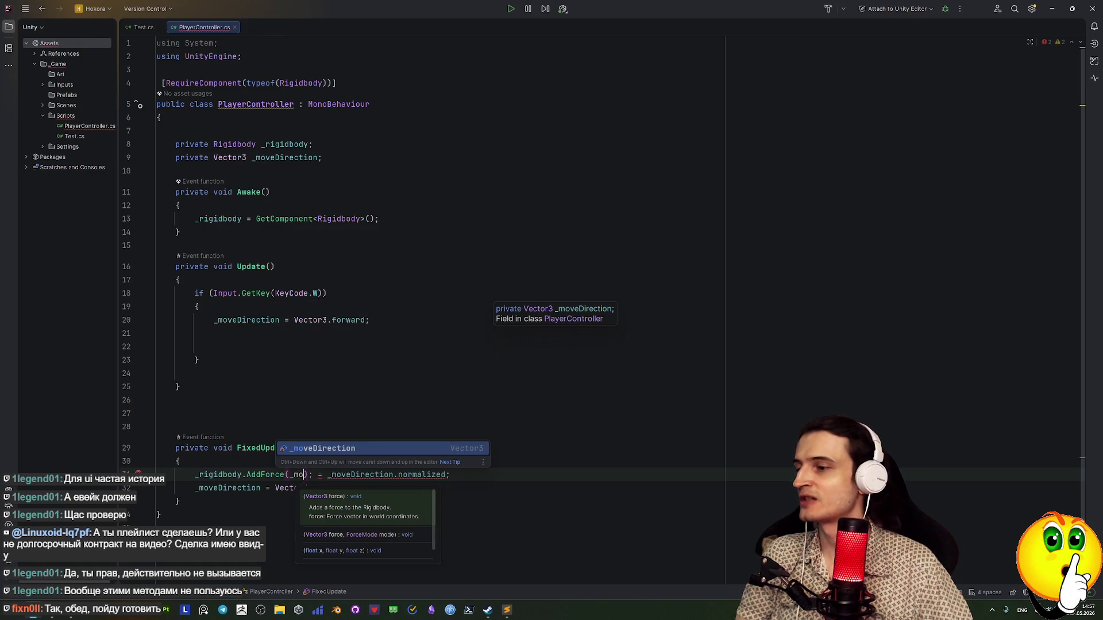
key("Return")
Delete the leftover '= _moveDirection.normalized' tail and add a comma inside AddForce's parentheses
left_click(299, 448)
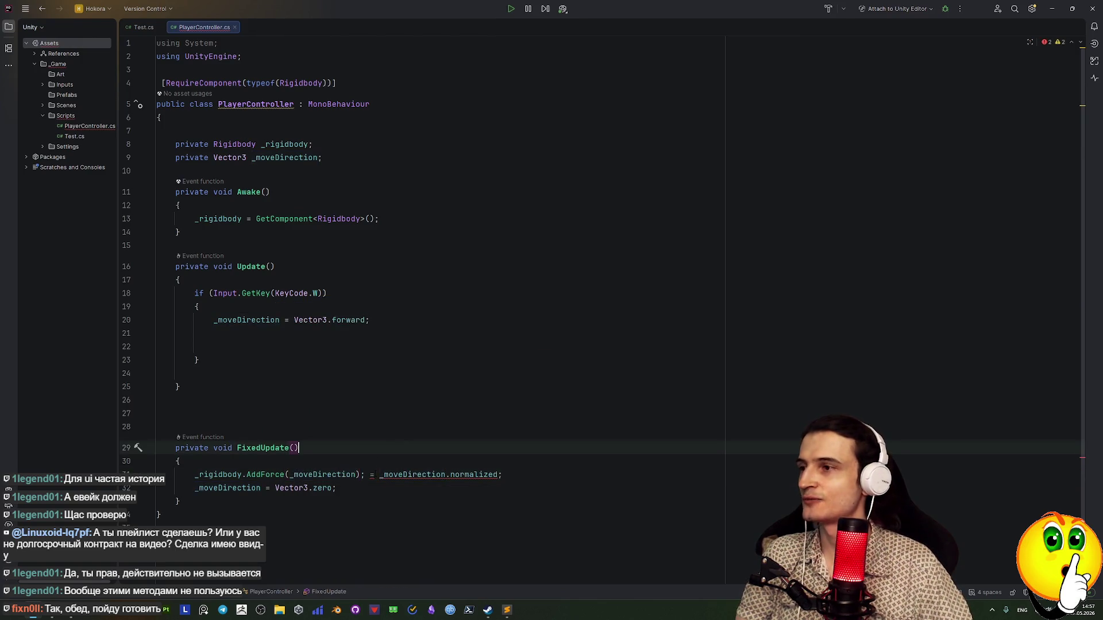
left_click_drag(379, 474, 498, 475)
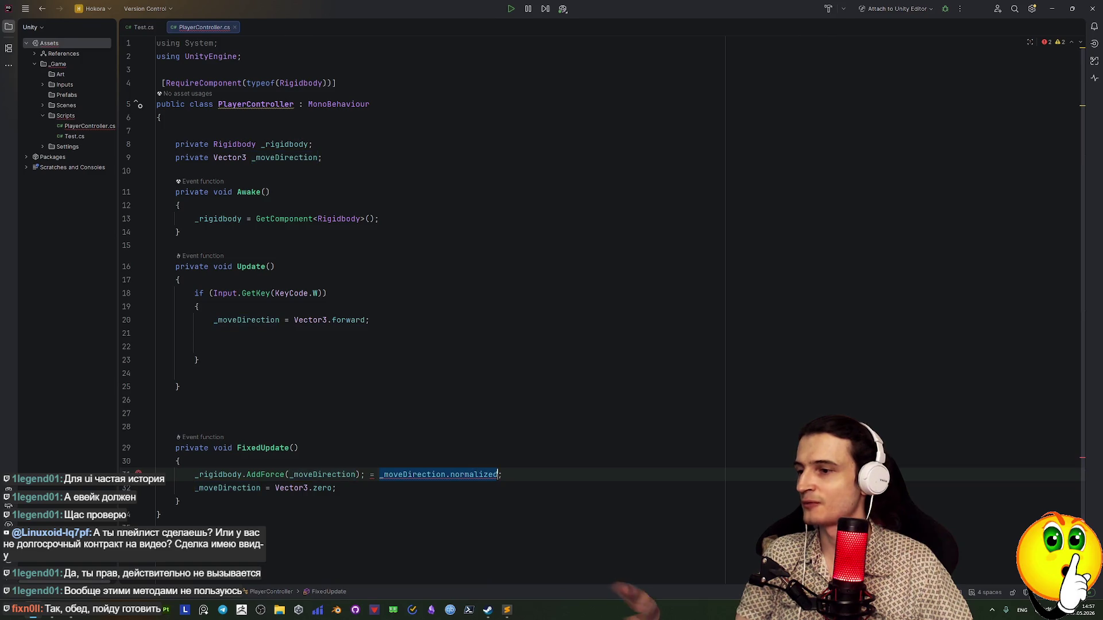
key("BackSpace")
key("BackSpace")
key("BackSpace")
key("BackSpace")
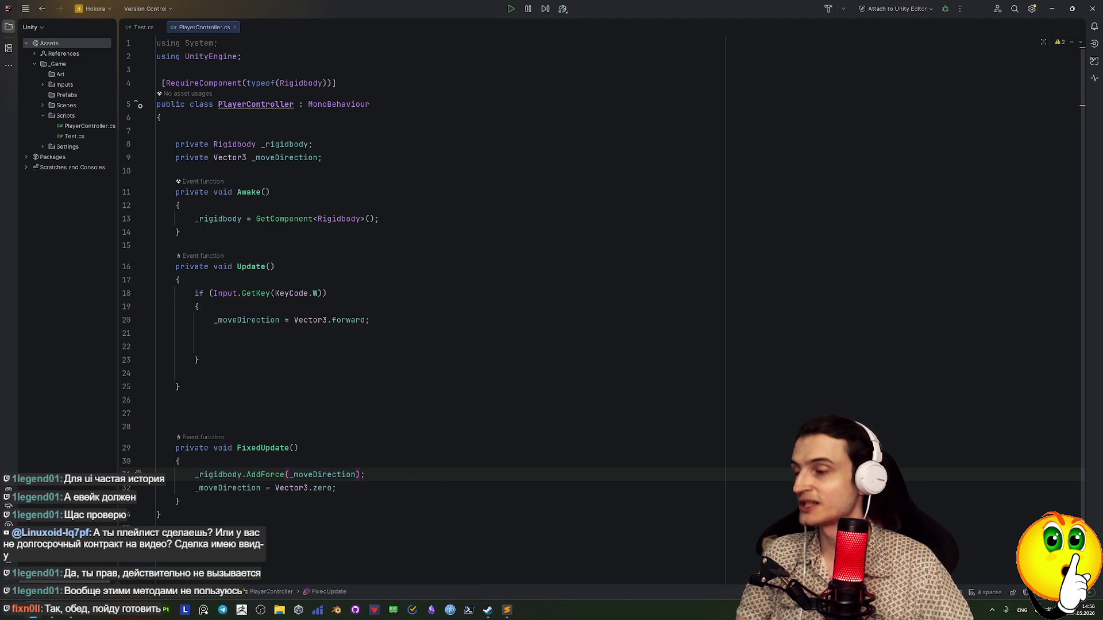
key("Left")
type(",")
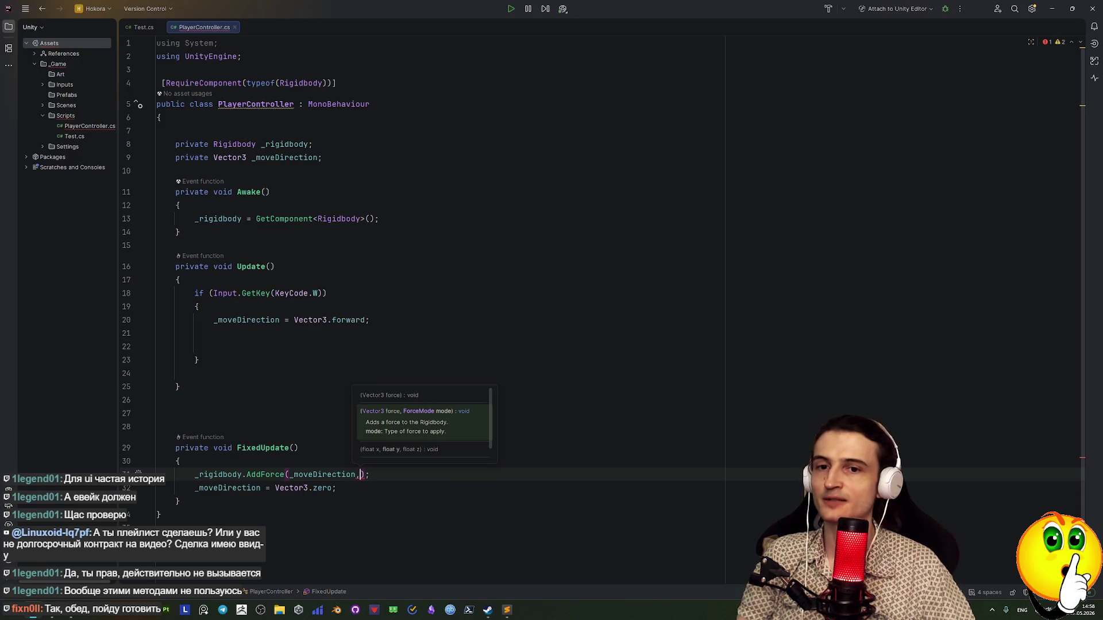
Append .normalized to _moveDirection in the AddForce call via the completion list
key("Left")
type(".")
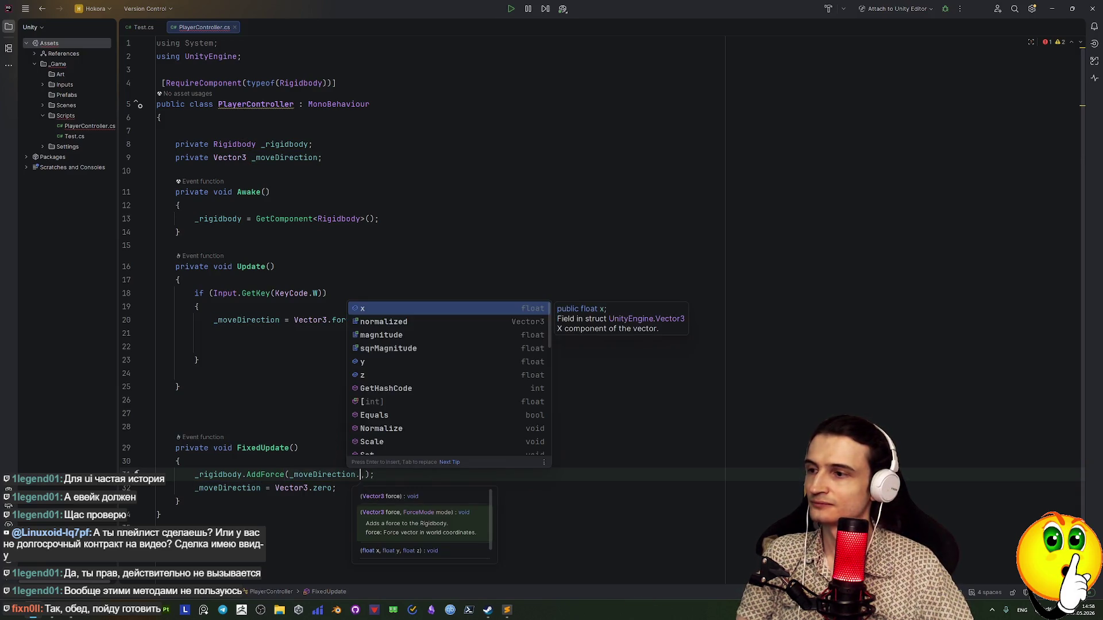
key("Down")
key("Return")
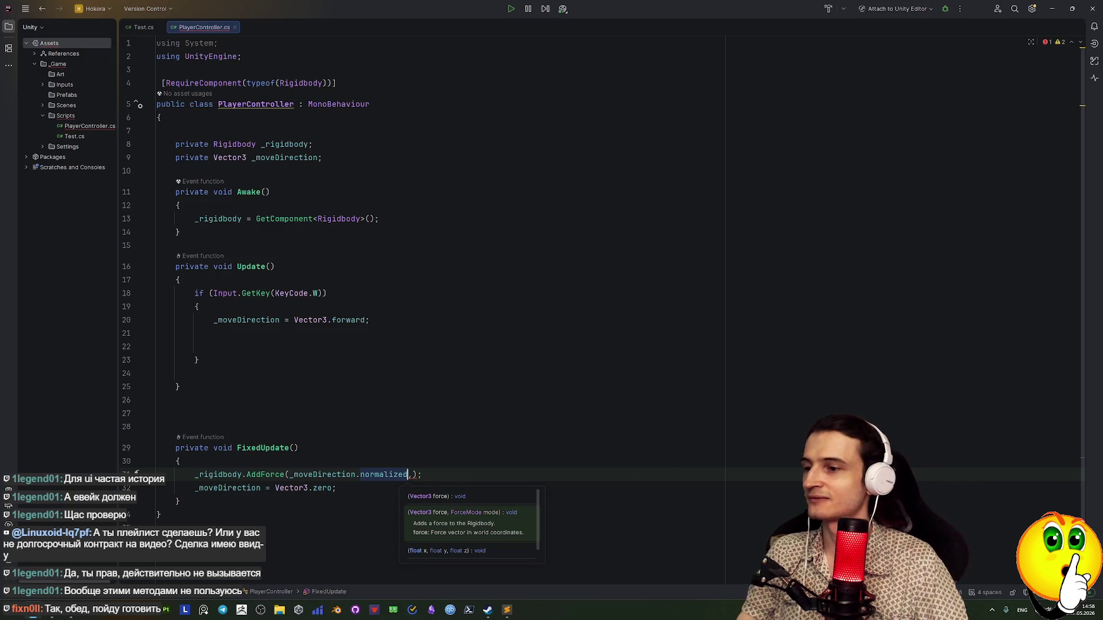
Begin AddForce's second argument by typing 'Fo' toward a ForceMode value
left_click(412, 475)
type(",")
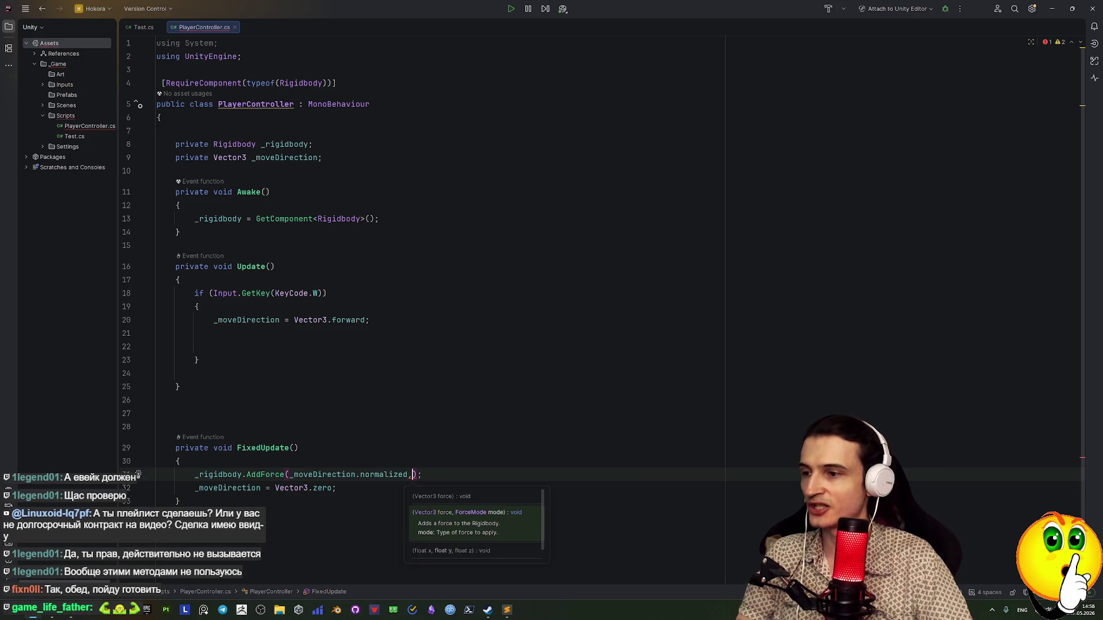
left_click(138, 475)
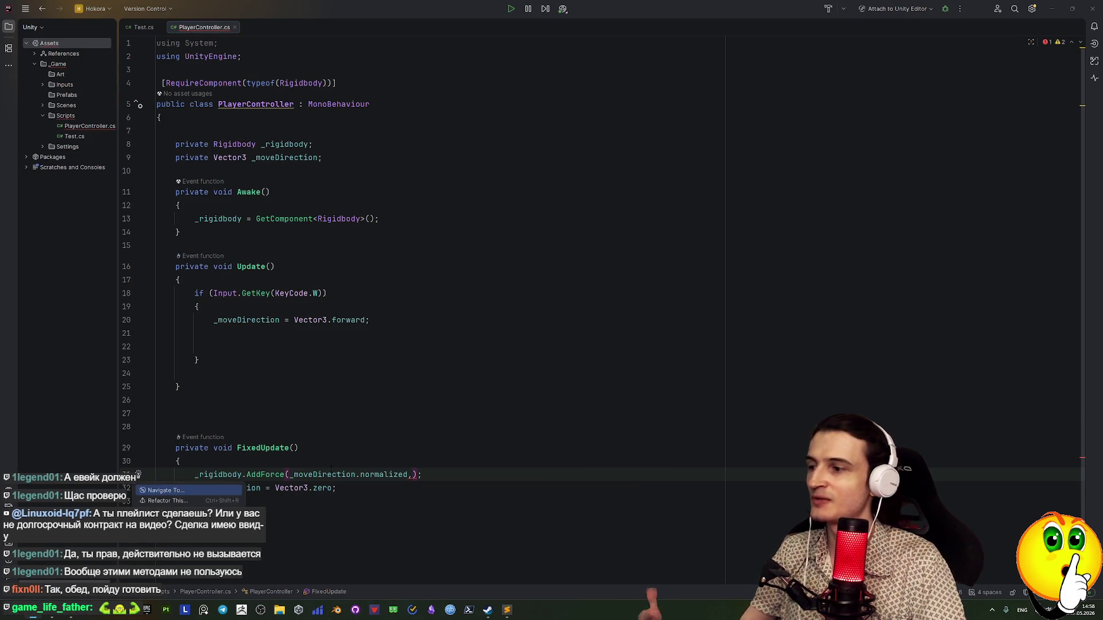
key("Escape")
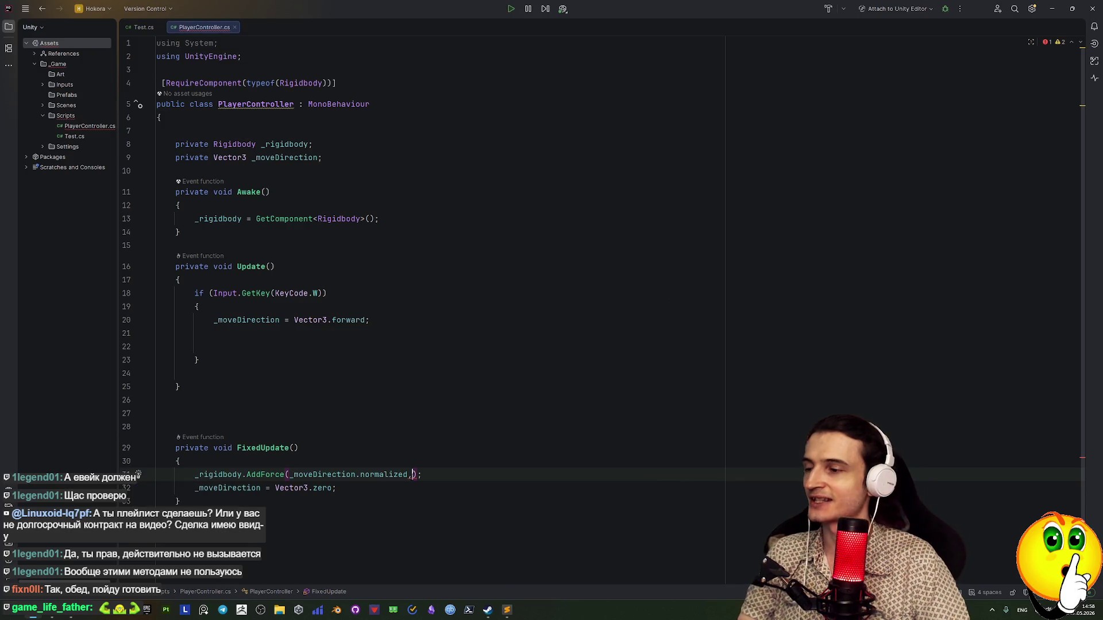
type("e")
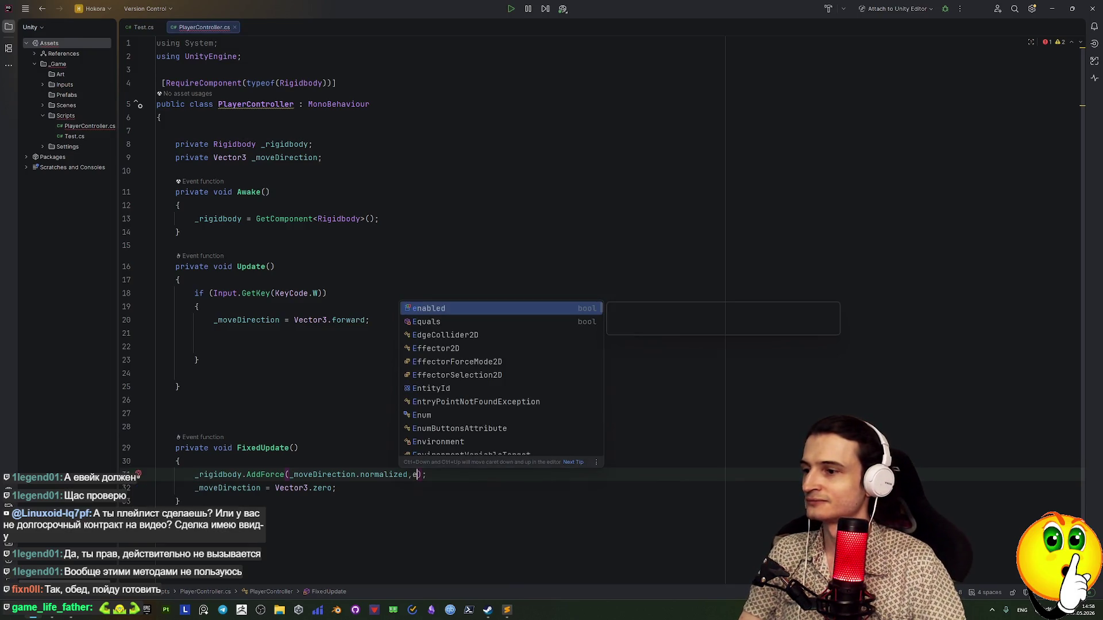
key("BackSpace")
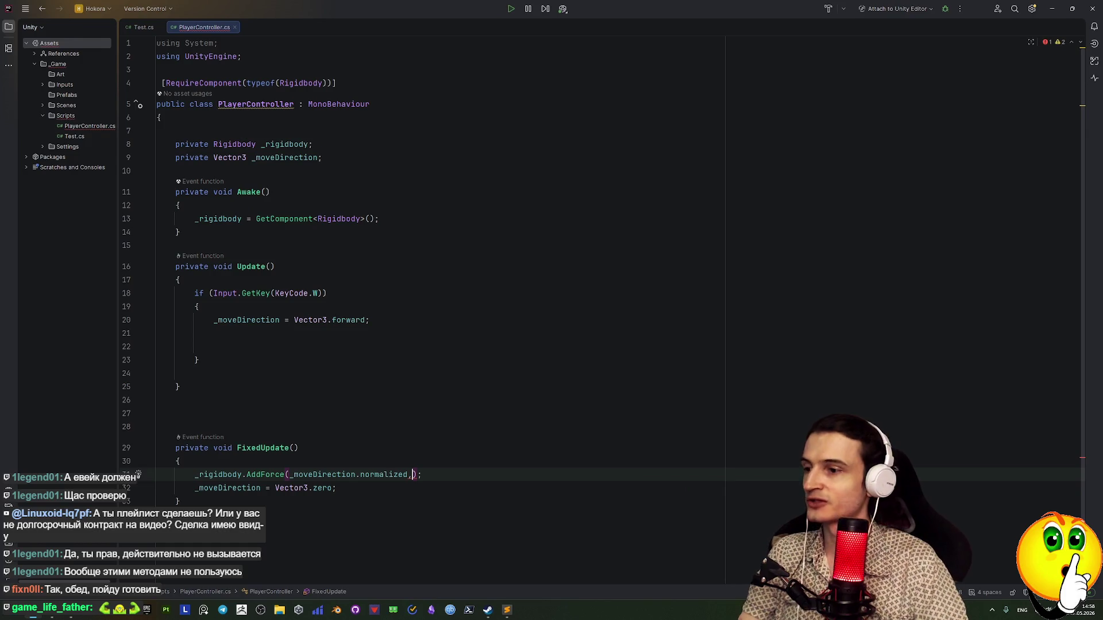
type("Fo")
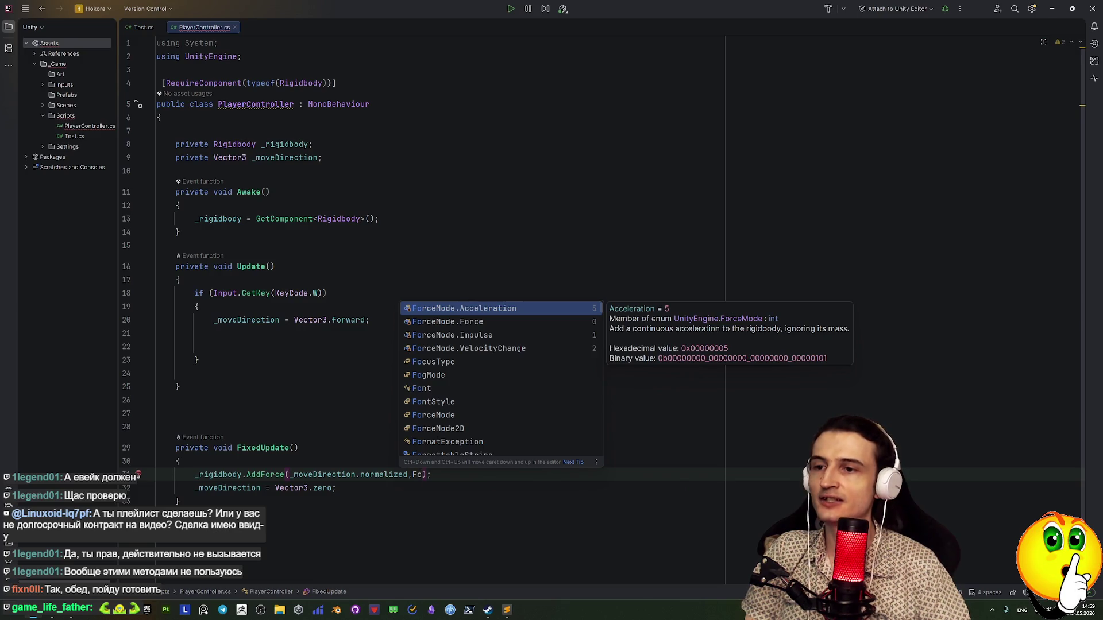
key("Down")
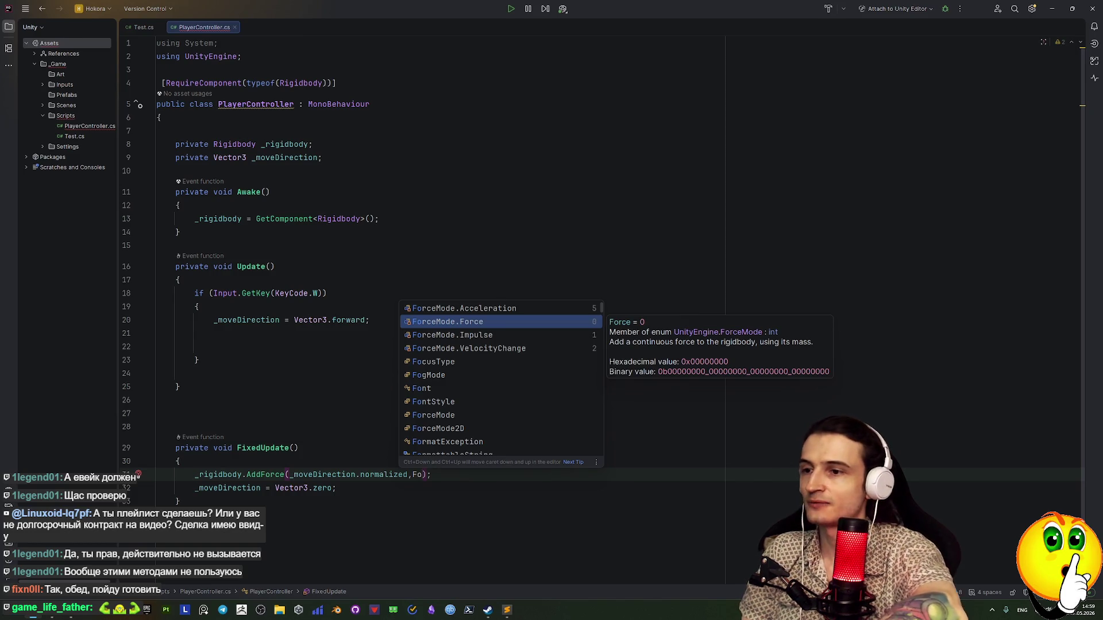
key("Down")
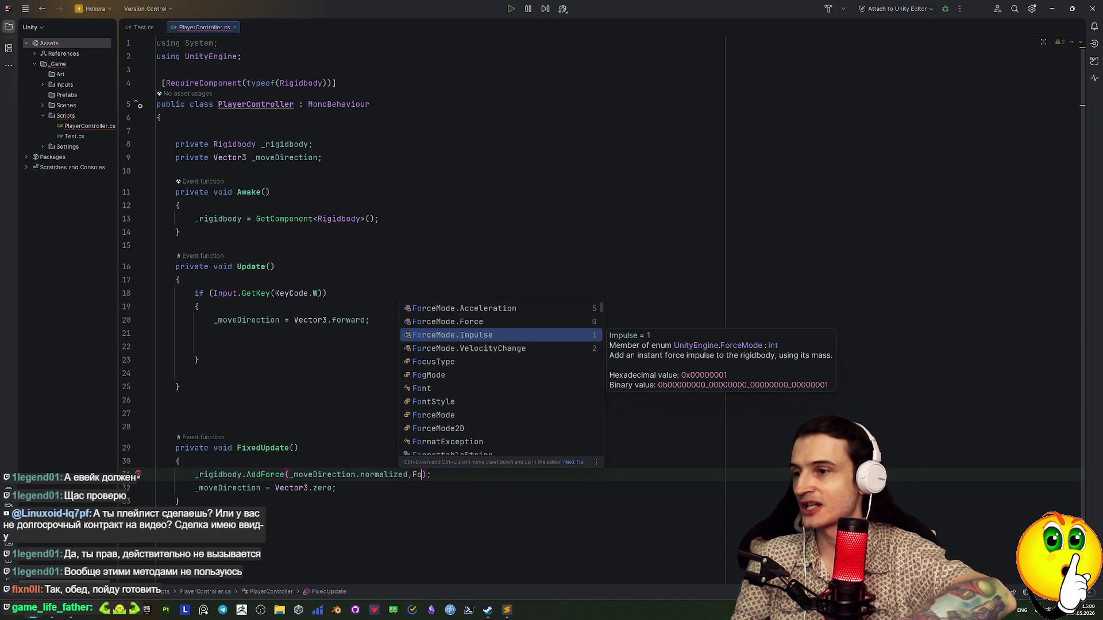
key("Up")
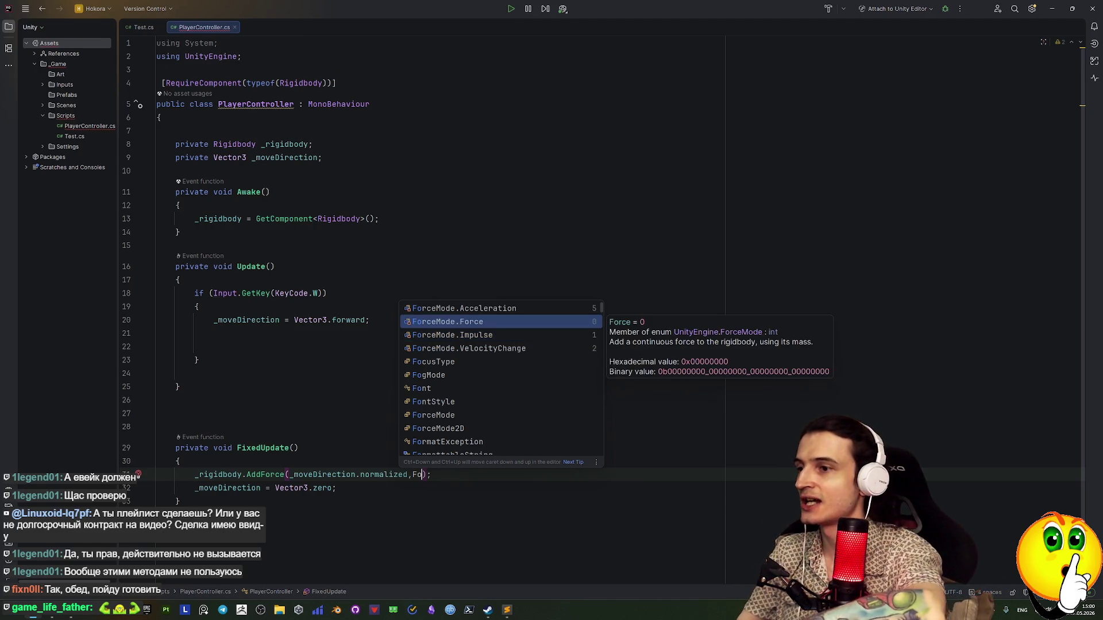
key("Up")
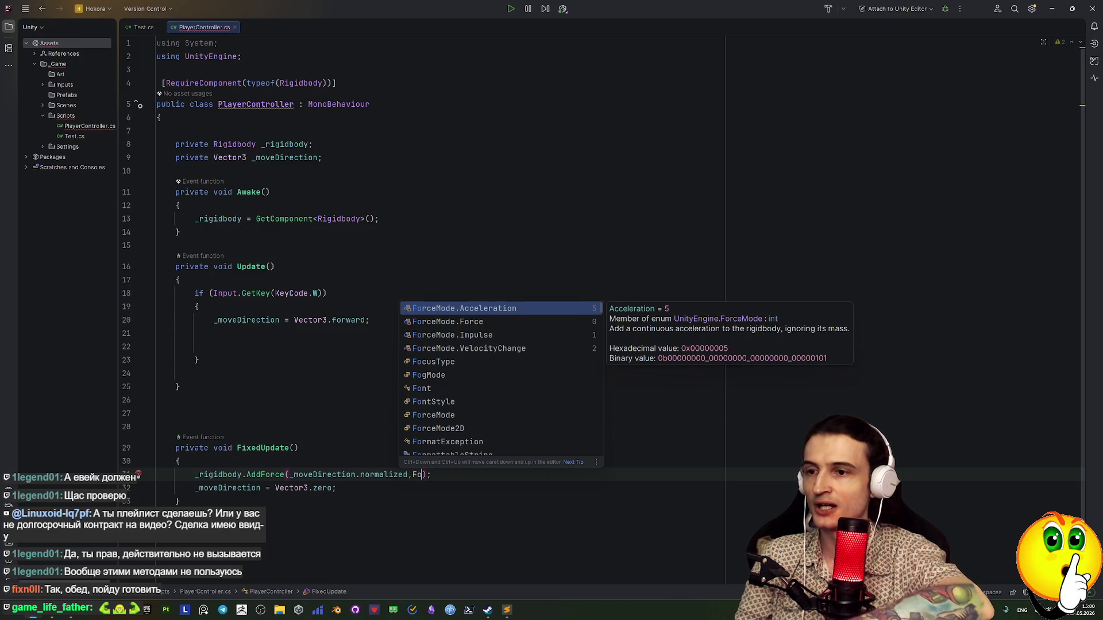
key("Down")
key("Up")
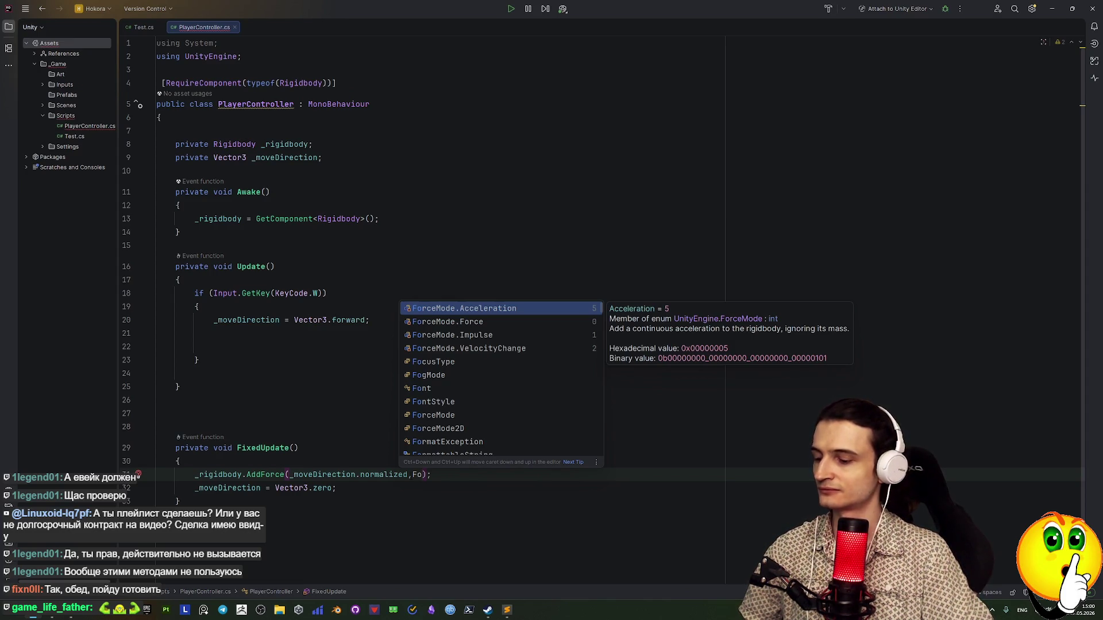
key("Down")
key("Up")
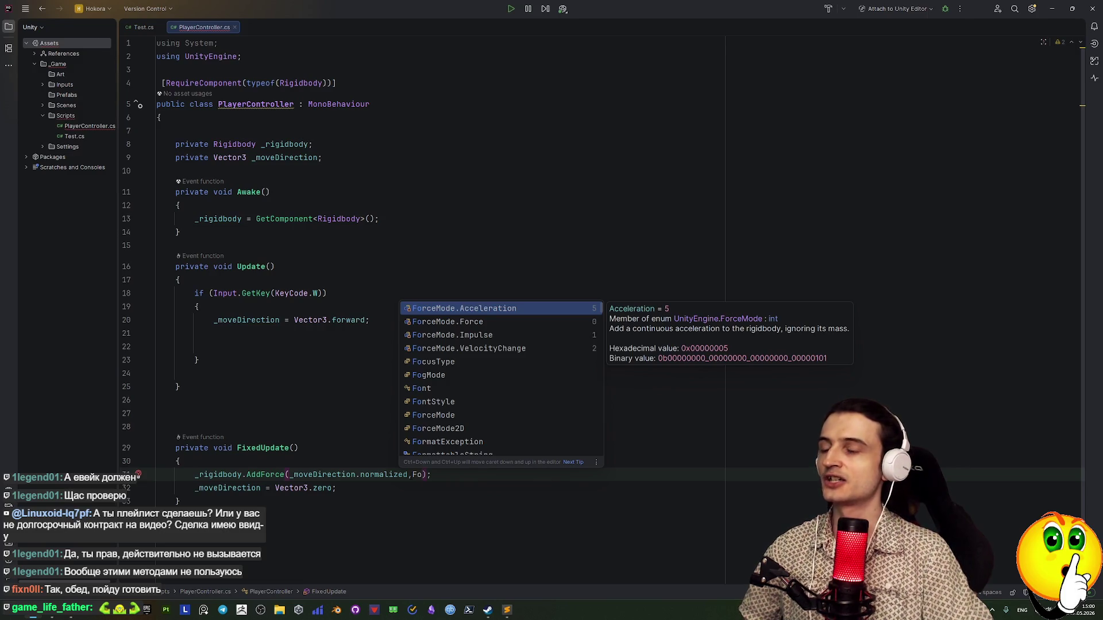
Insert ForceMode.Acceleration from the completion list as AddForce's second argument
key("Down")
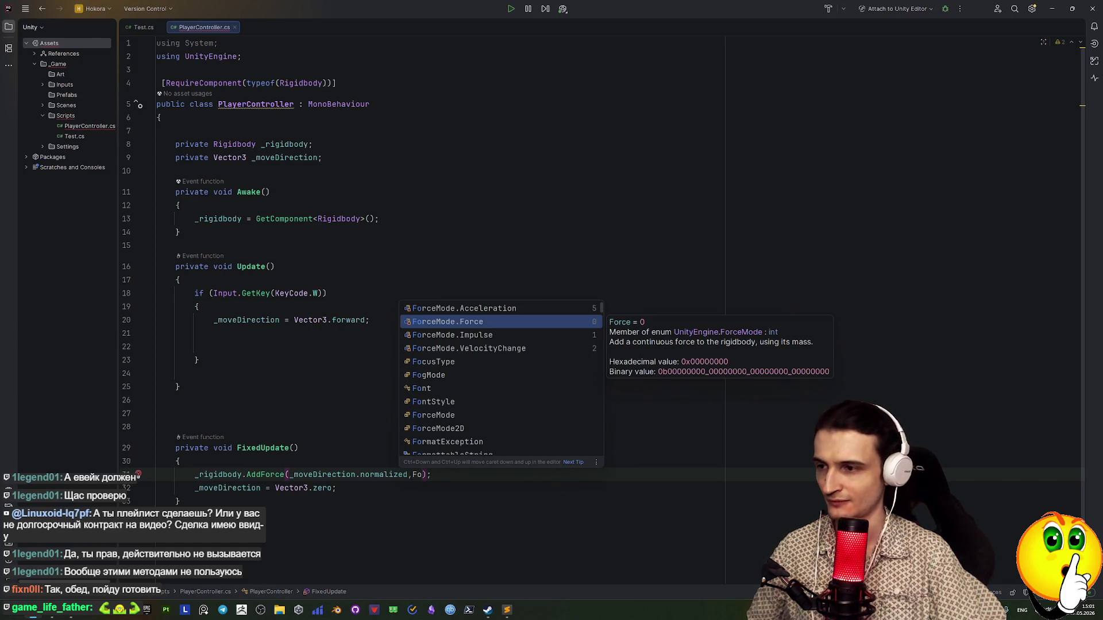
key("Up")
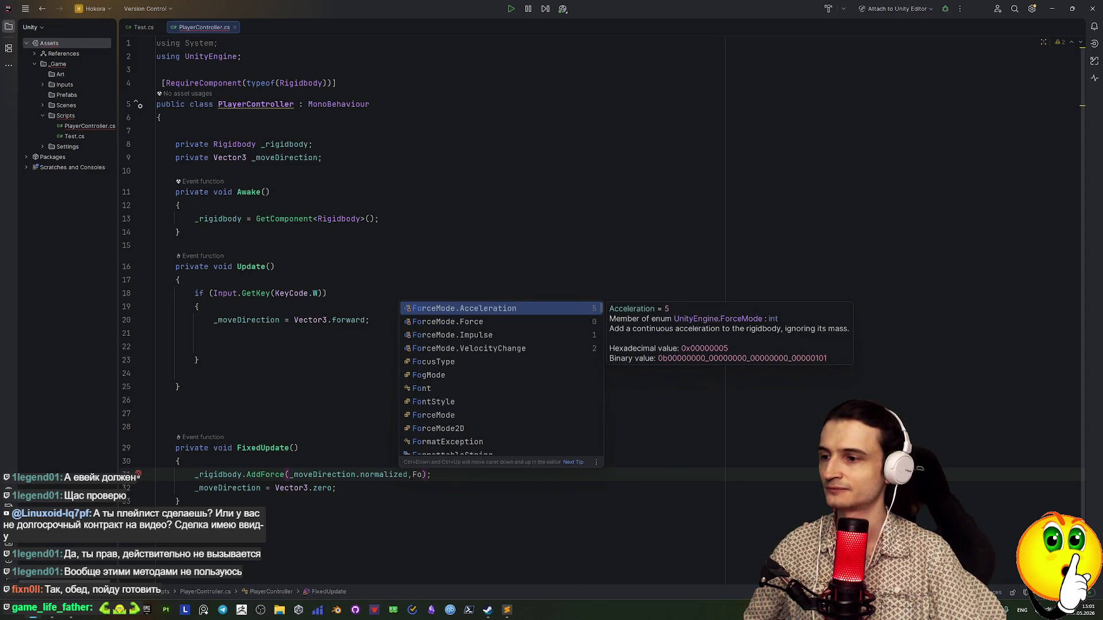
key("Return")
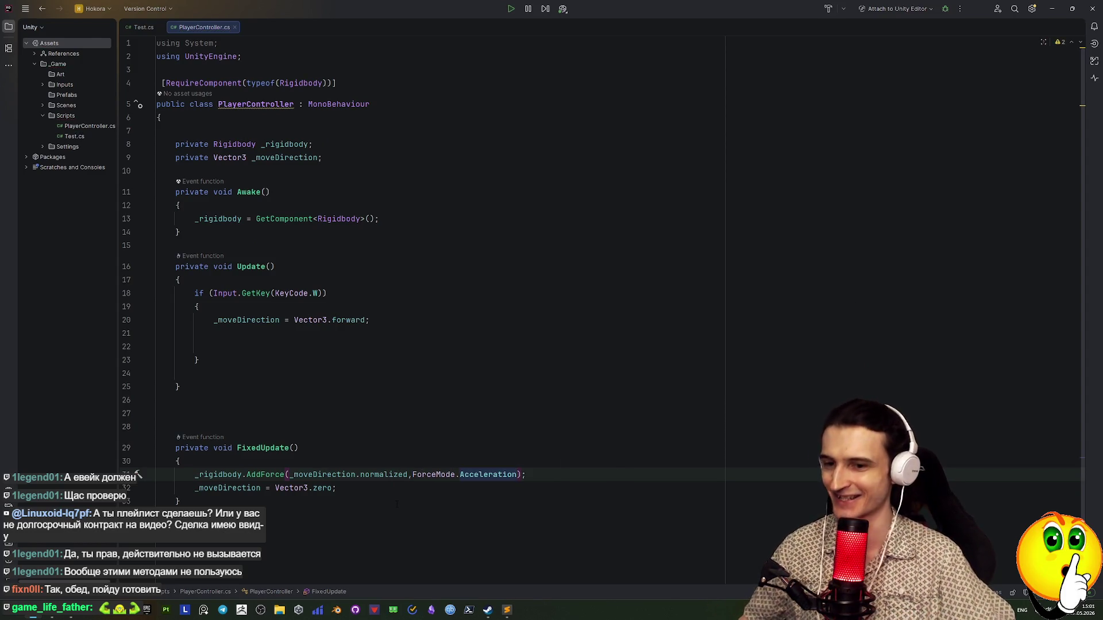
left_click(359, 488)
Leave the finished AddForce line and switch from Rider back to the Unity editor
left_click(541, 475)
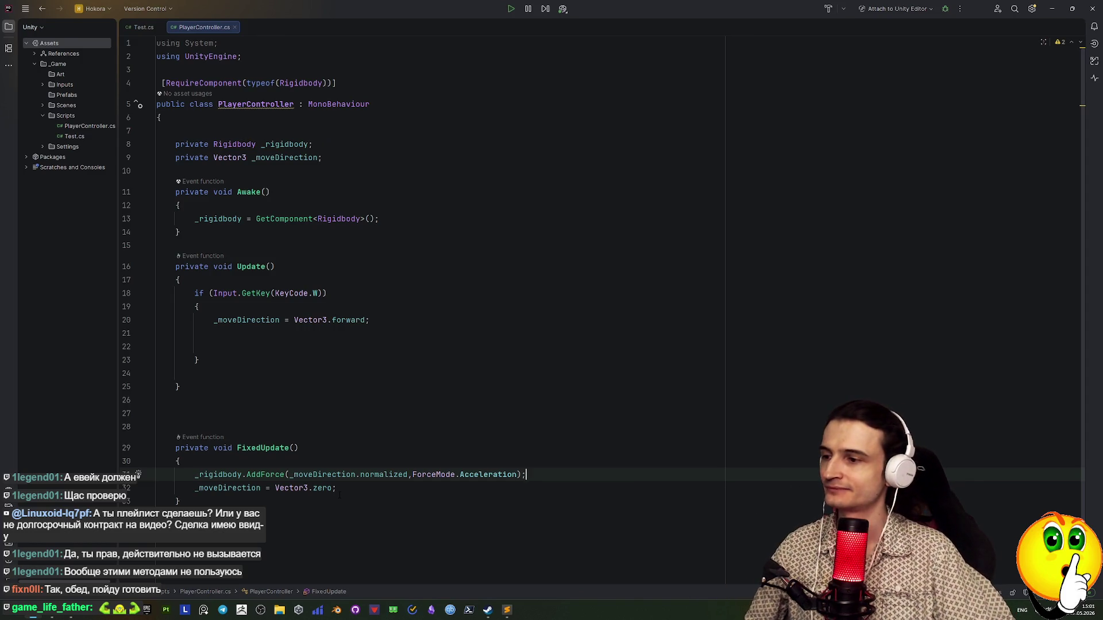
left_click(1053, 9)
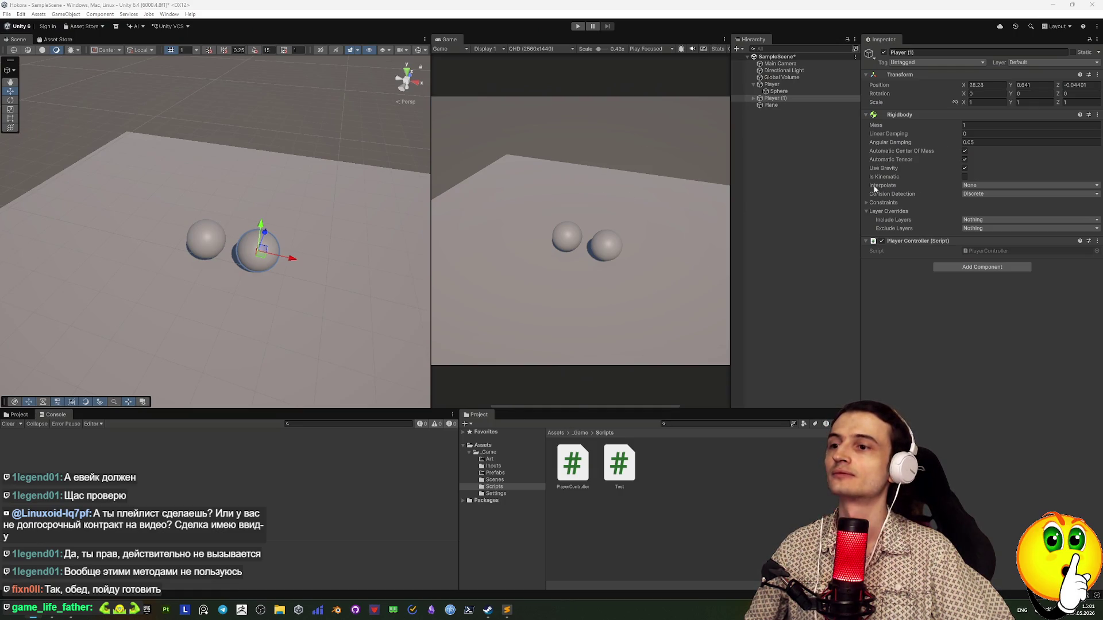
Play-test the AddForce movement by driving the spheres forward with W, then stop
left_click(578, 26)
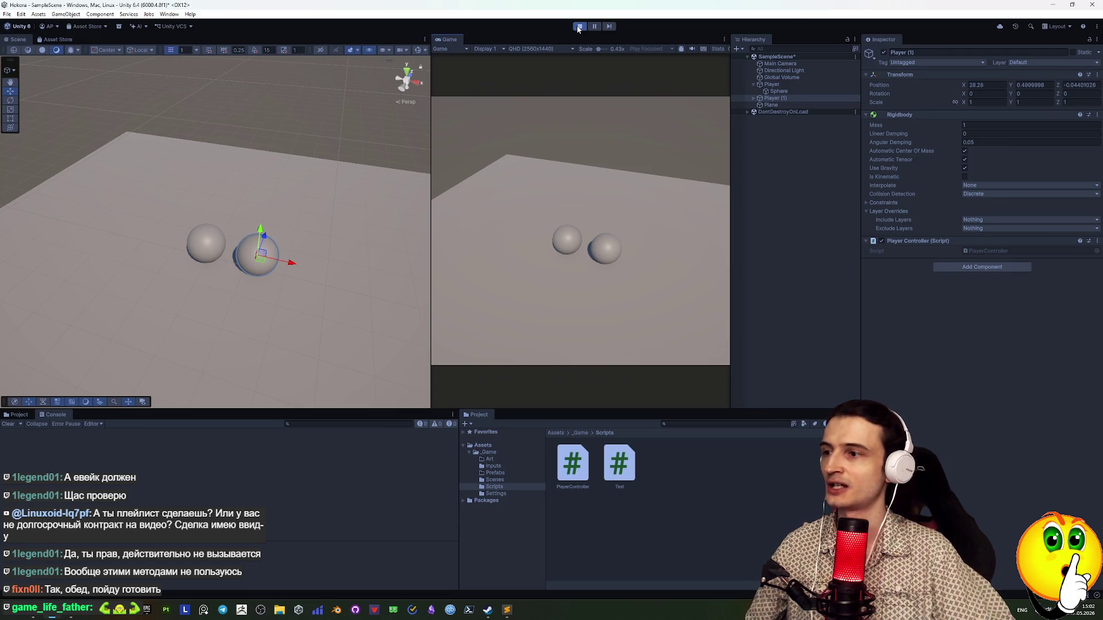
key("w")
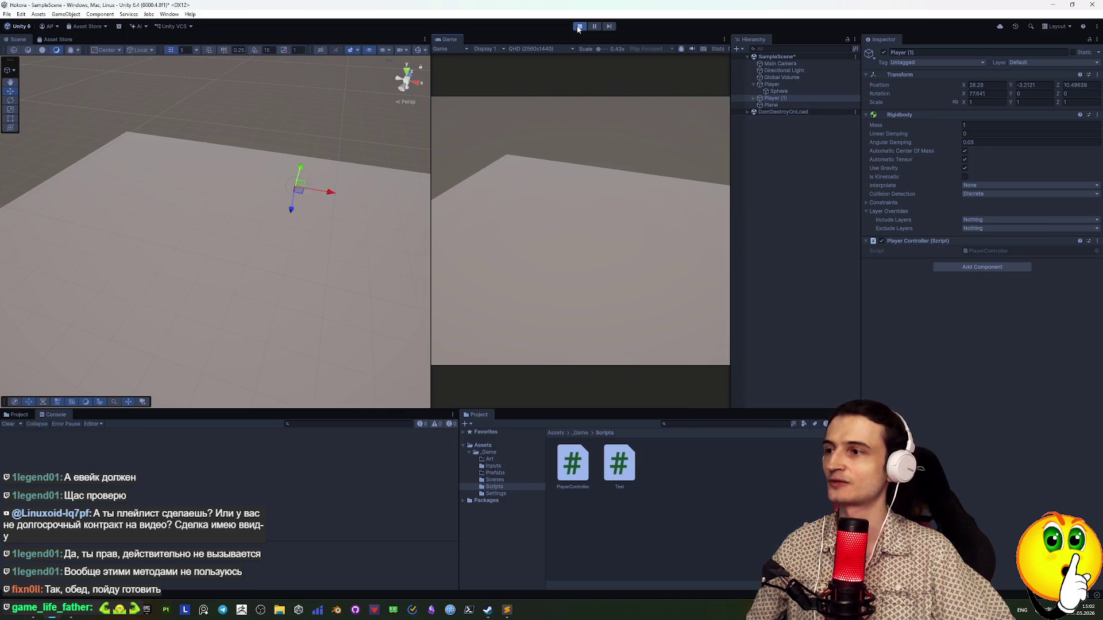
left_click(578, 27)
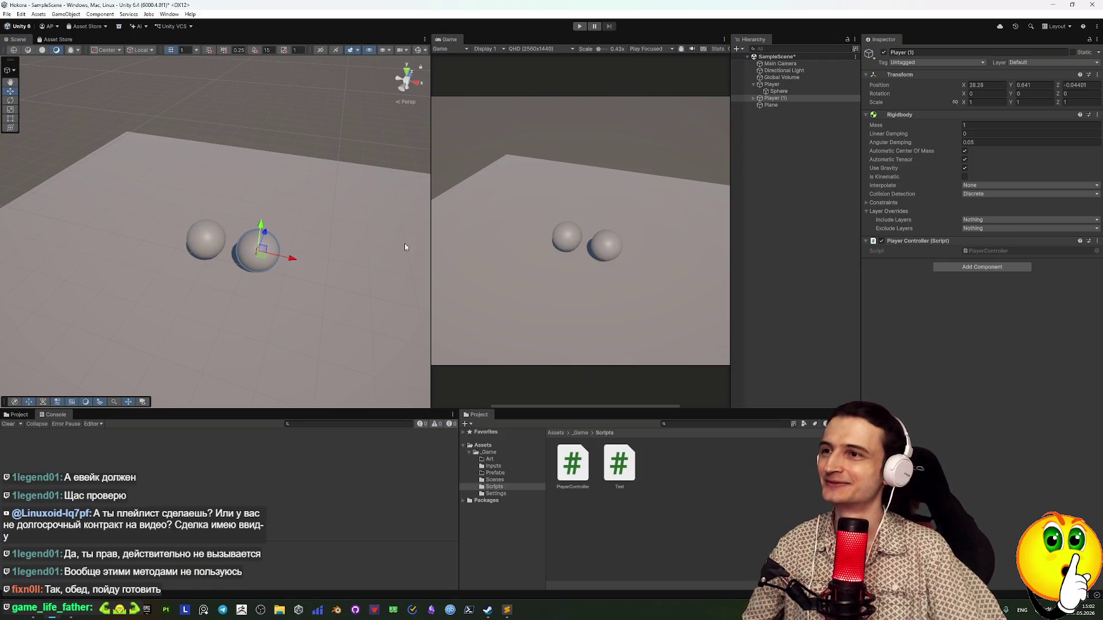
Stretch the ground plane to about Scale Y 45.3 with the scale tool
left_click(222, 208)
key("r")
left_click_drag(228, 236, 247, 184)
Start the game again and switch back to the Move tool
left_click(582, 27)
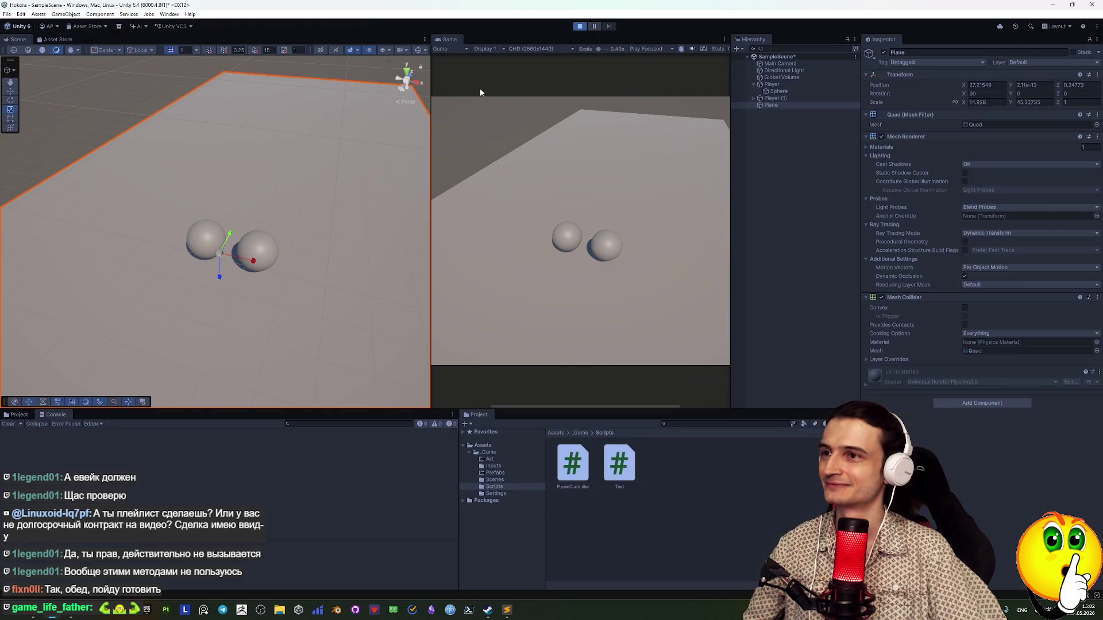
key("w")
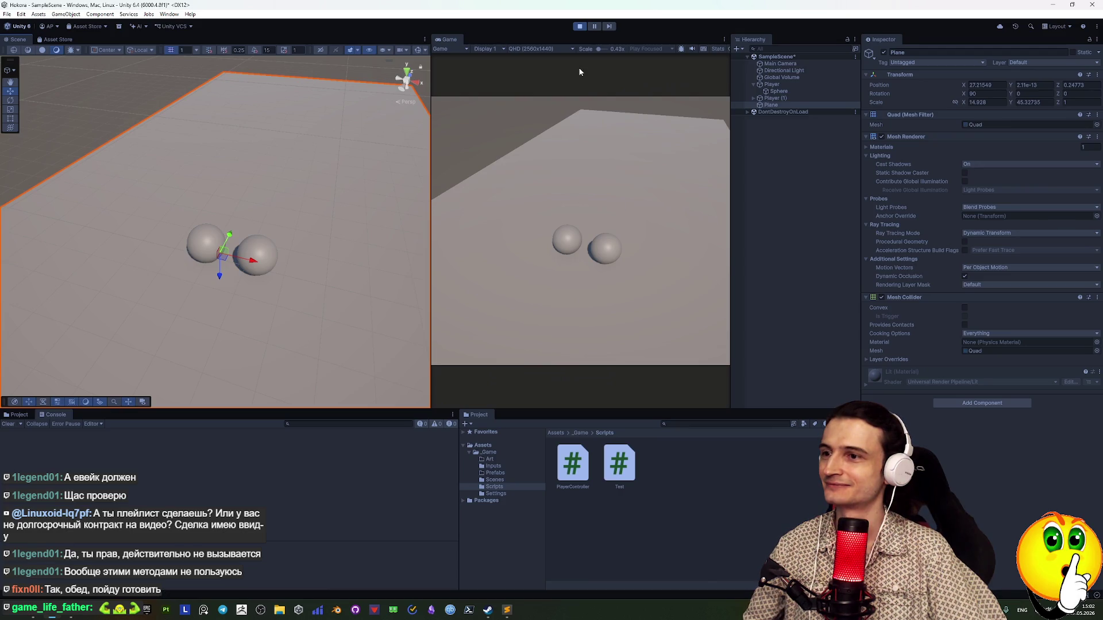
key("grave")
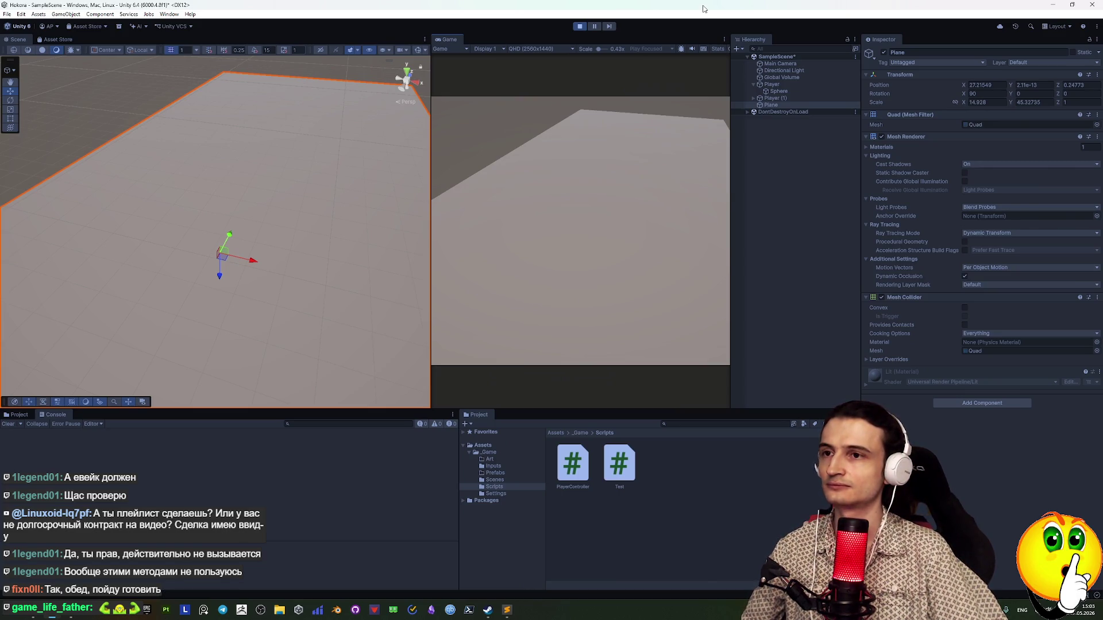
Stop the play test once the spheres have rolled out of view along the plane
left_click(580, 27)
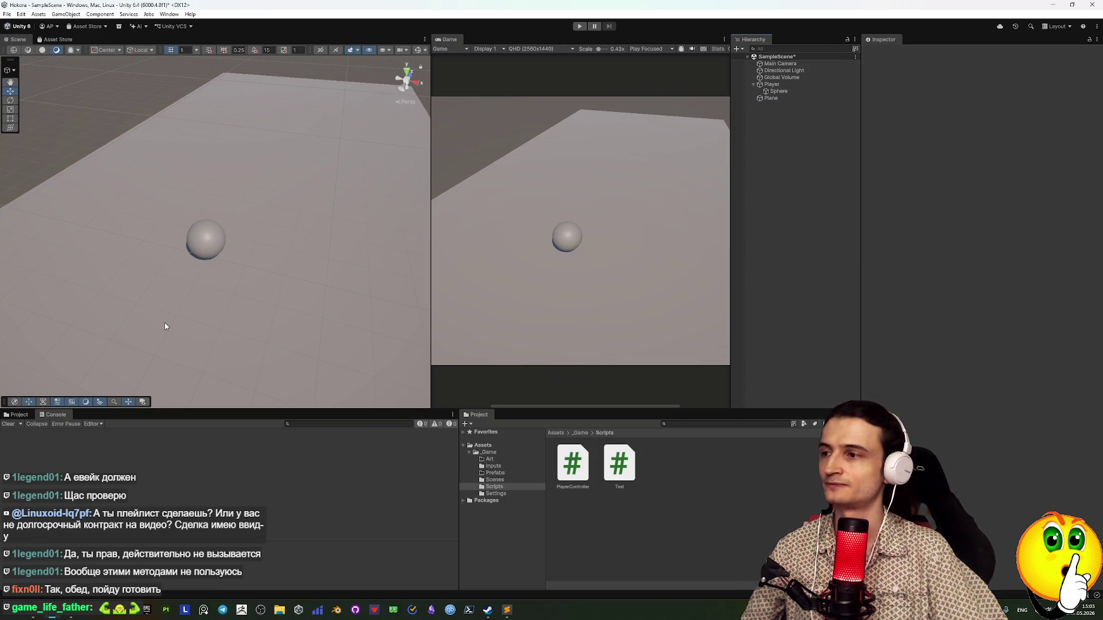
Select the Player and collapse, then re-expand, its Rigidbody component in the Inspector
left_click(771, 84)
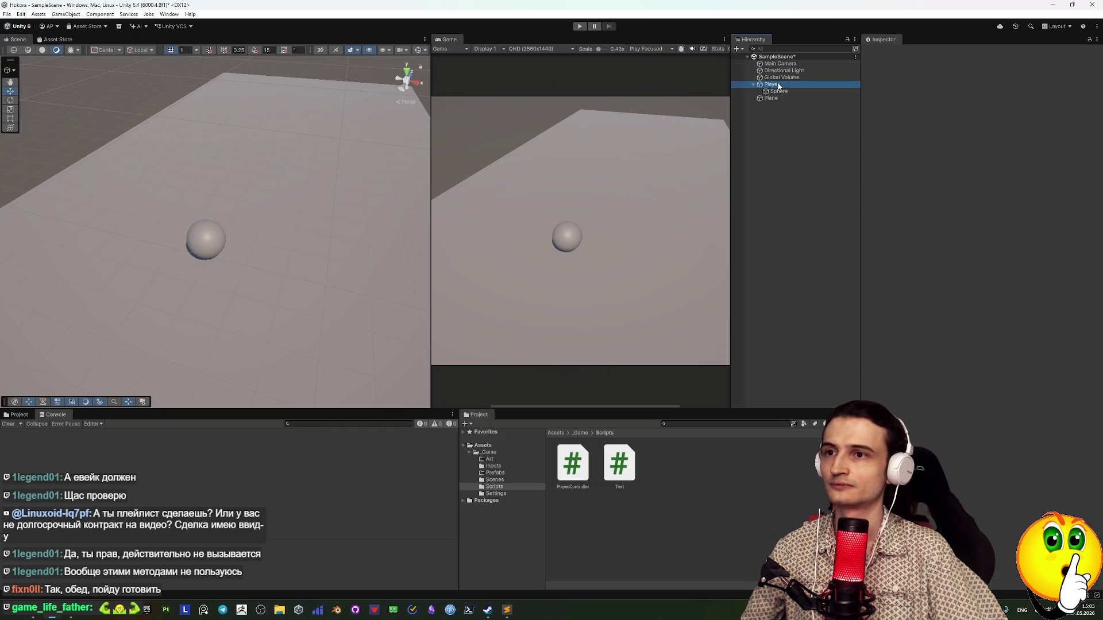
left_click(900, 114)
left_click(900, 114)
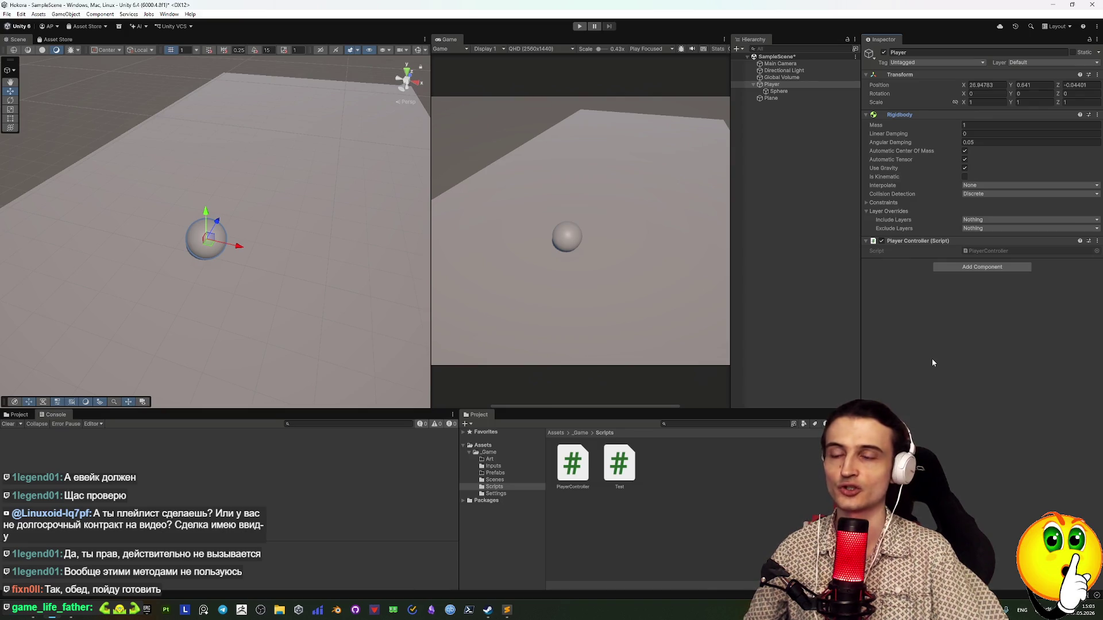
Set the Player's Rigidbody Linear Damping to 0.1, save the scene, and start Play
left_click(969, 134)
type("0")
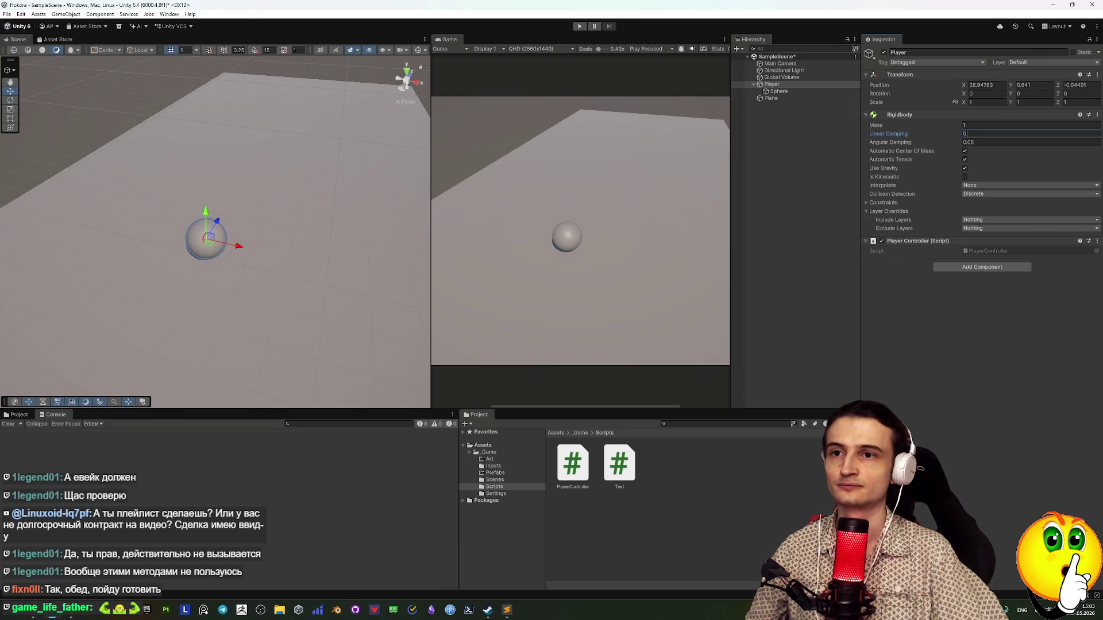
key("ctrl+s")
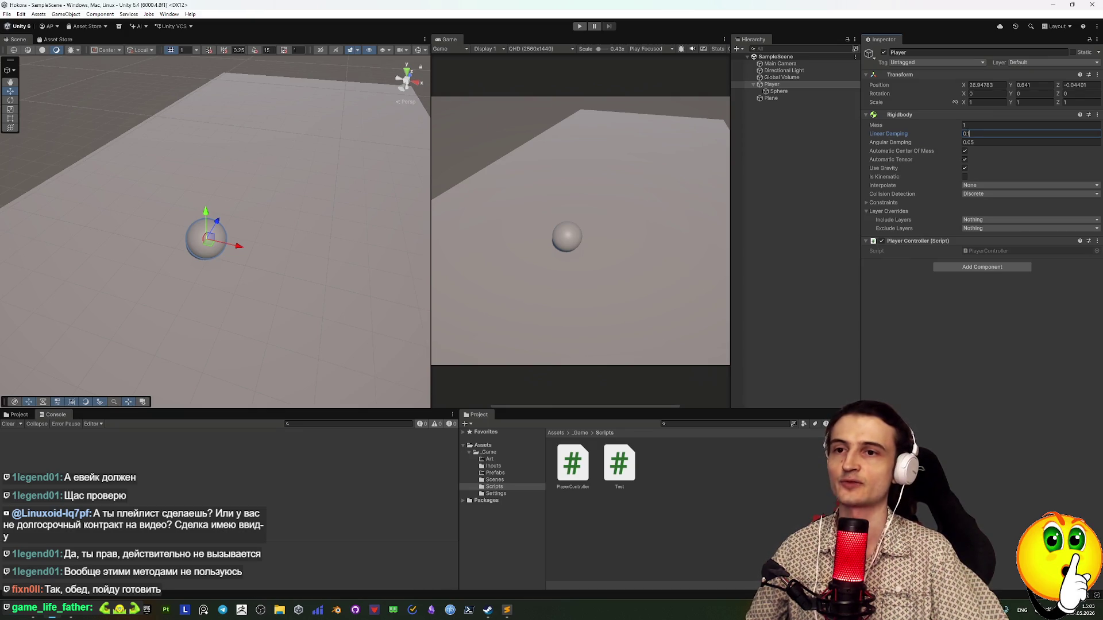
left_click(579, 26)
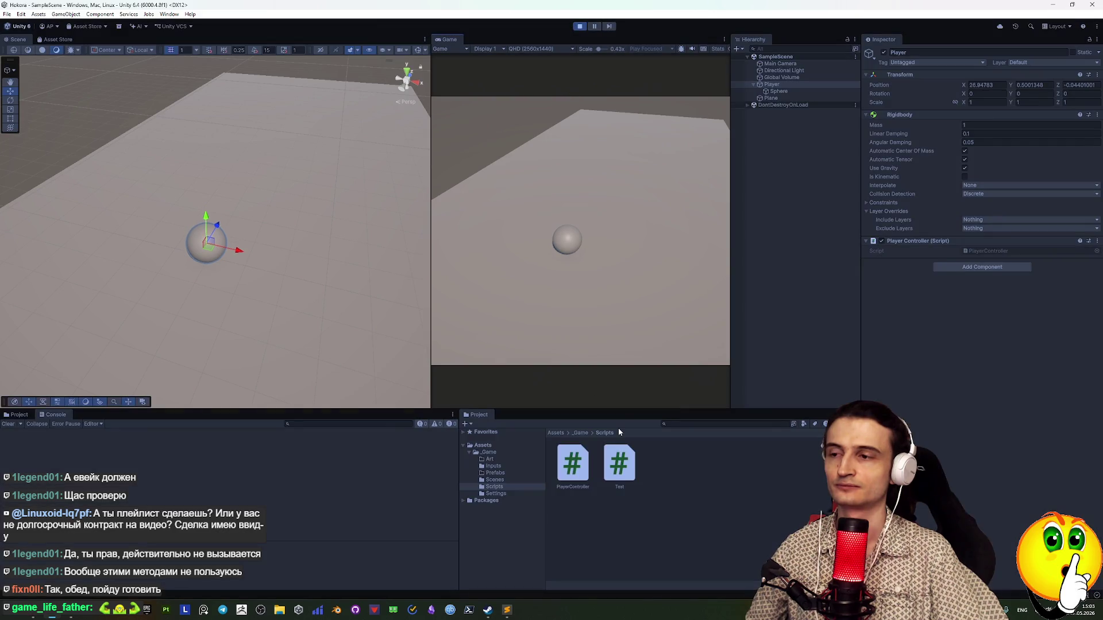
Roll the sphere forward with W and try Linear Damping values from 0 up to about 4.66
key("w")
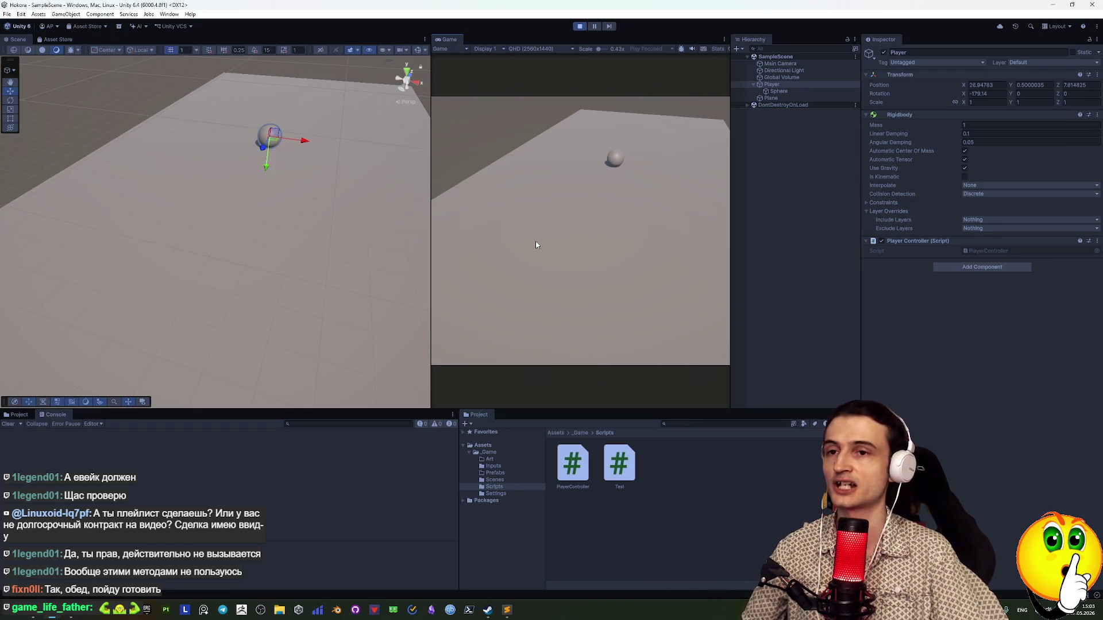
left_click(977, 133)
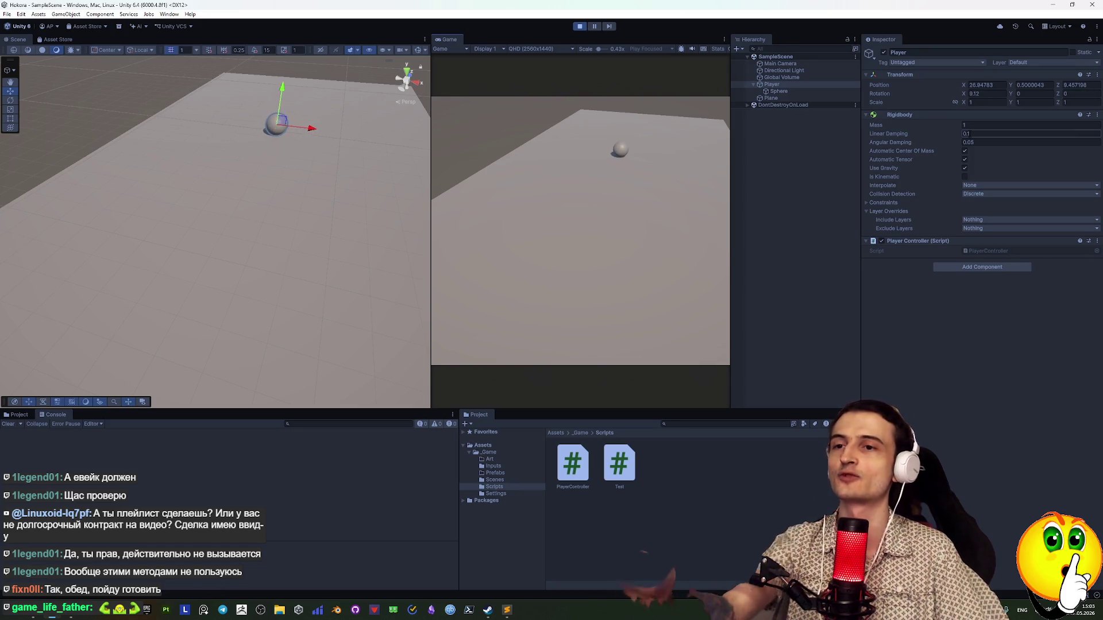
key("Return")
left_click_drag(944, 135, 1010, 133)
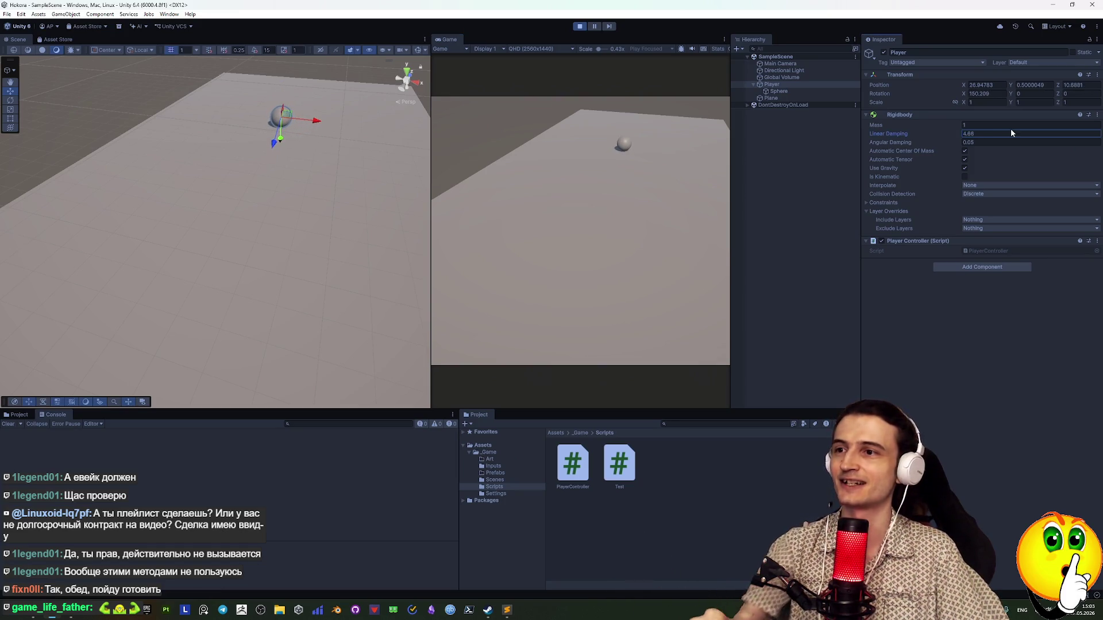
left_click_drag(929, 136, 913, 139)
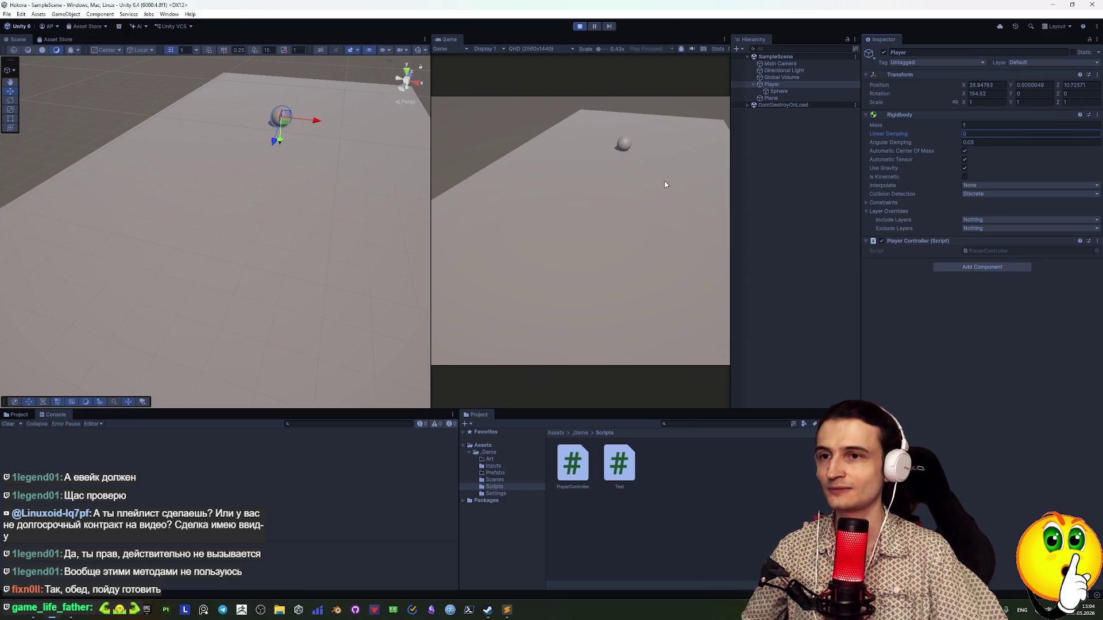
left_click_drag(956, 137, 958, 136)
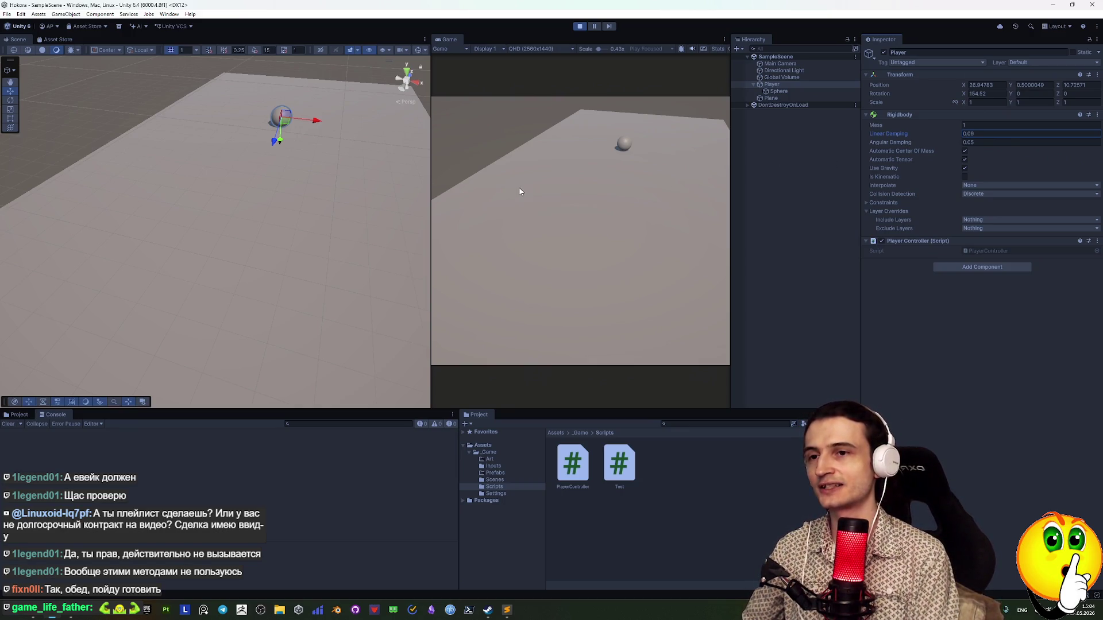
left_click(684, 184)
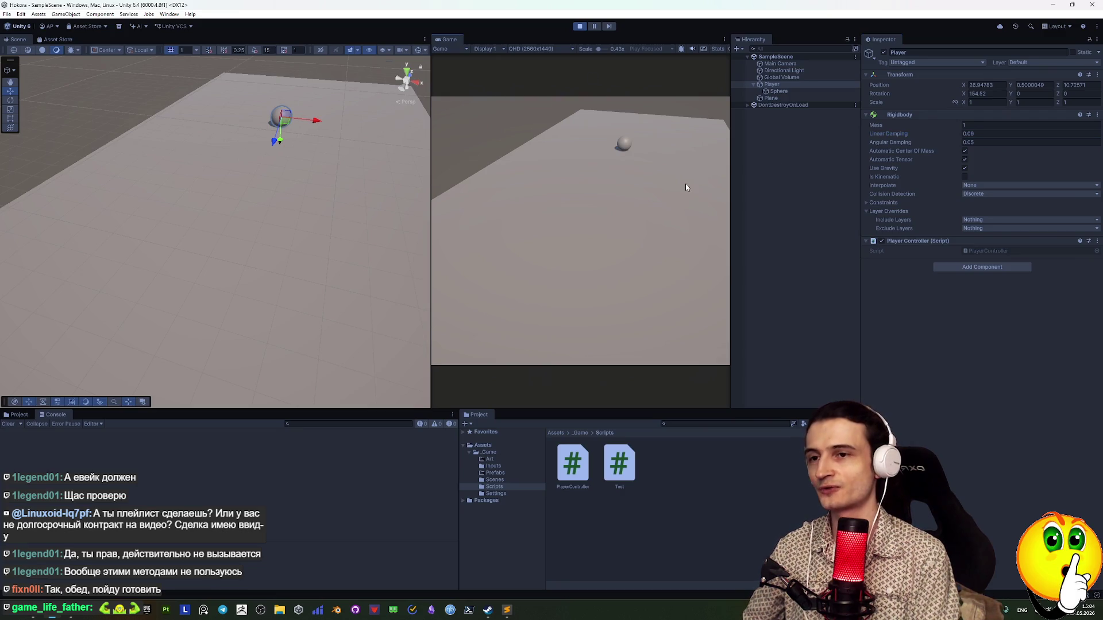
left_click(977, 133)
type("6")
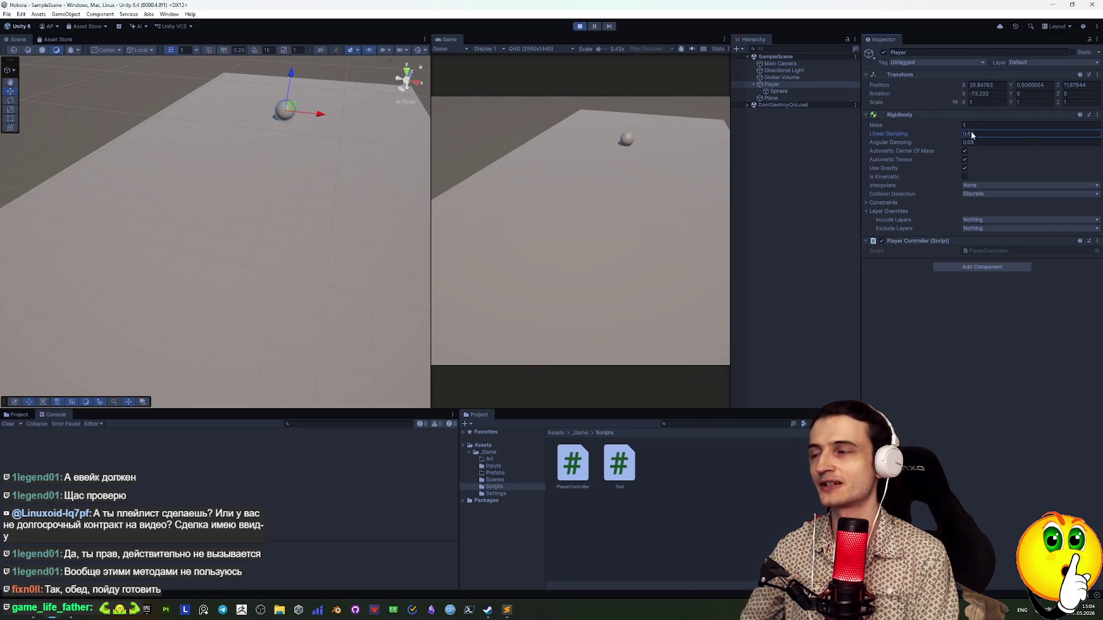
type(".957.14")
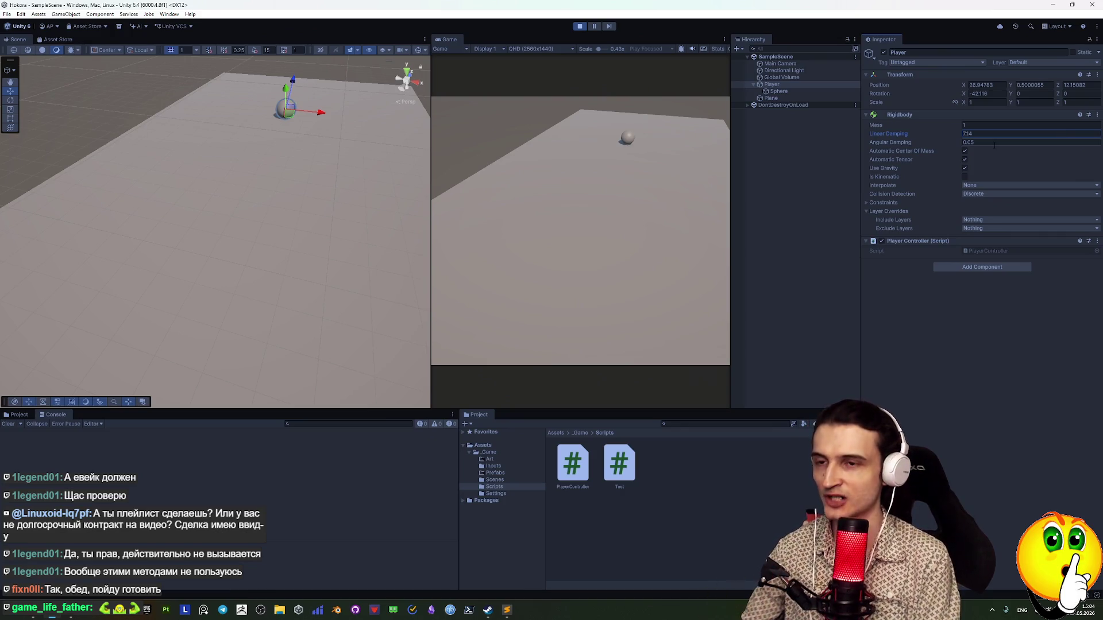
Lower the plane to Y -11.66, reselect the Player, and stop the play test
left_click(261, 221)
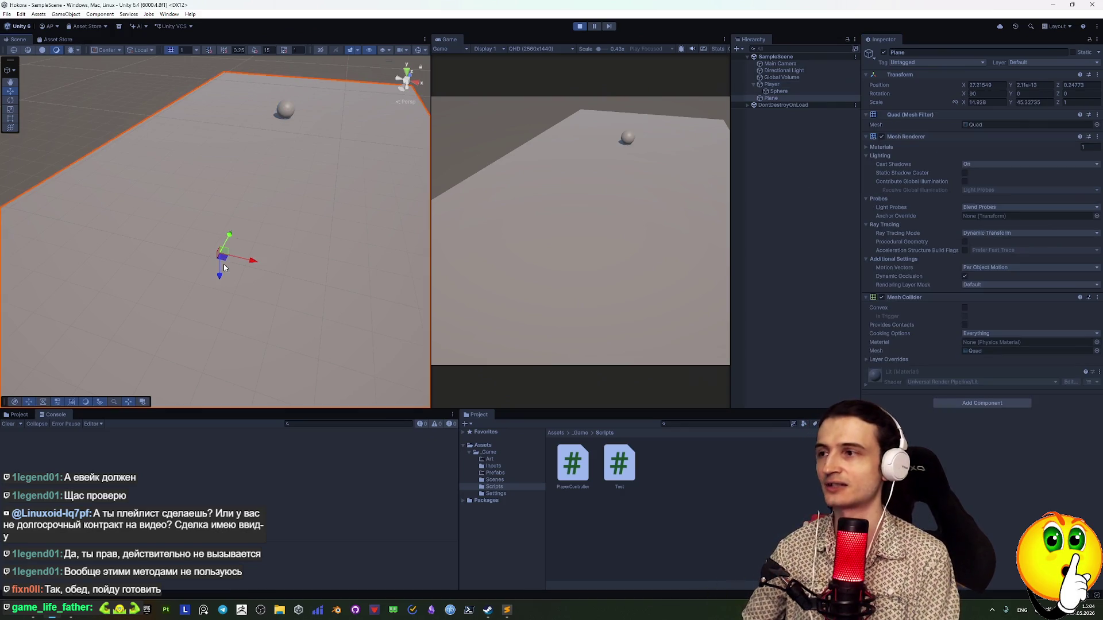
left_click_drag(224, 267, 223, 375)
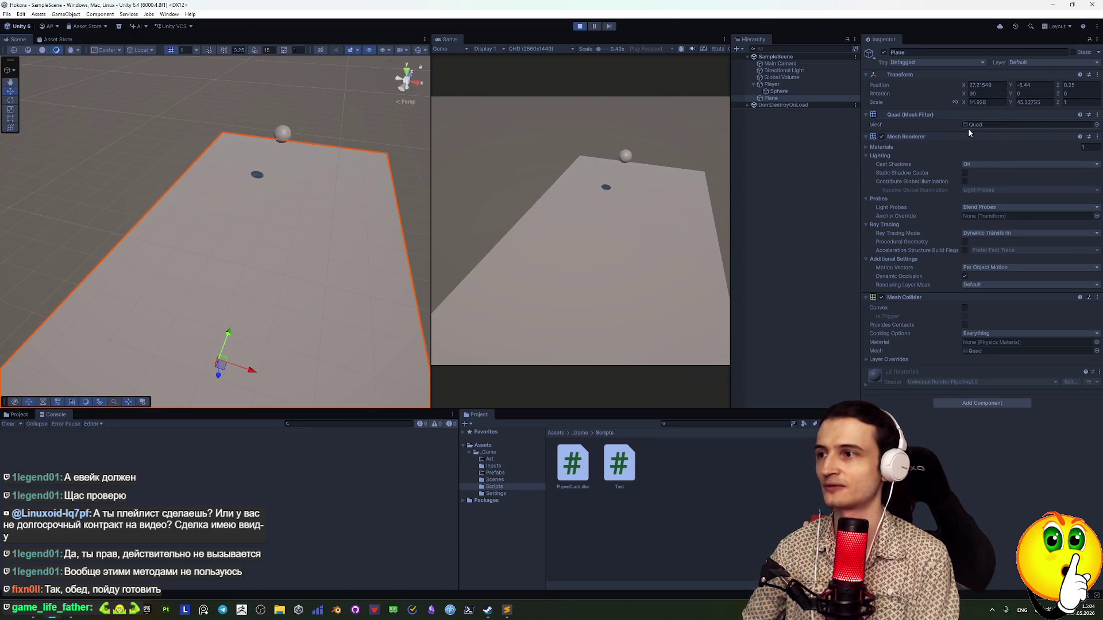
left_click_drag(224, 377, 239, 430)
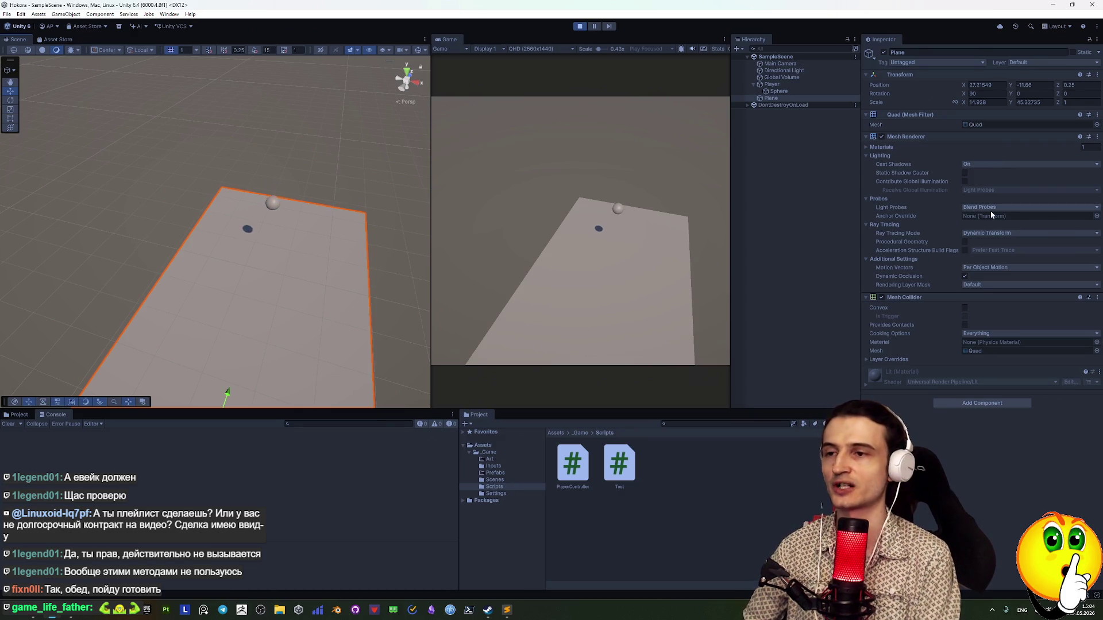
left_click(771, 85)
left_click(964, 133)
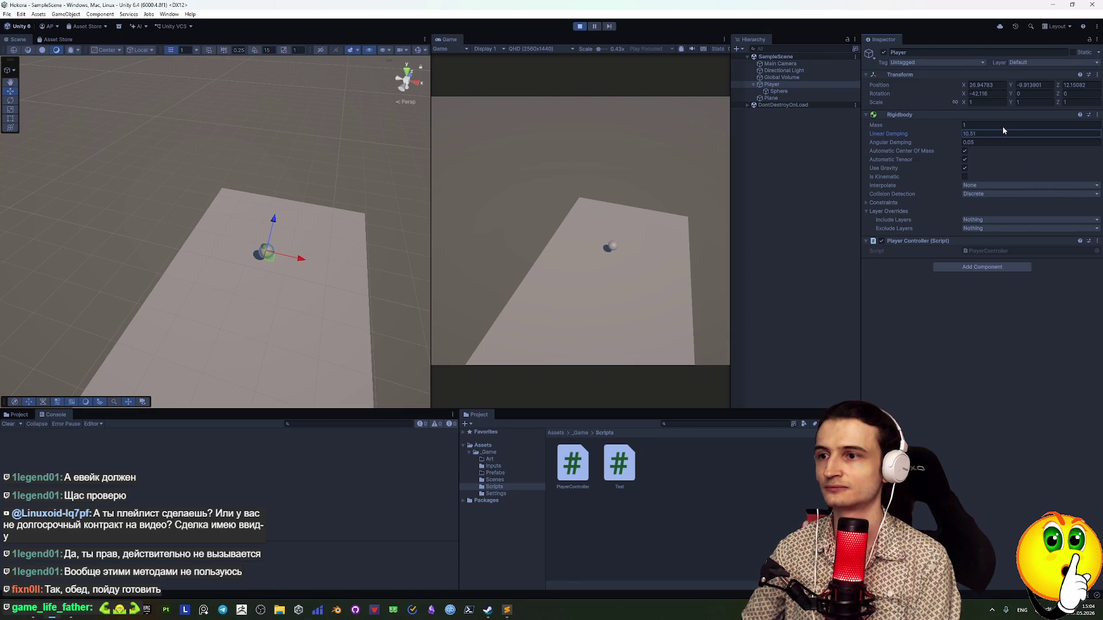
left_click(581, 26)
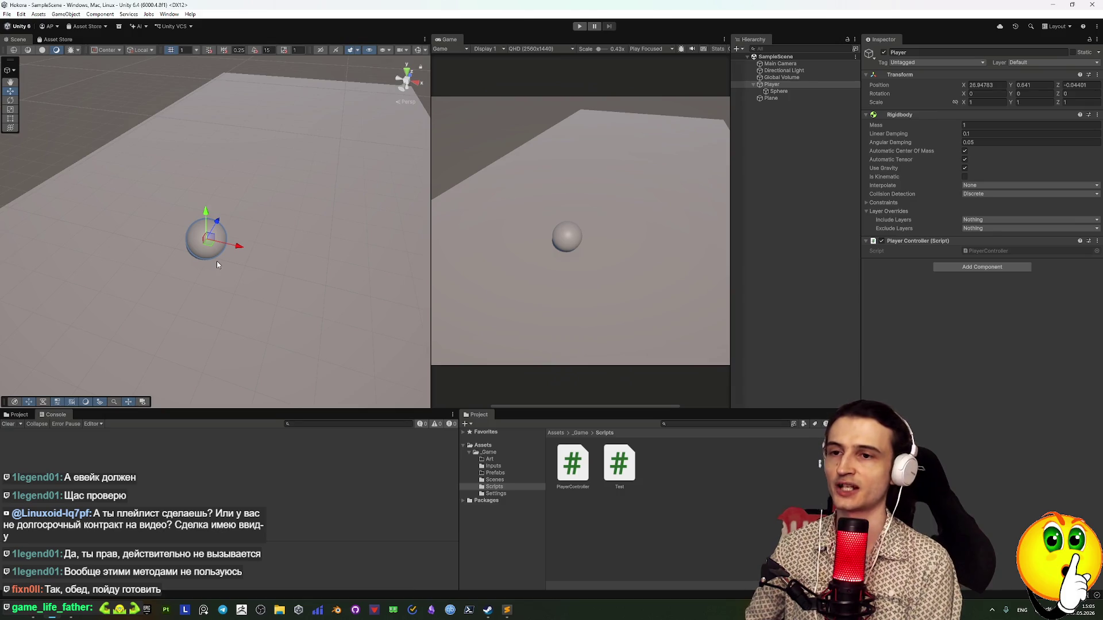
Bring the Sublime Text task list window in front of Unity
left_click(507, 610)
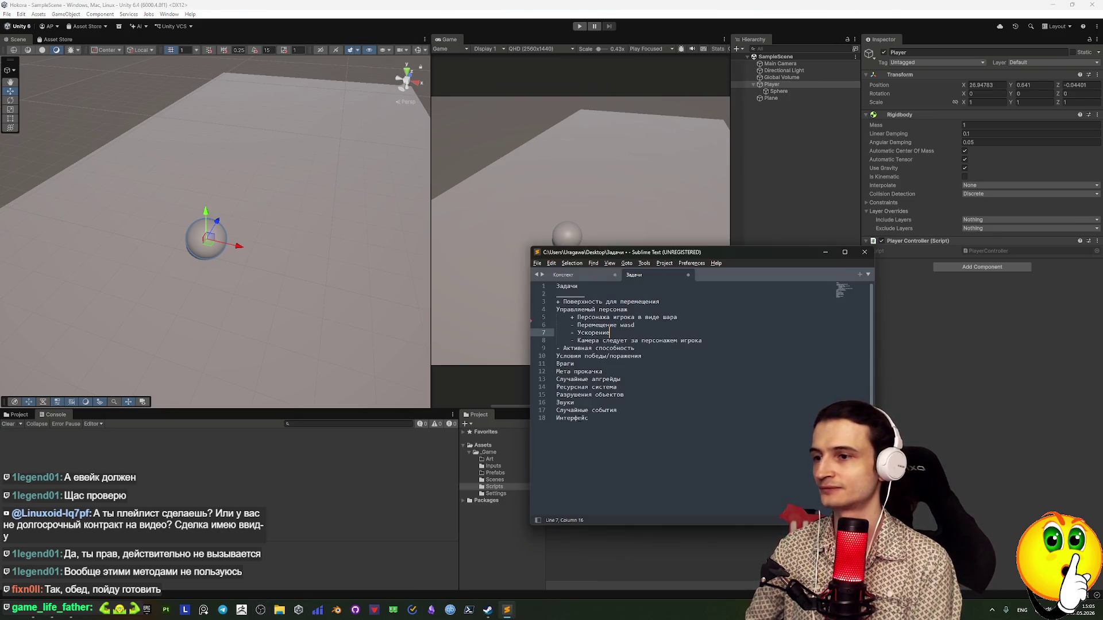
left_click(649, 348)
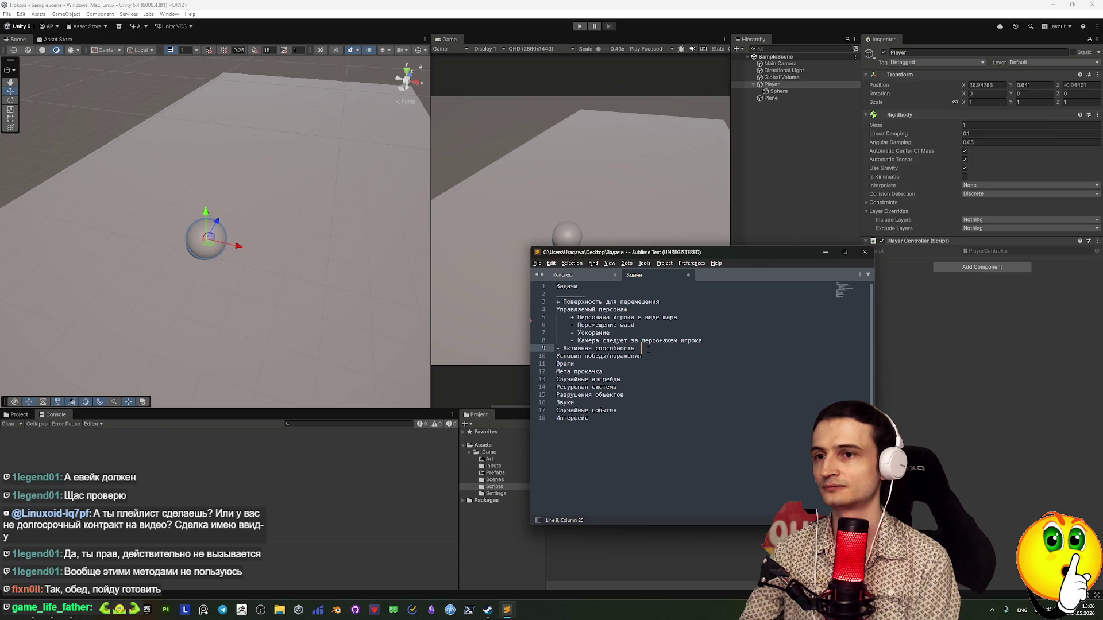
left_click(1005, 177)
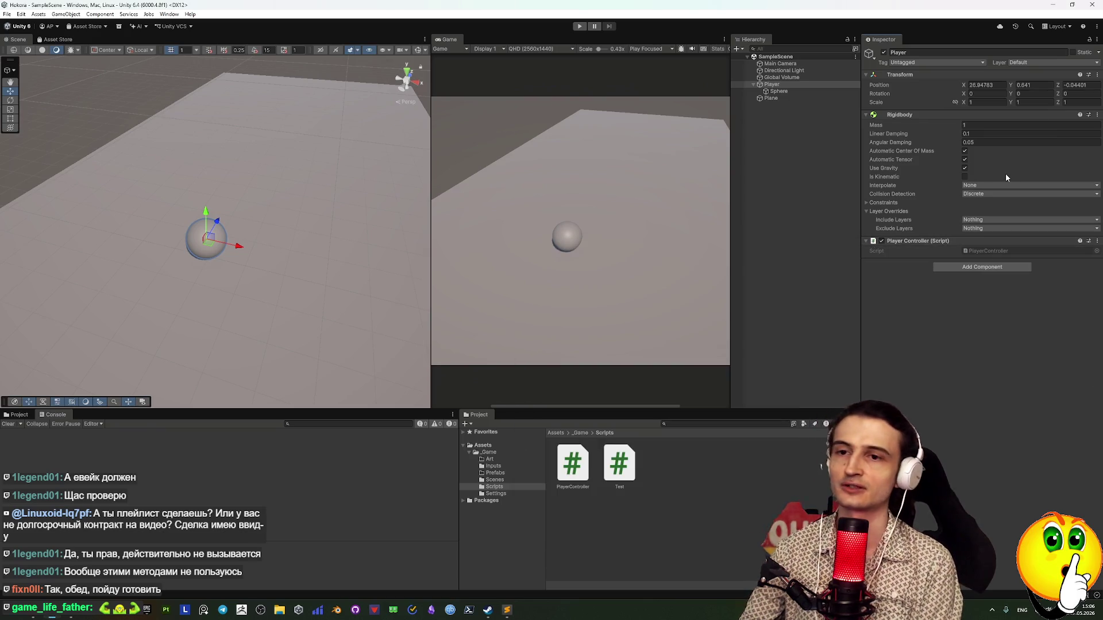
Check the Player's Rigidbody Interpolate options, keeping None, then switch to Discord
left_click(993, 185)
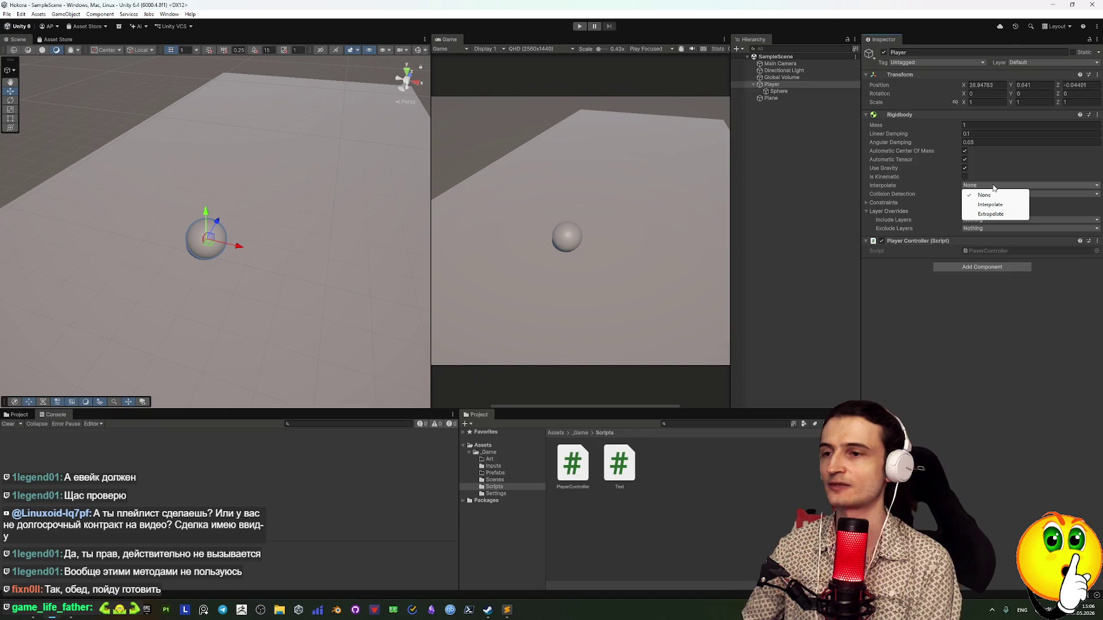
left_click(925, 391)
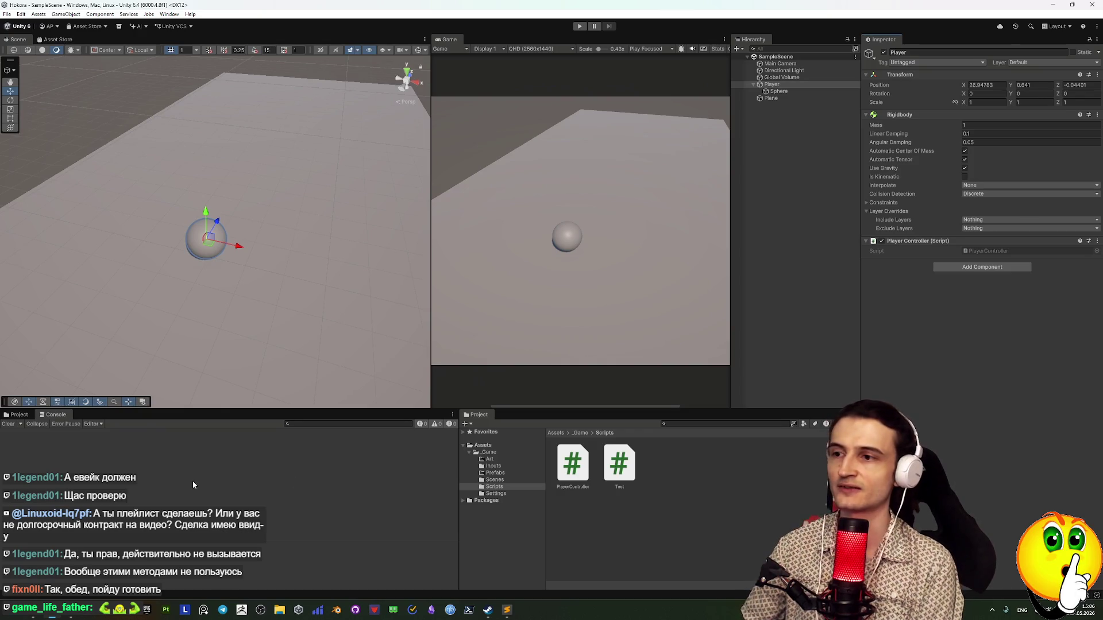
left_click(128, 610)
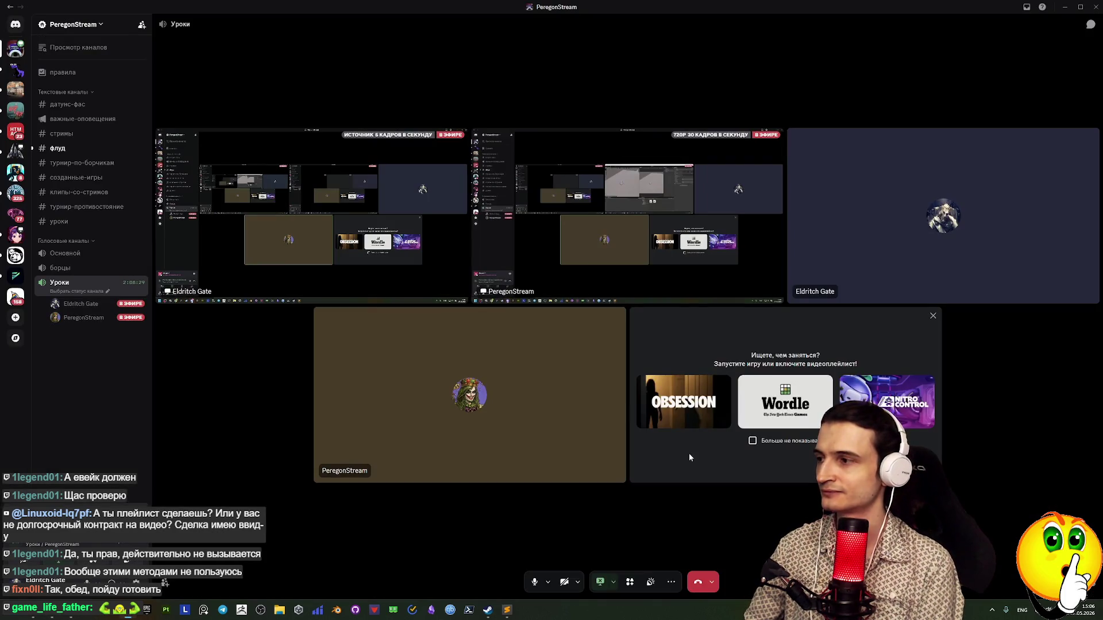
Change the Discord stream source to Entire Screen 1 in Games mode, then return to Unity
left_click(612, 582)
mouse_move(638, 516)
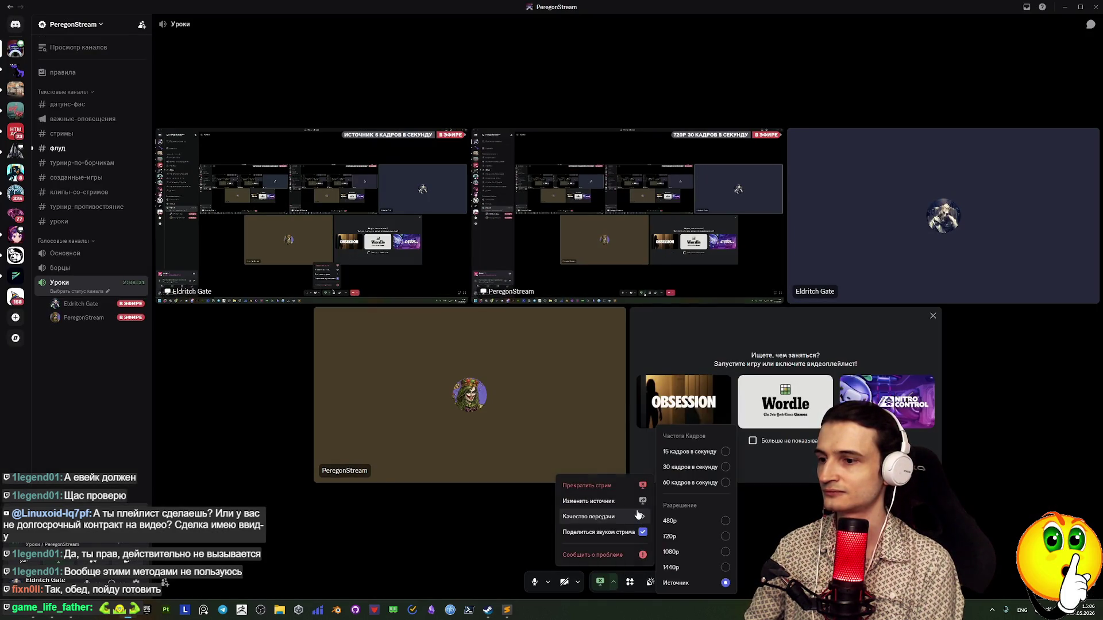
left_click(636, 502)
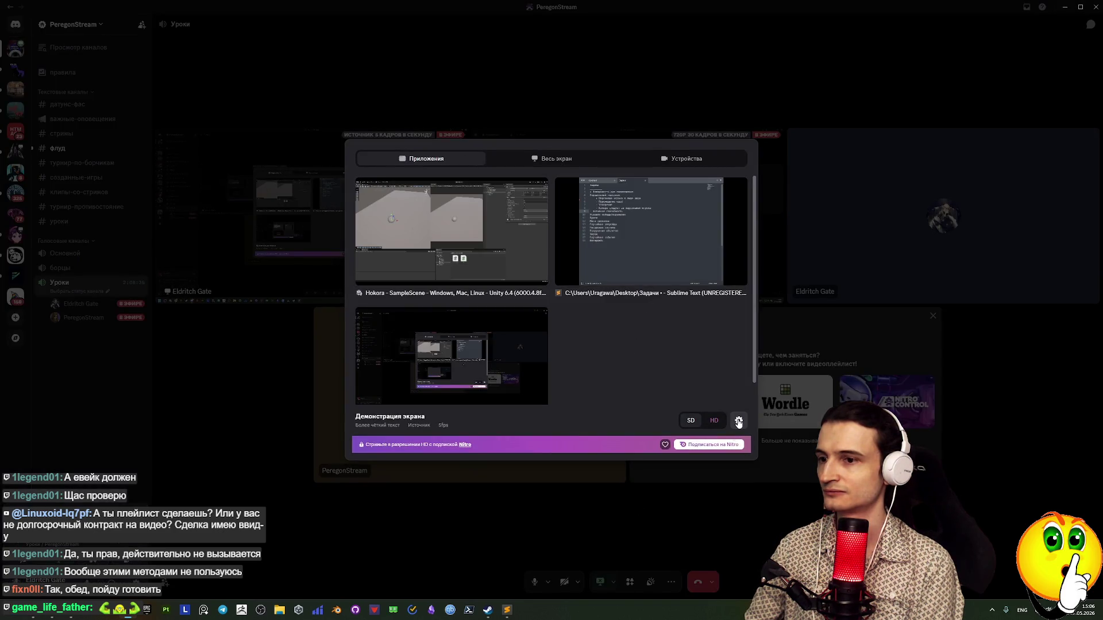
left_click(556, 159)
left_click(740, 421)
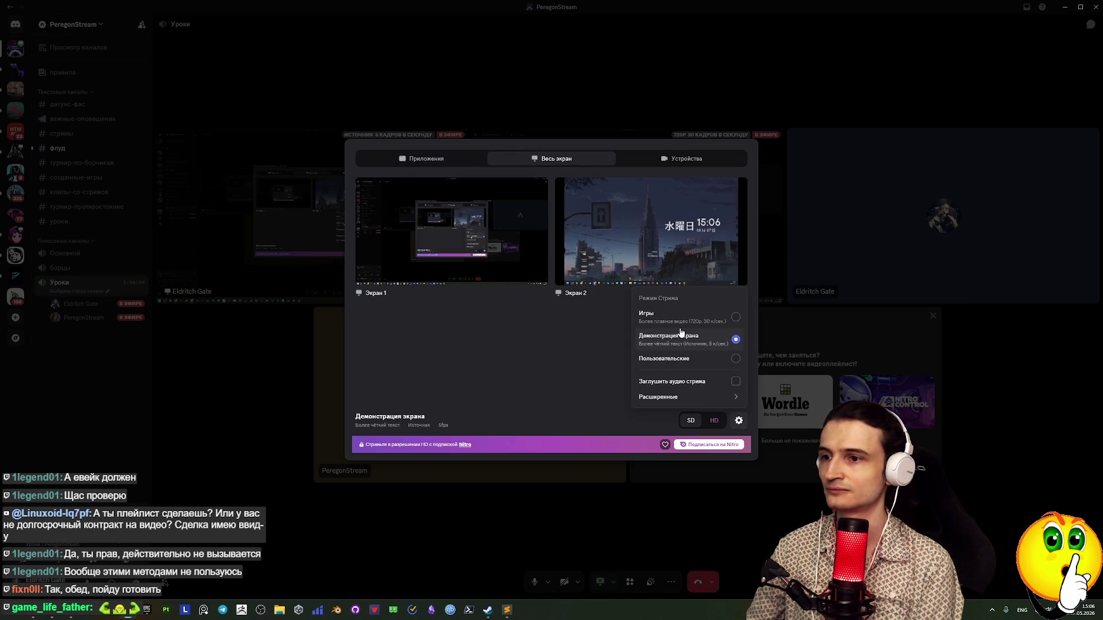
left_click(678, 316)
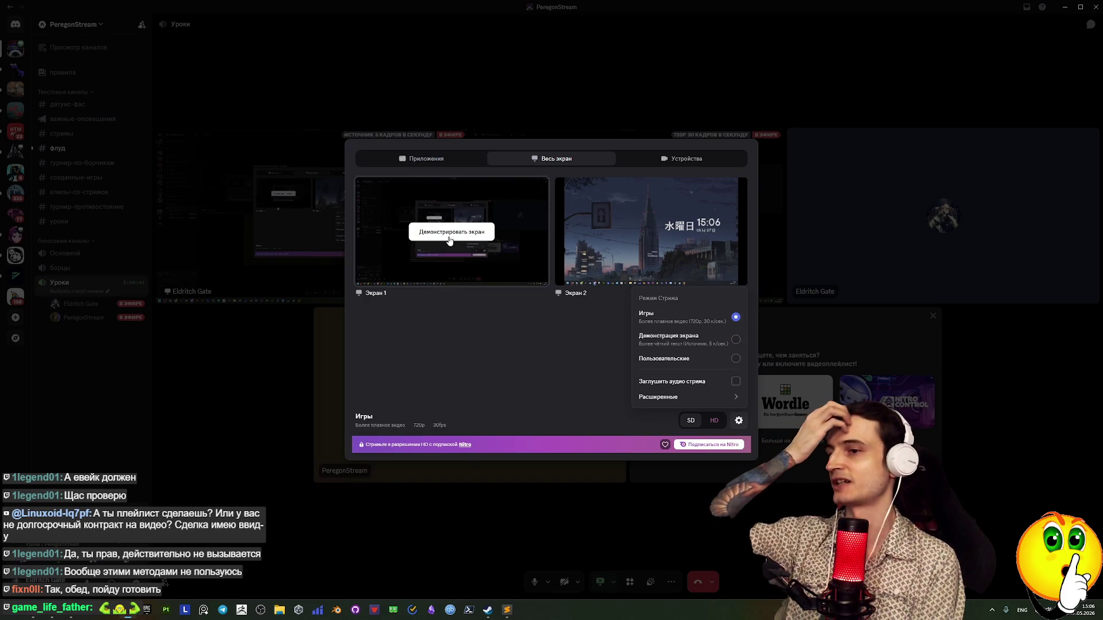
left_click(450, 241)
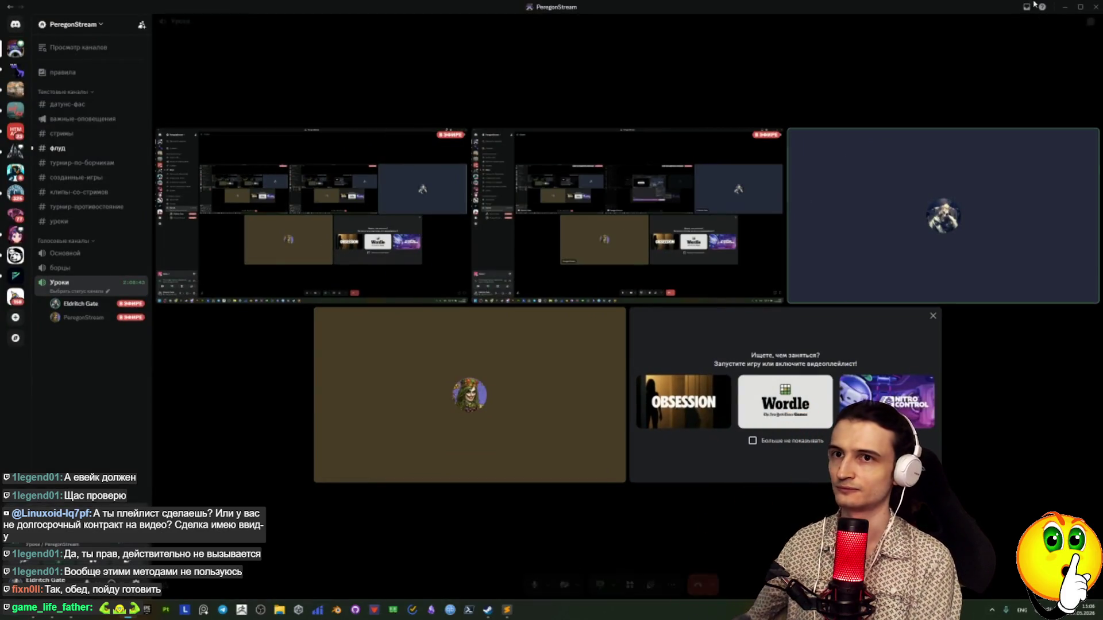
key("alt+Tab")
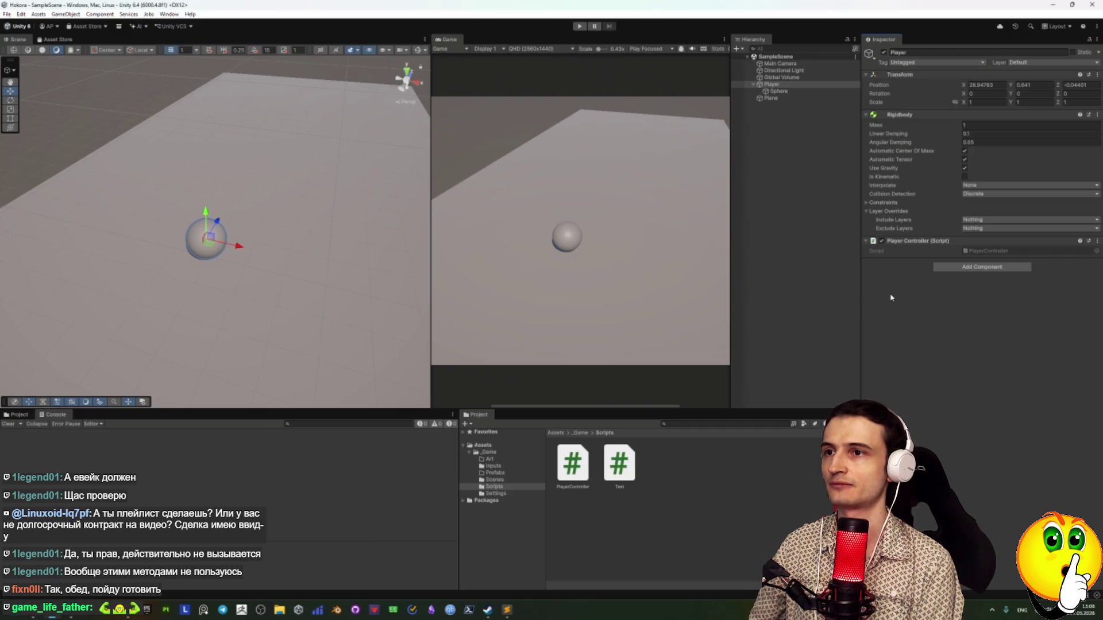
Turn on the Game view Stats overlay, enter Play mode, and widen the Game view
left_click(717, 49)
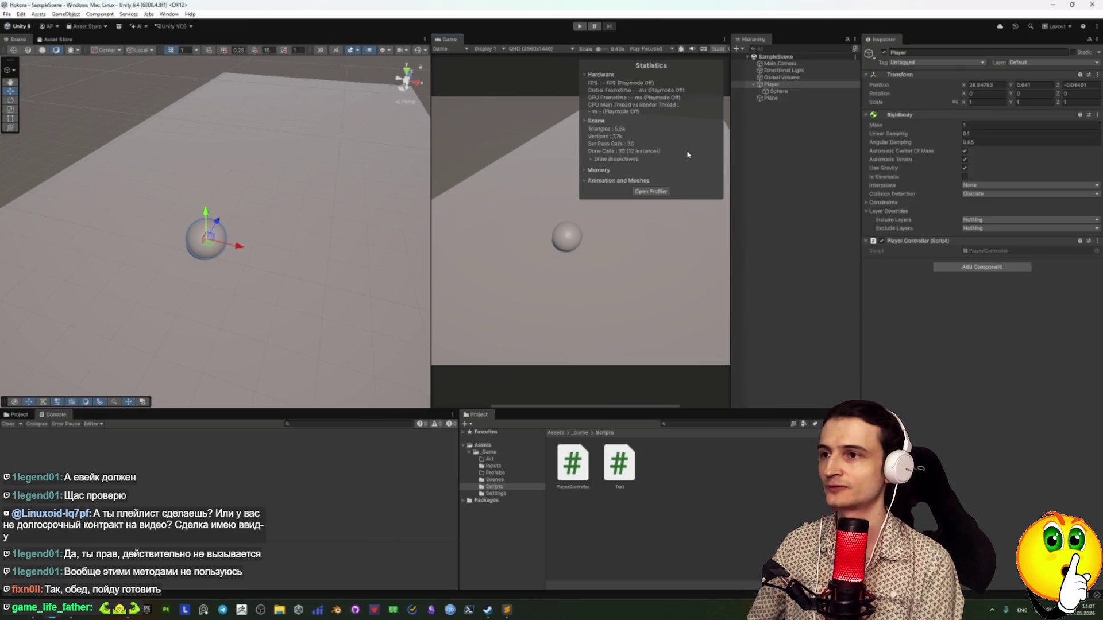
left_click(579, 26)
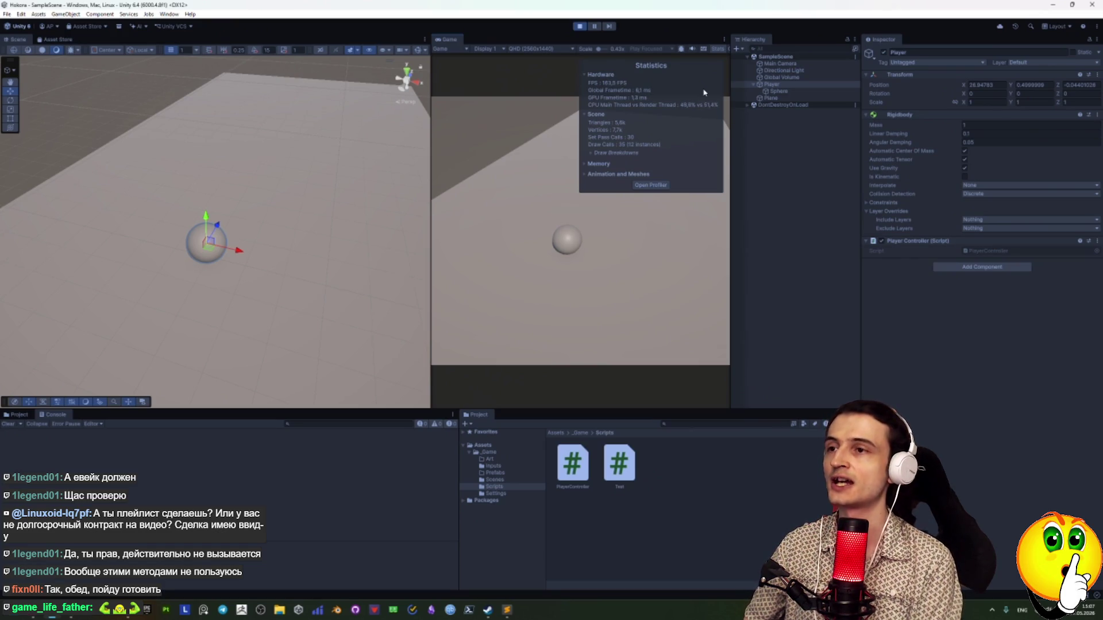
left_click_drag(731, 98, 785, 99)
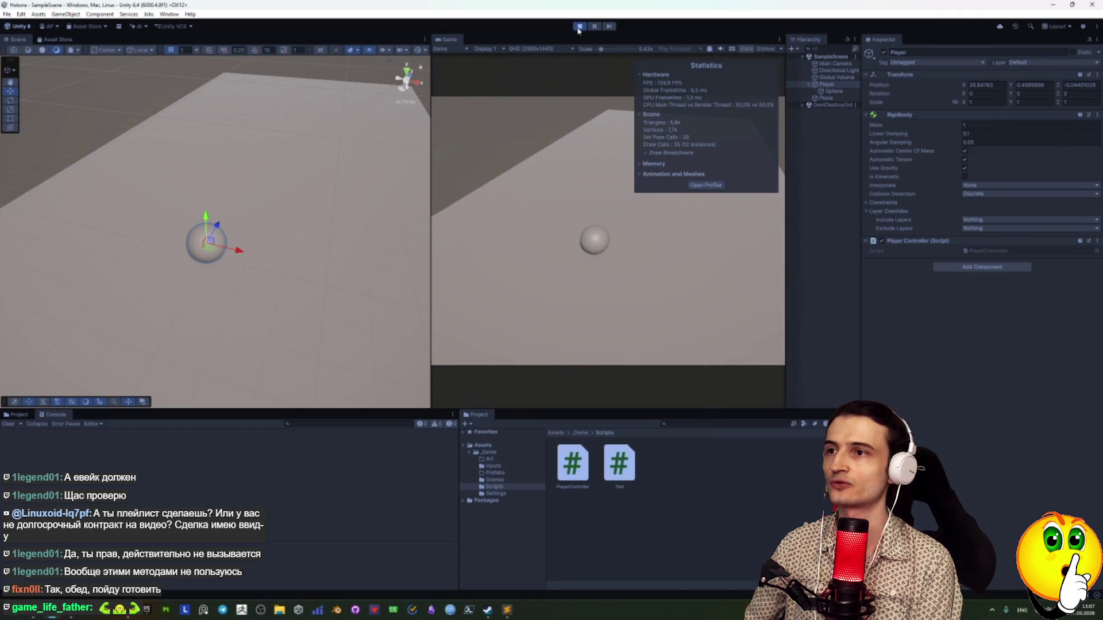
Switch the Game view to Play Maximized, roll the sphere forward with W, then stop playing
left_click(594, 27)
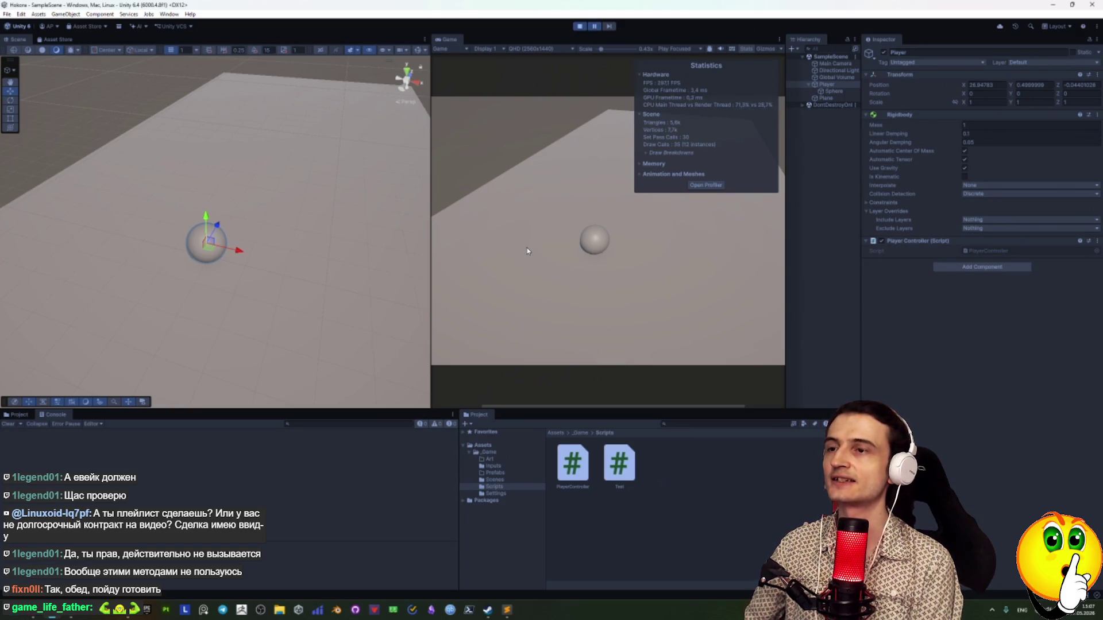
left_click(489, 49)
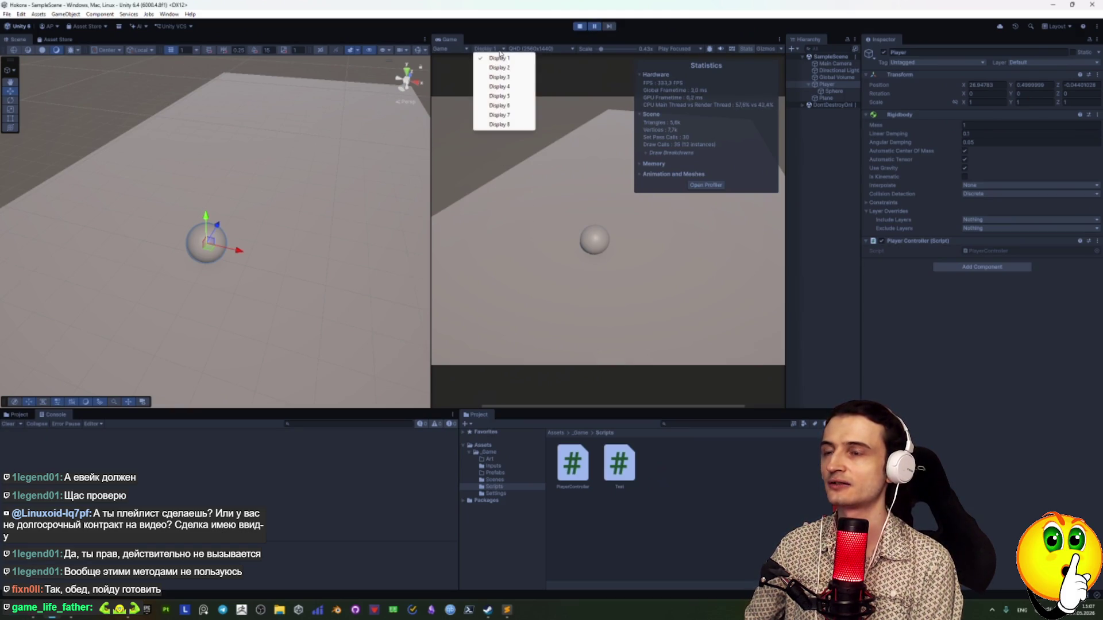
left_click(669, 50)
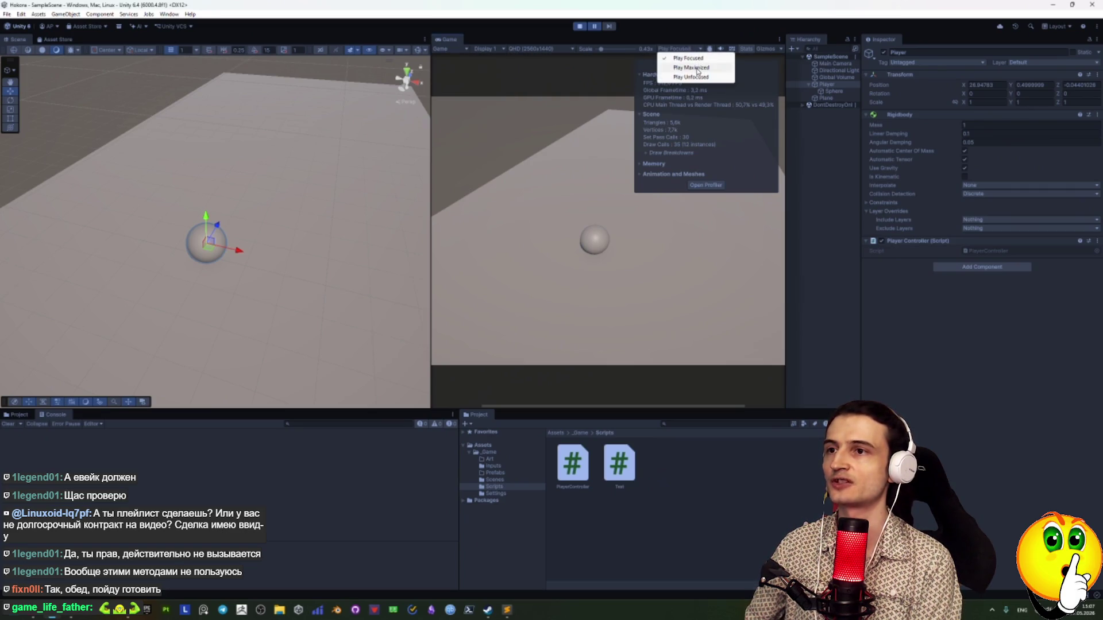
left_click(695, 69)
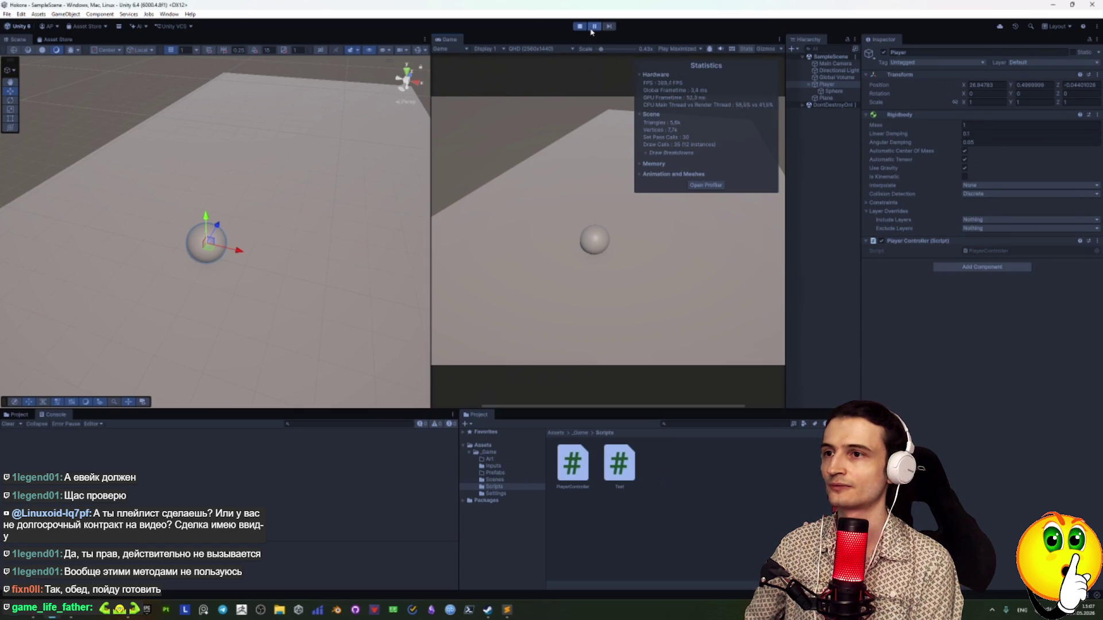
left_click(592, 28)
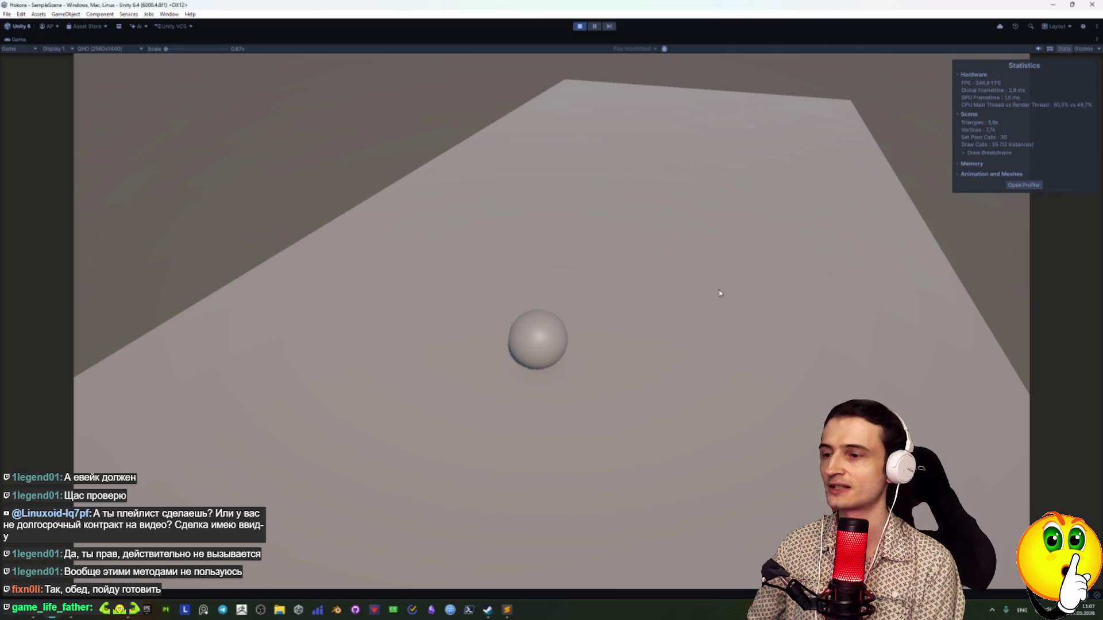
key("w")
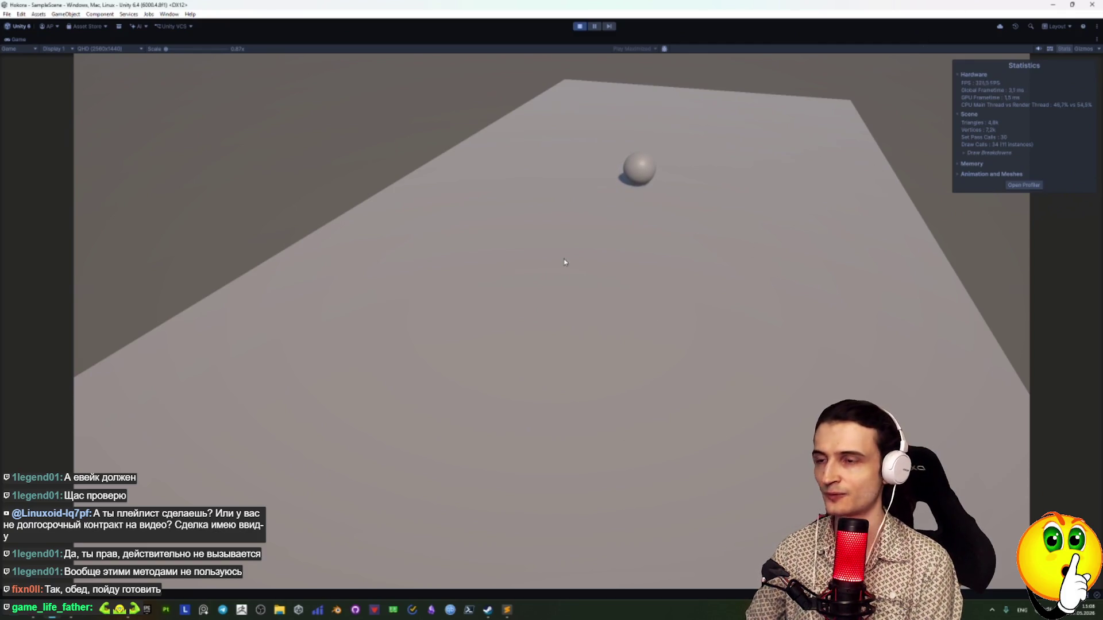
left_click(580, 27)
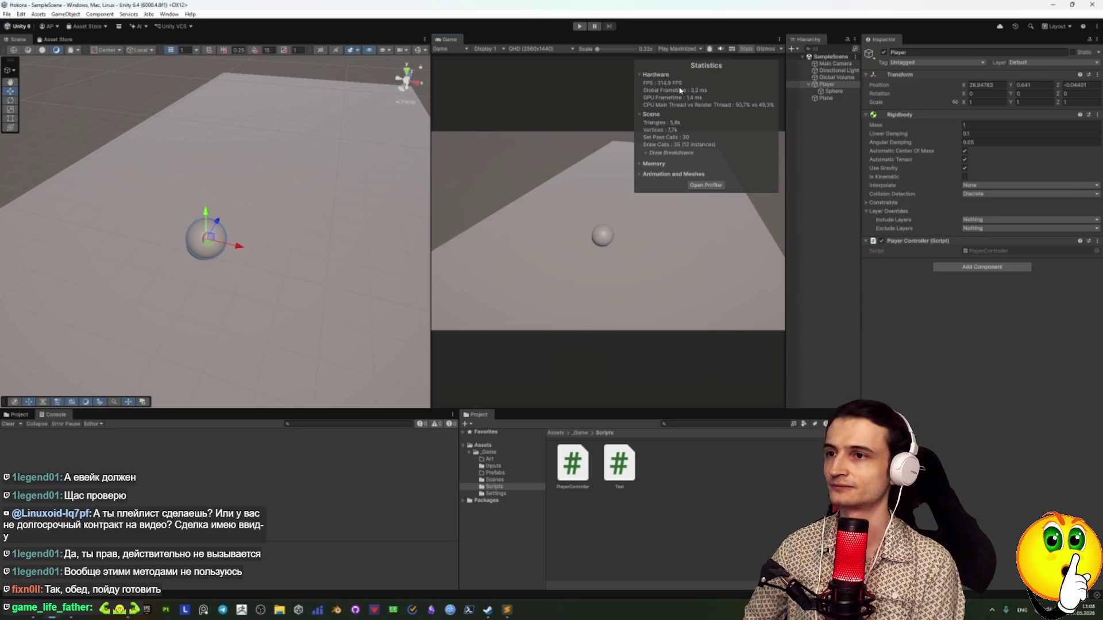
Open Edit > Project Settings, look through the Physics pages, and go to Time
left_click(21, 14)
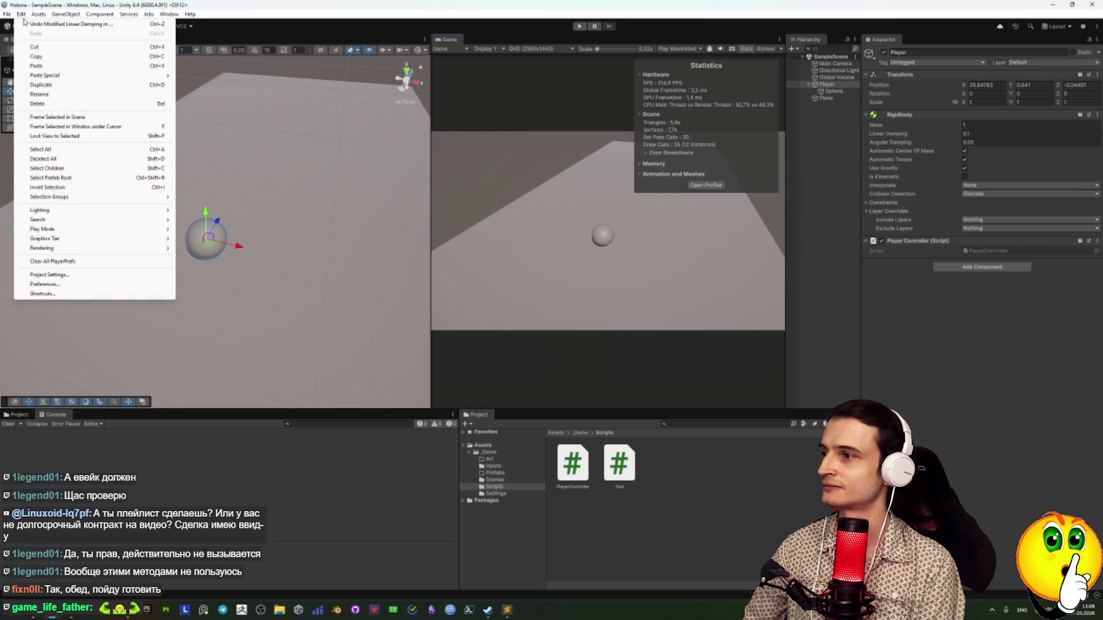
left_click(44, 275)
mouse_move(306, 164)
left_mouse_down()
mouse_move(388, 187)
mouse_move(407, 206)
left_mouse_up()
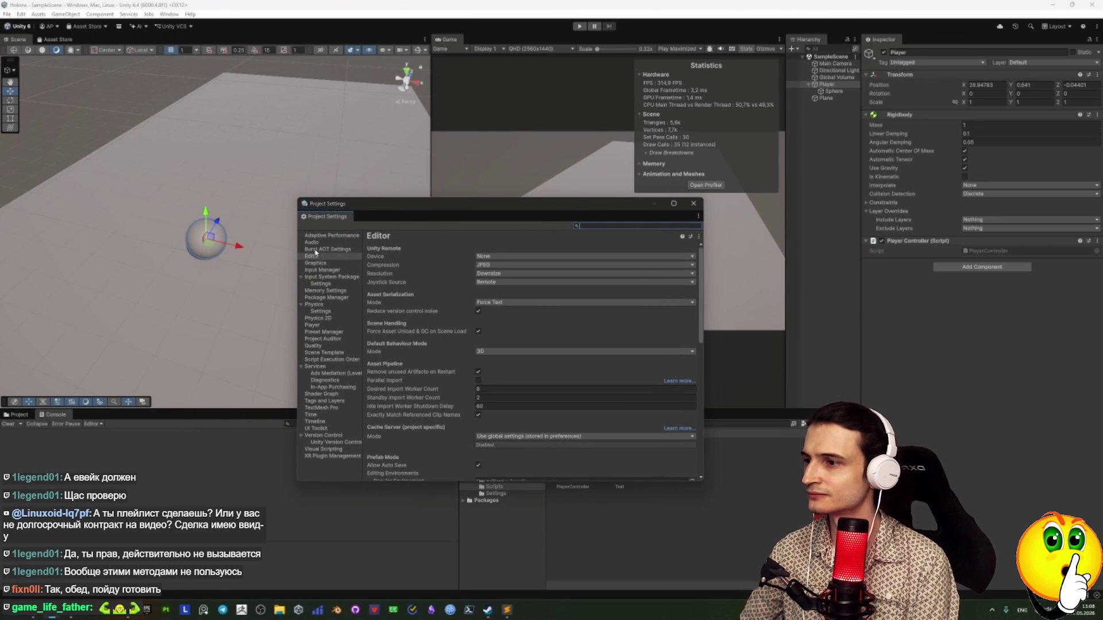
left_click(315, 304)
left_click(321, 310)
left_click(313, 304)
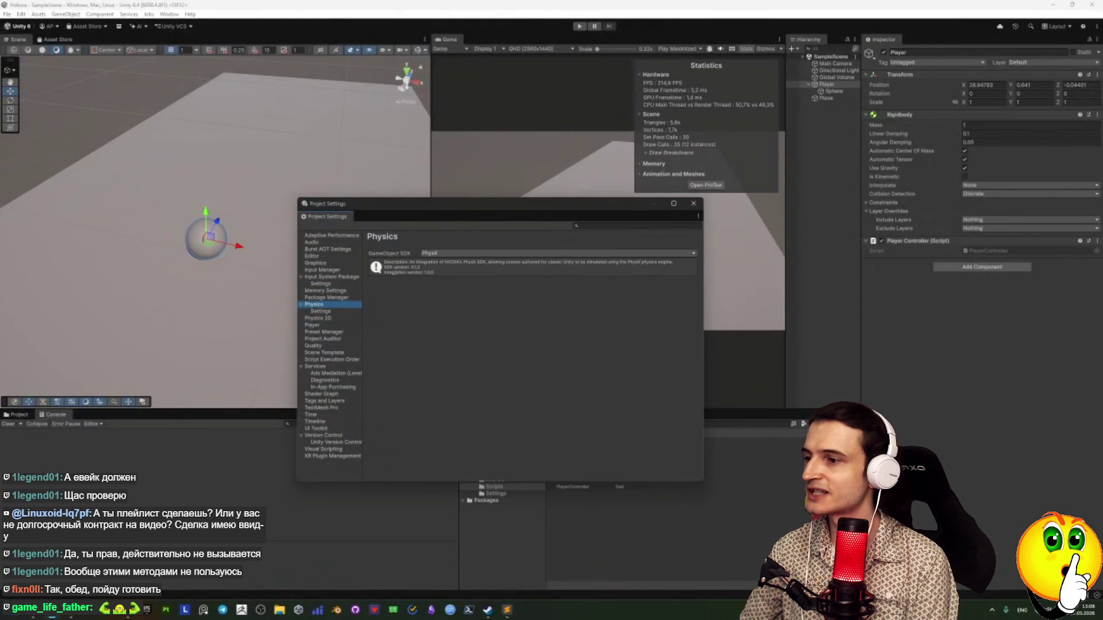
left_click(321, 311)
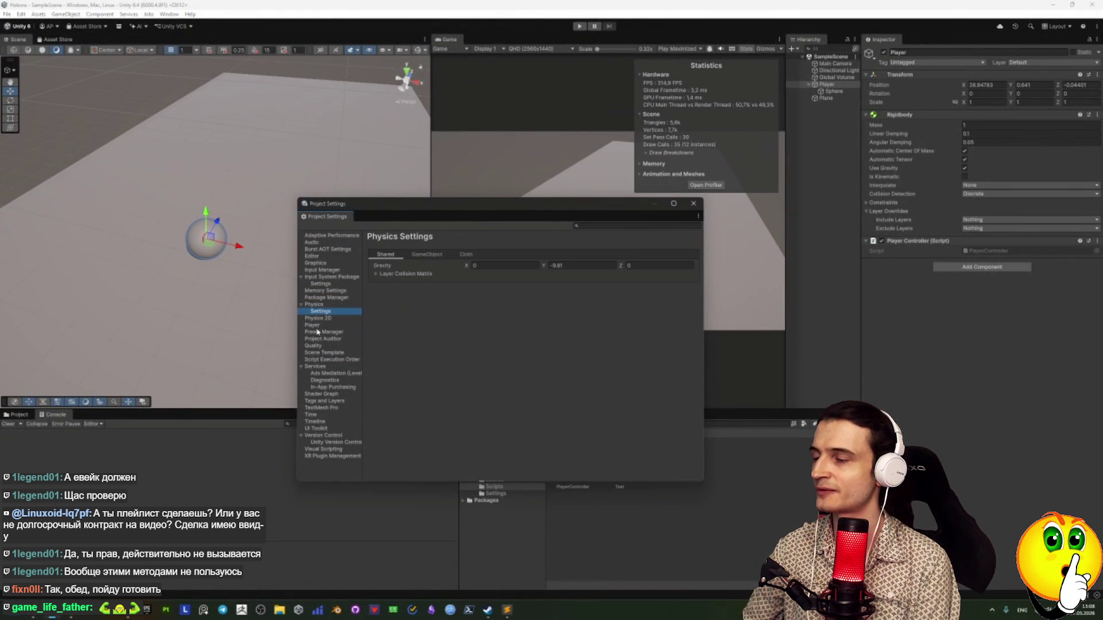
left_click(314, 415)
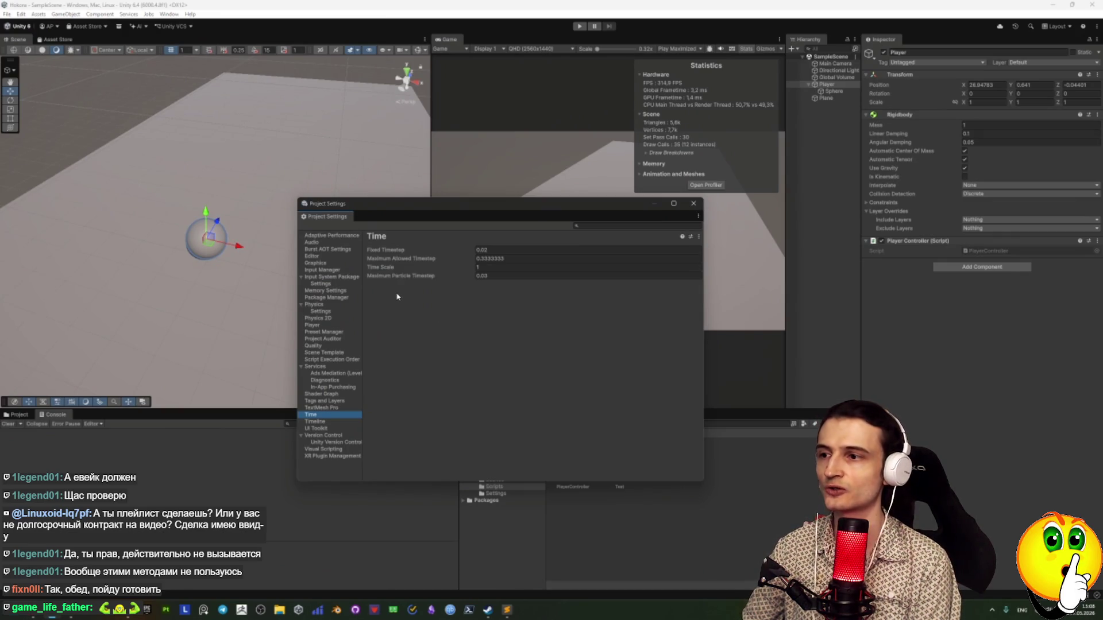
Inspect the Fixed Timestep field, leaving it at 0.02 for now
left_click(488, 250)
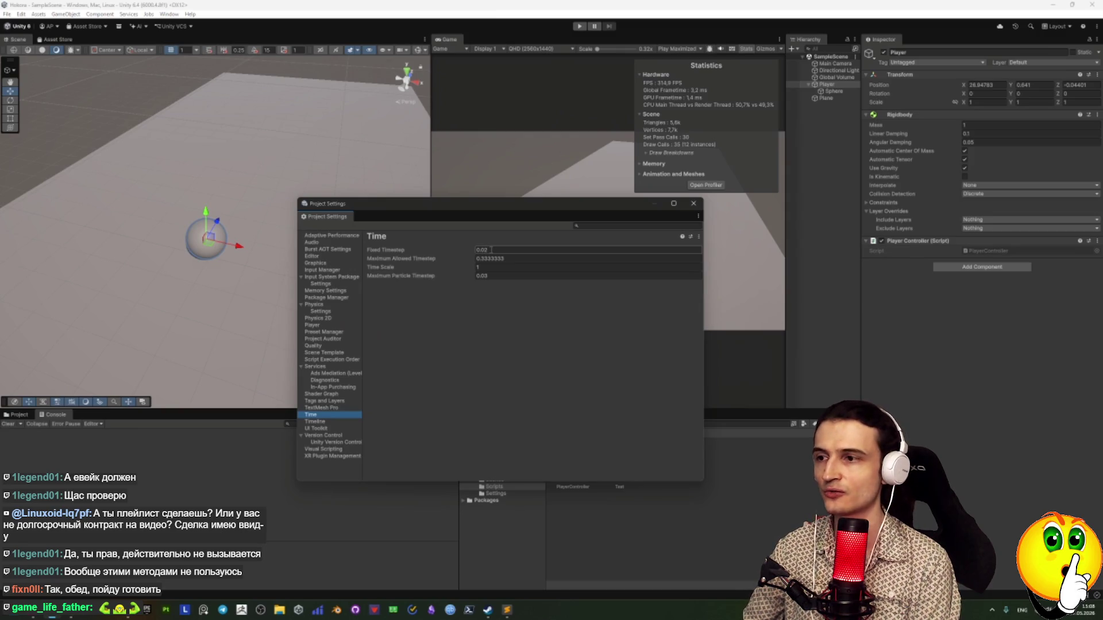
key("Return")
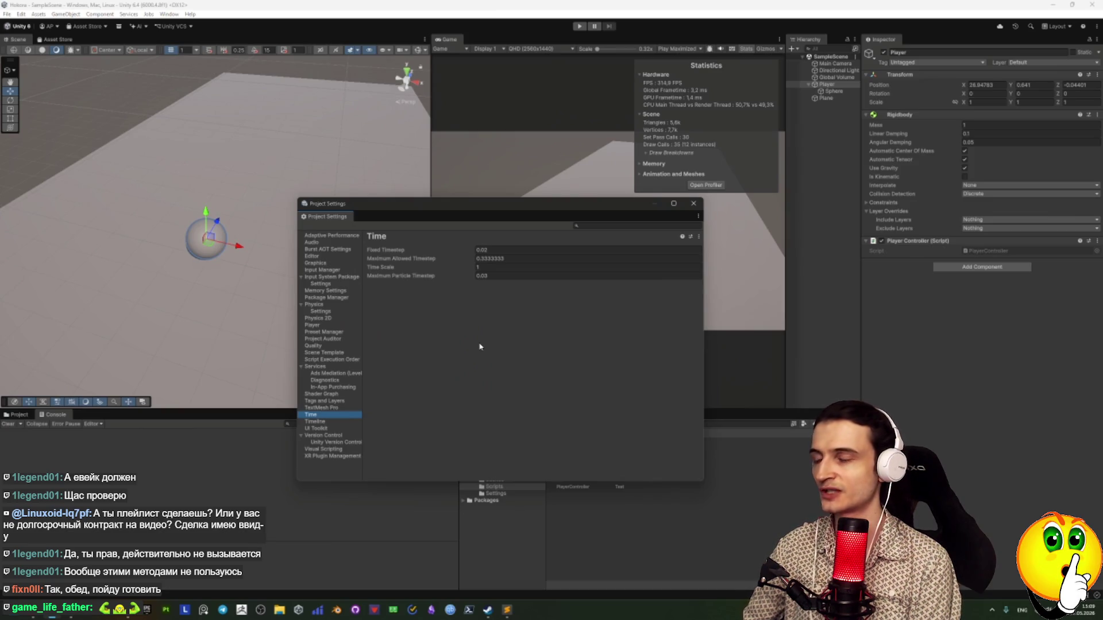
left_click(498, 250)
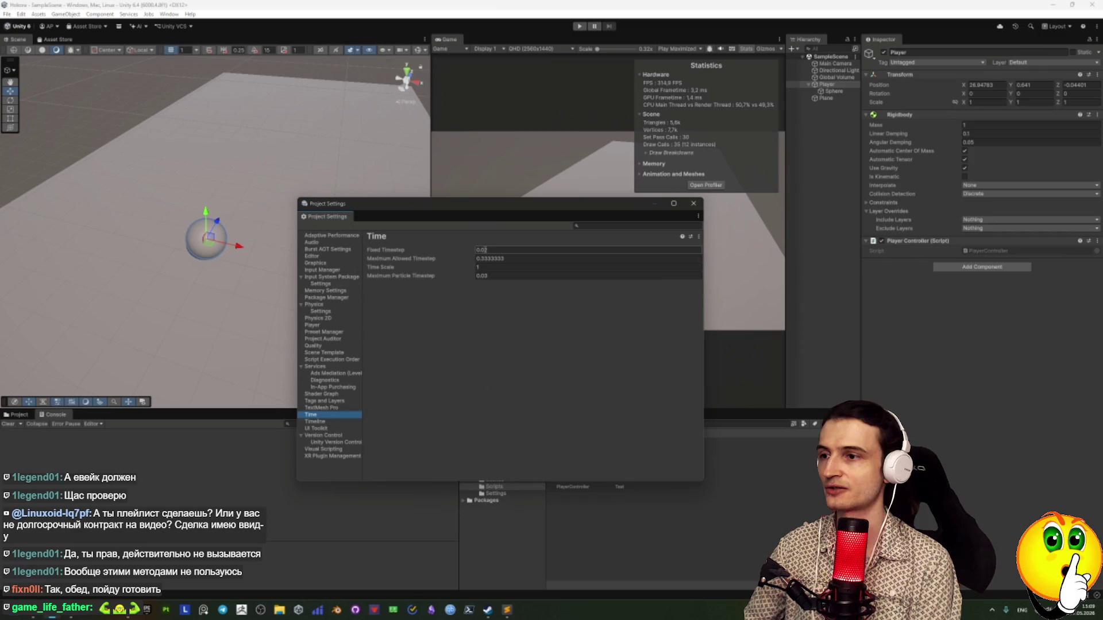
left_click(521, 224)
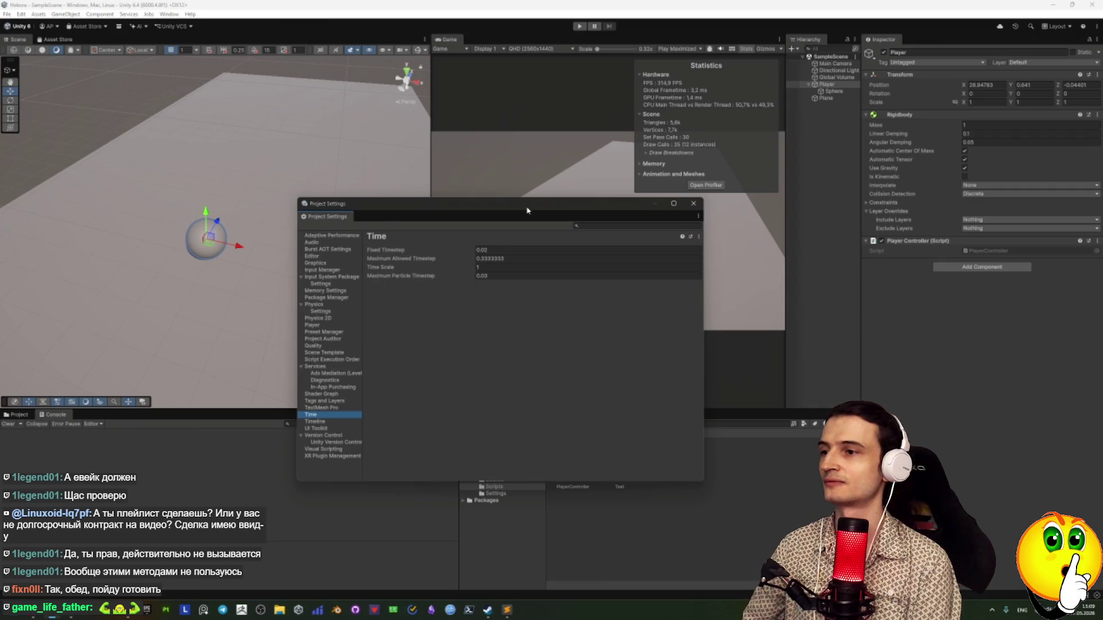
left_click(480, 251)
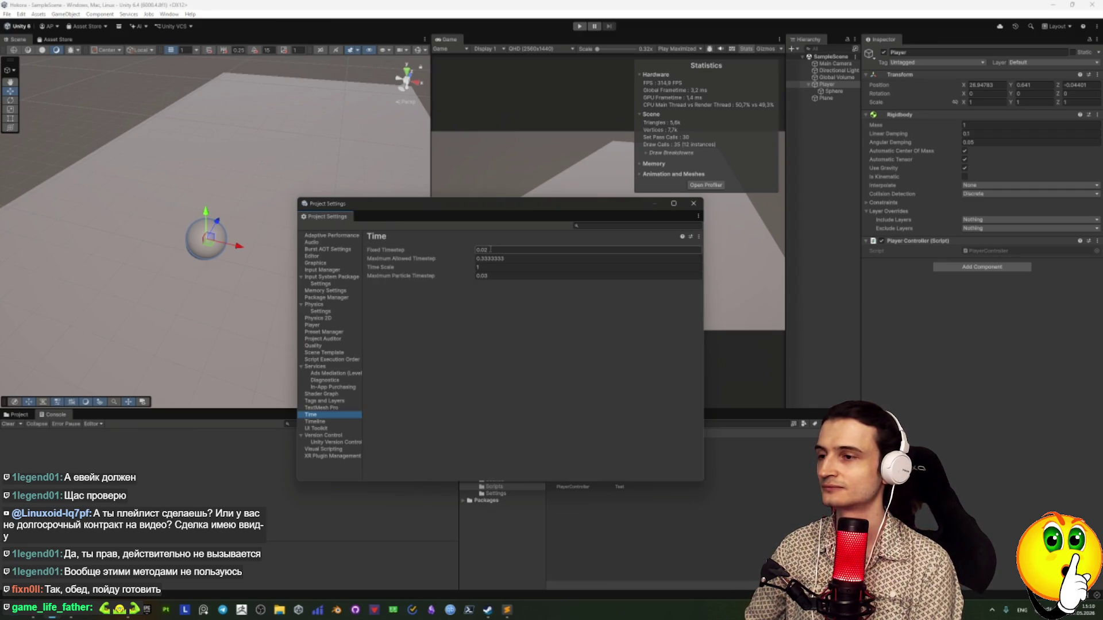
Set Fixed Timestep to 0.25 with Time Scale left at 1, and close Project Settings
left_click(479, 251)
double_click(480, 250)
type("0.25")
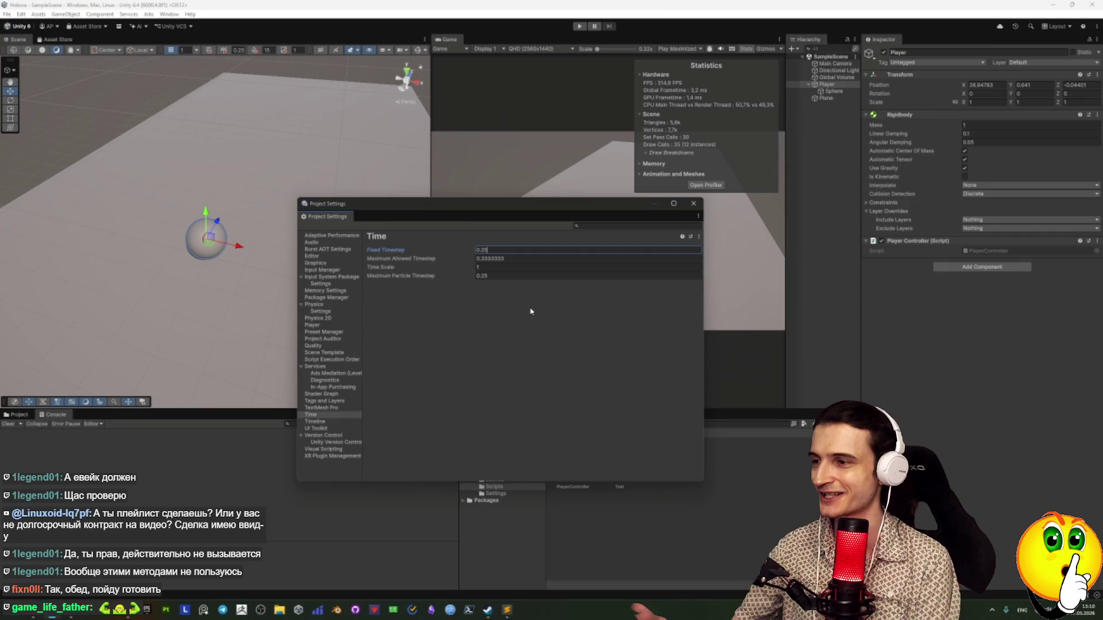
left_click(539, 266)
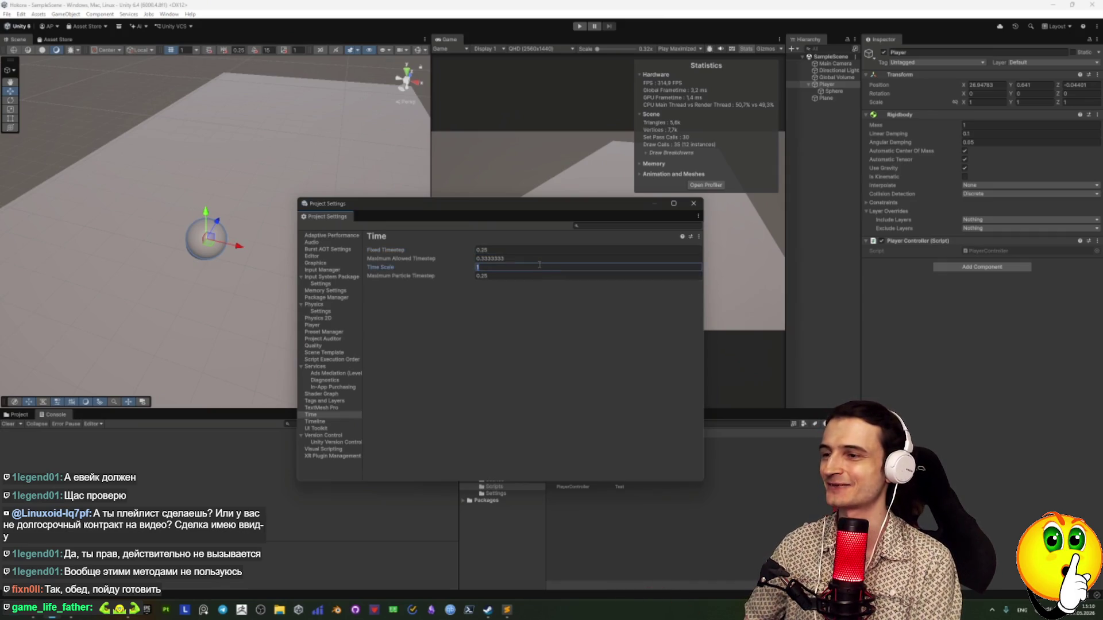
left_click(529, 277)
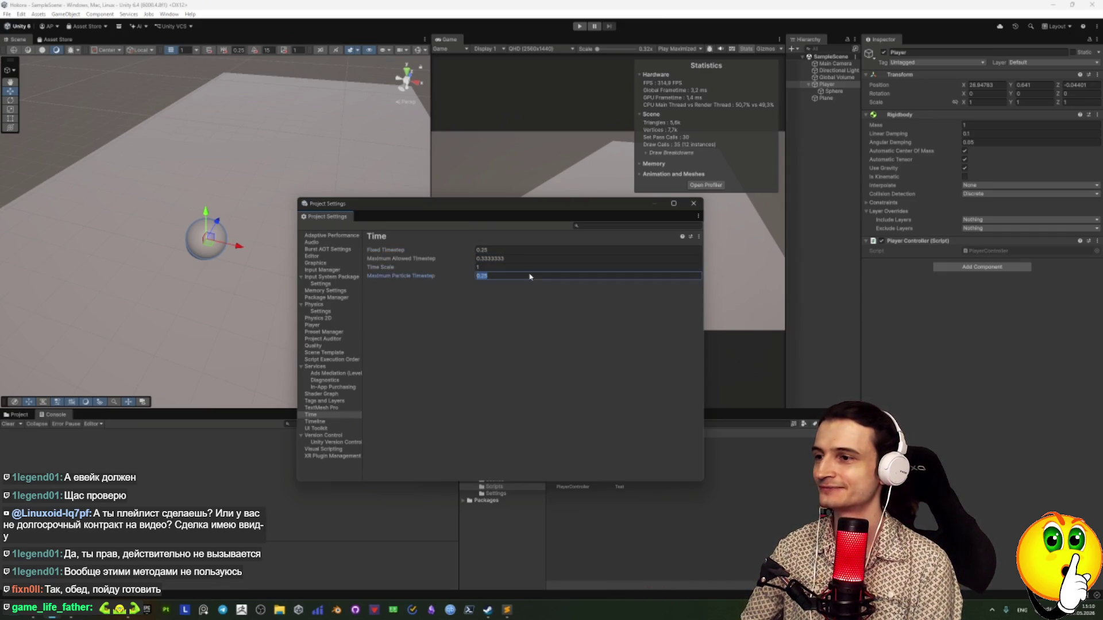
key("End")
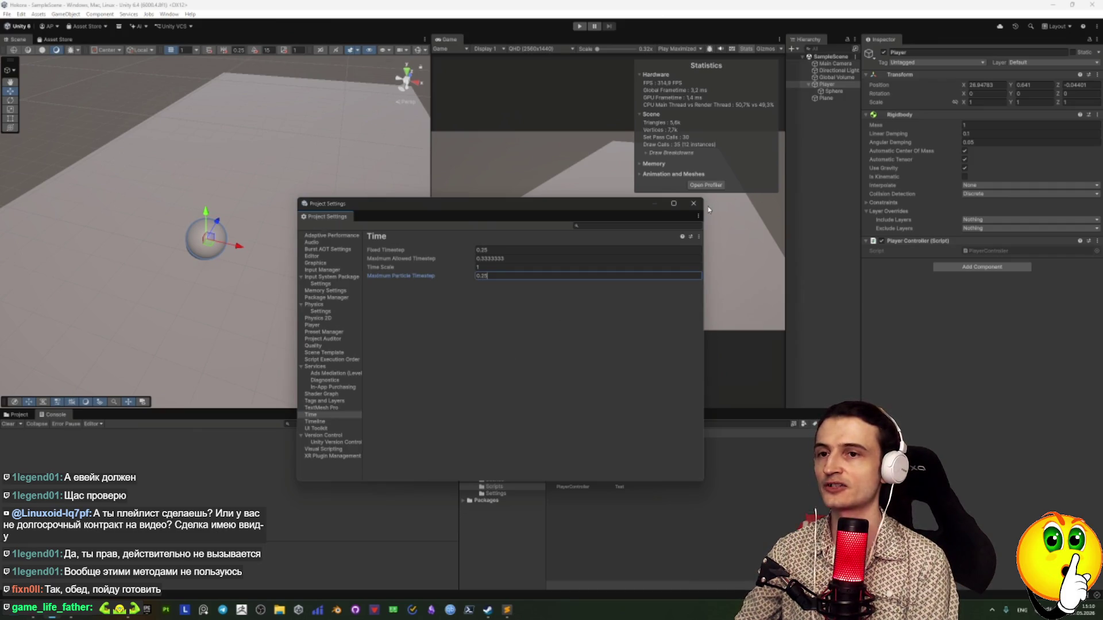
left_click(693, 204)
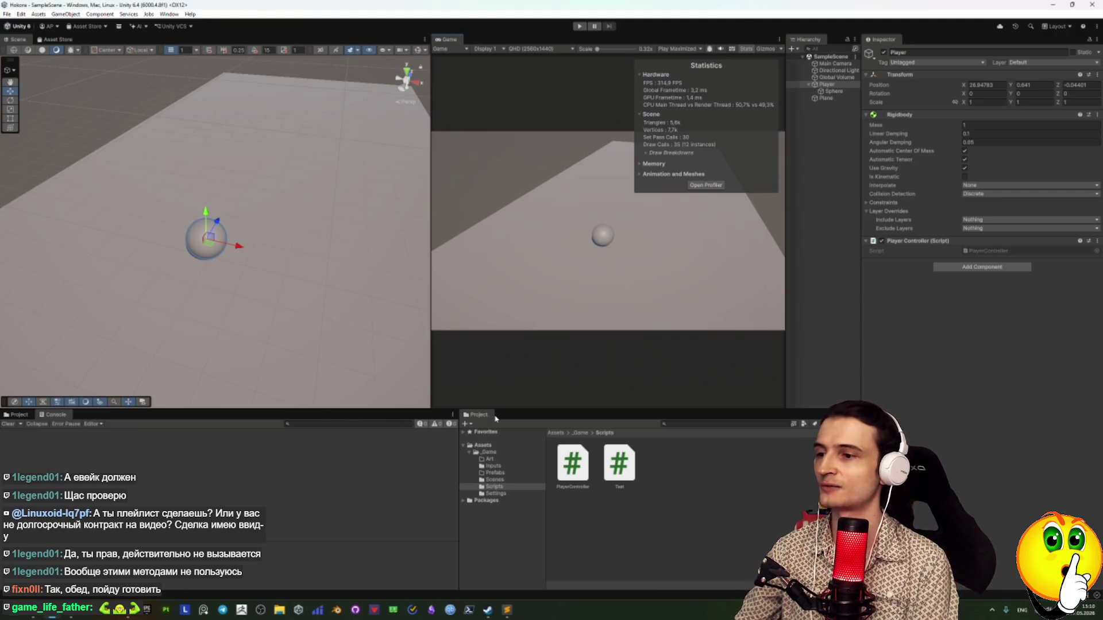
Test-run the scene with the 0.25 timestep, stop it, and open the Rigidbody Interpolate dropdown
left_click(579, 26)
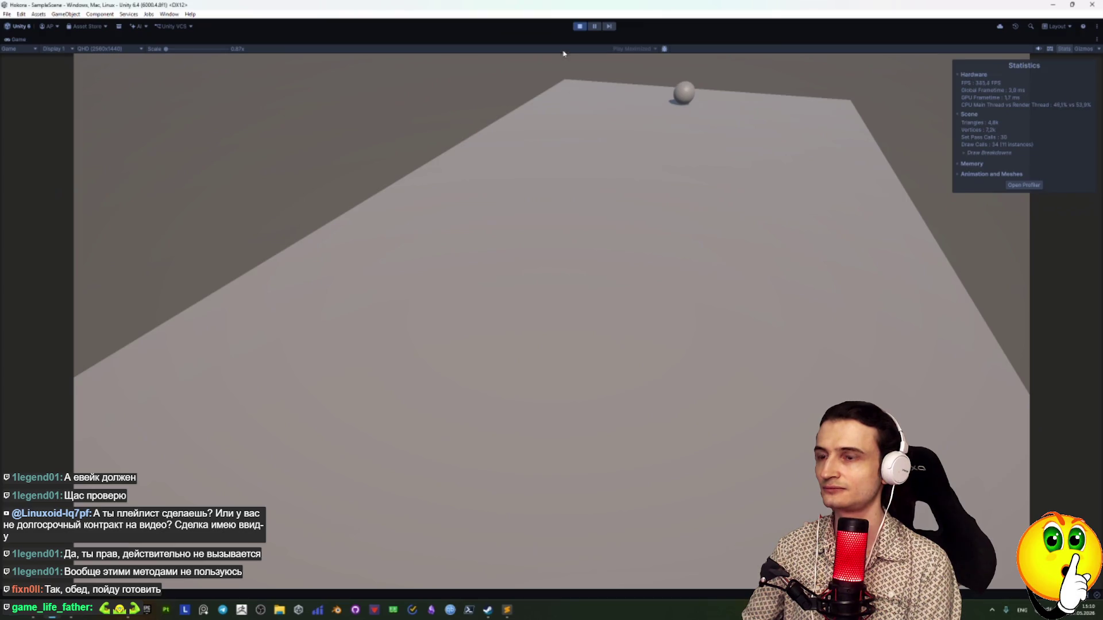
left_click(575, 26)
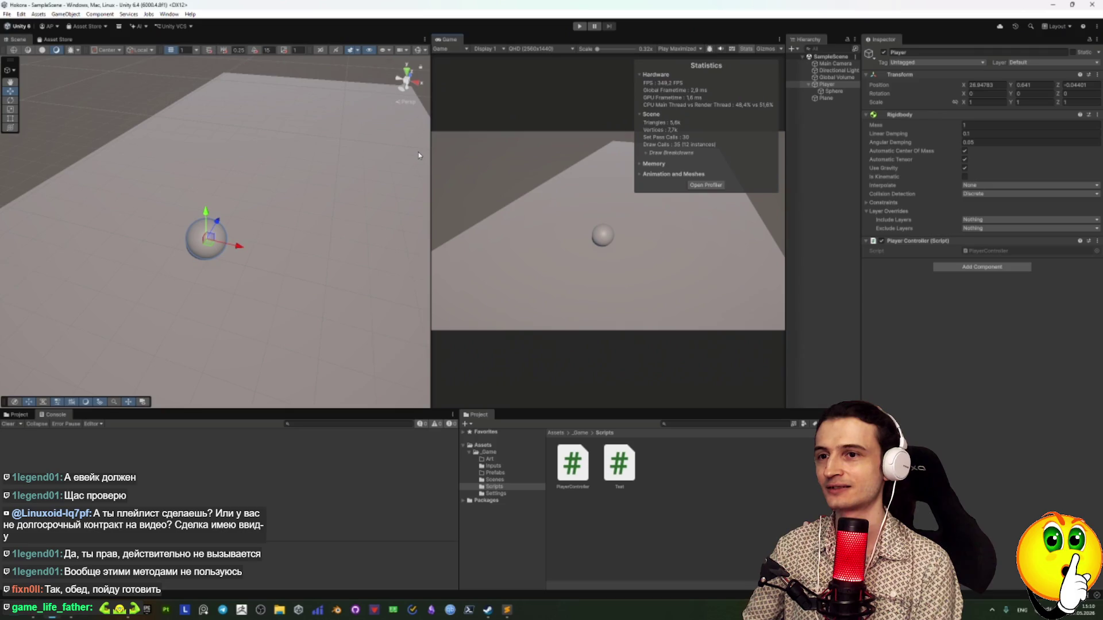
left_click(989, 186)
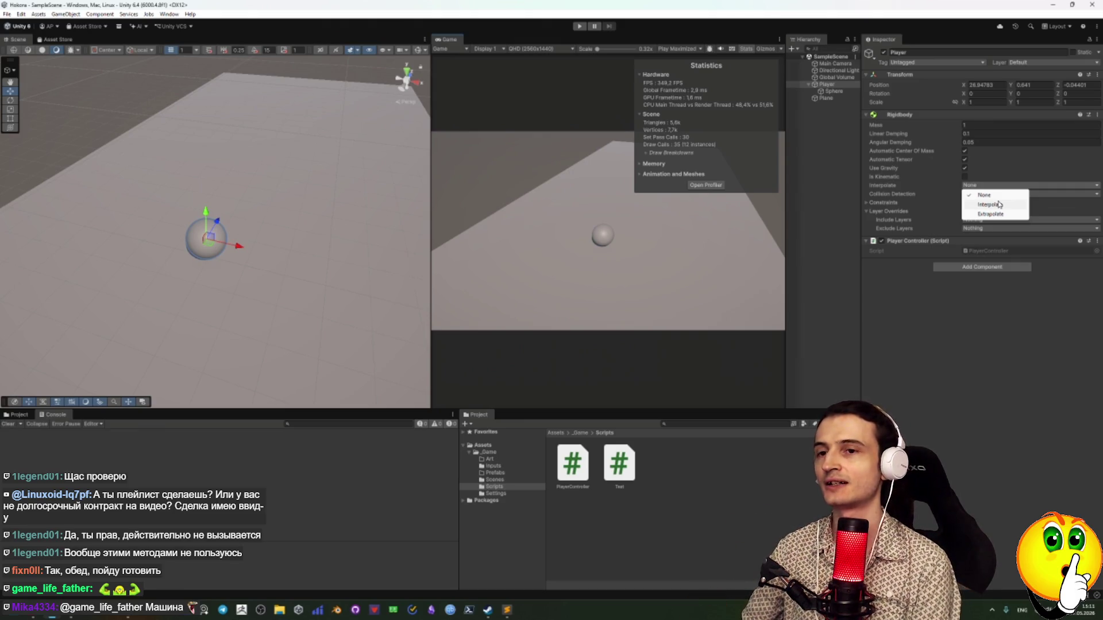
Choose Interpolate for the Player's Rigidbody and do a test run
left_click(999, 204)
left_click(579, 26)
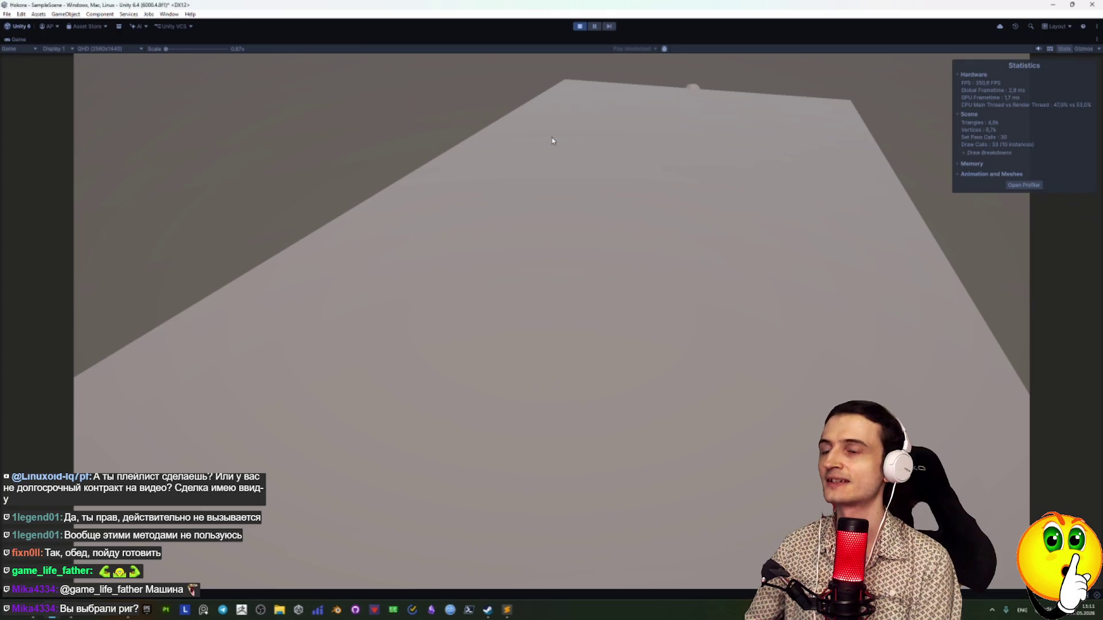
left_click(580, 25)
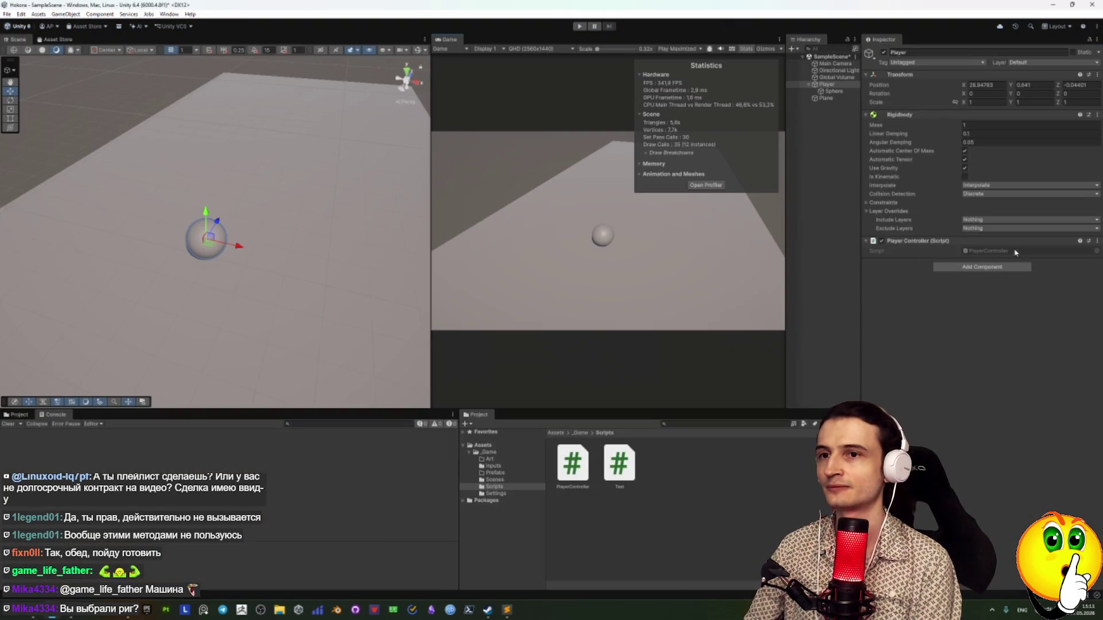
Set Linear Damping to 0.3 and switch the Rigidbody interpolation to Extrapolate
left_click(976, 134)
left_click(975, 134)
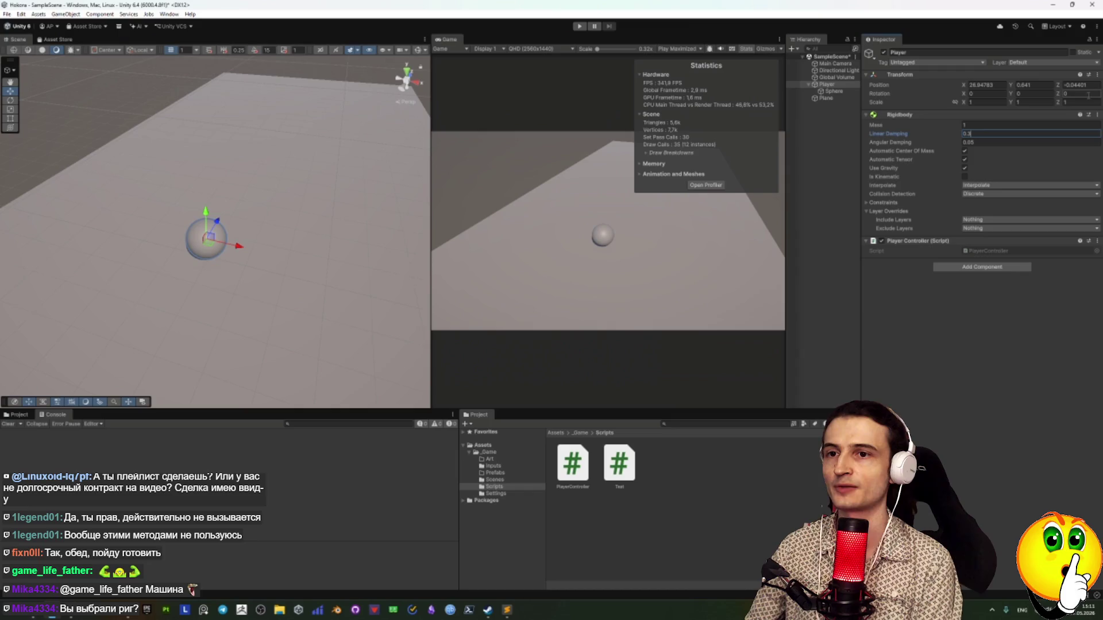
left_click(987, 187)
left_click(979, 213)
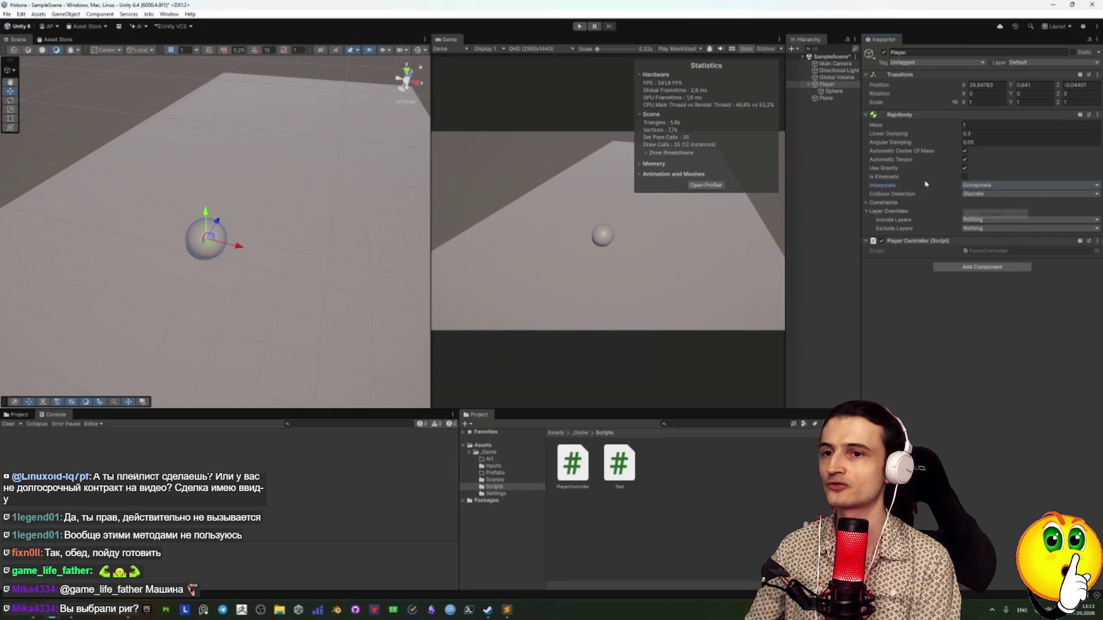
left_click(577, 26)
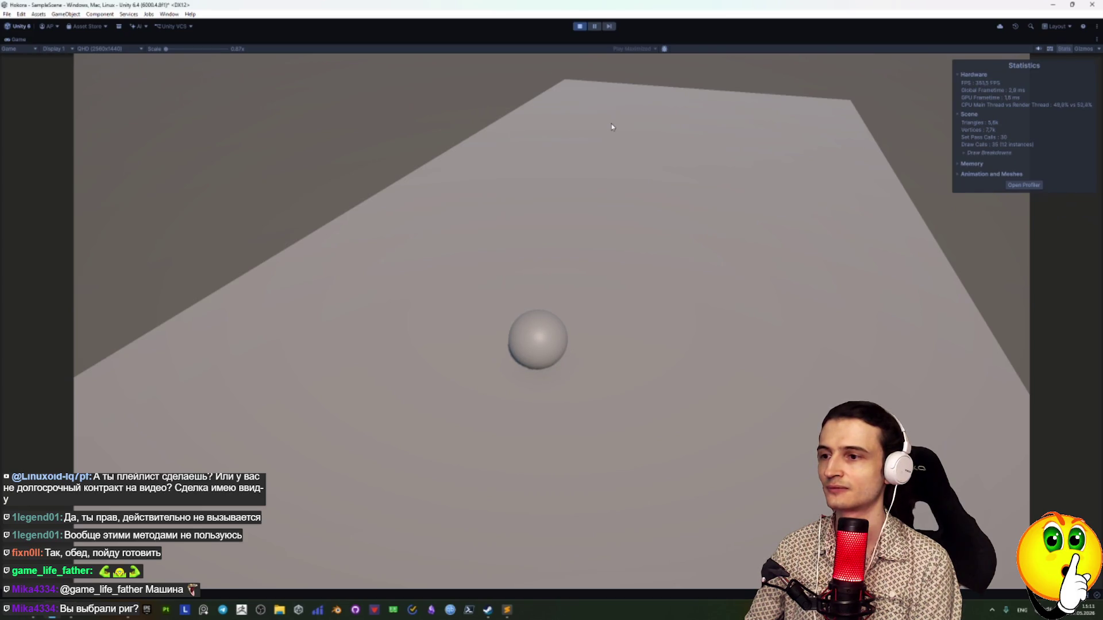
key("w")
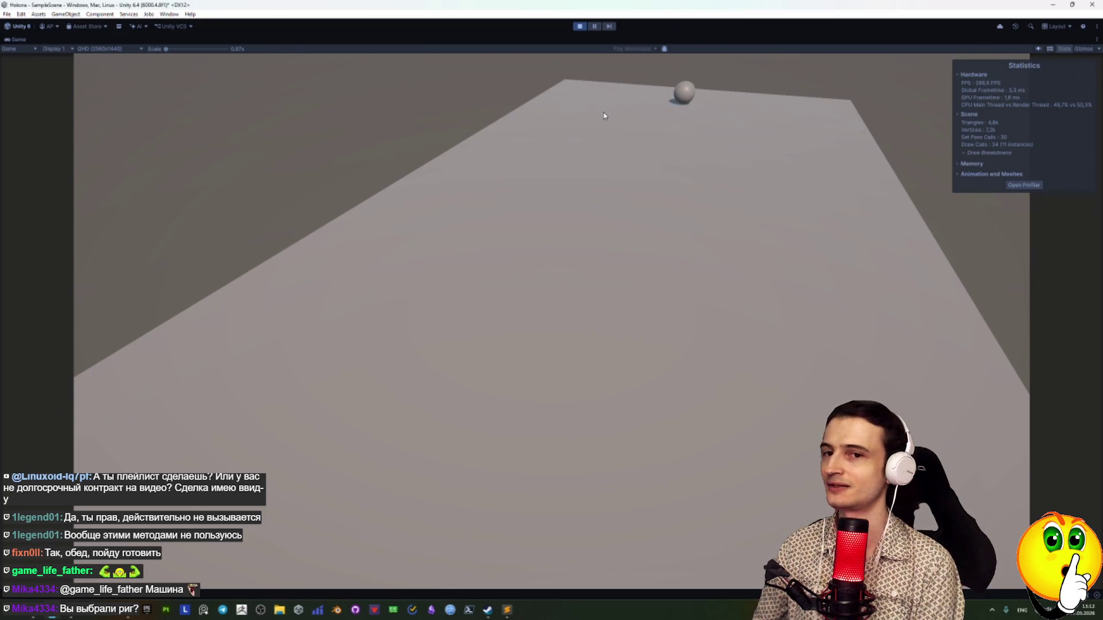
key("ctrl+p")
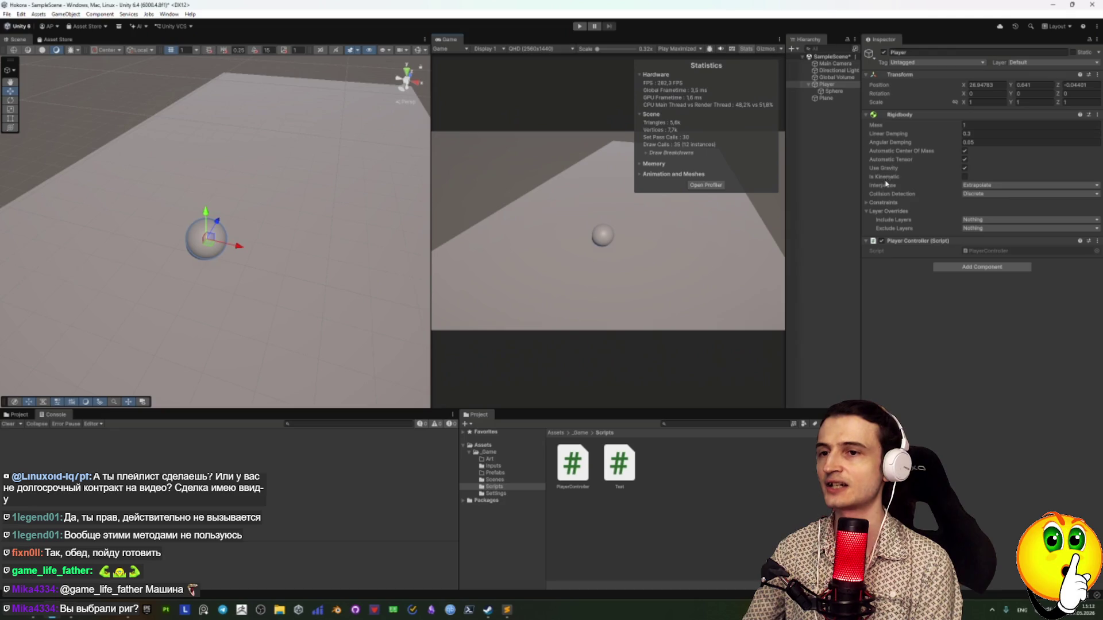
Switch the Player Rigidbody's interpolation to None, then back to Interpolate
left_click(981, 185)
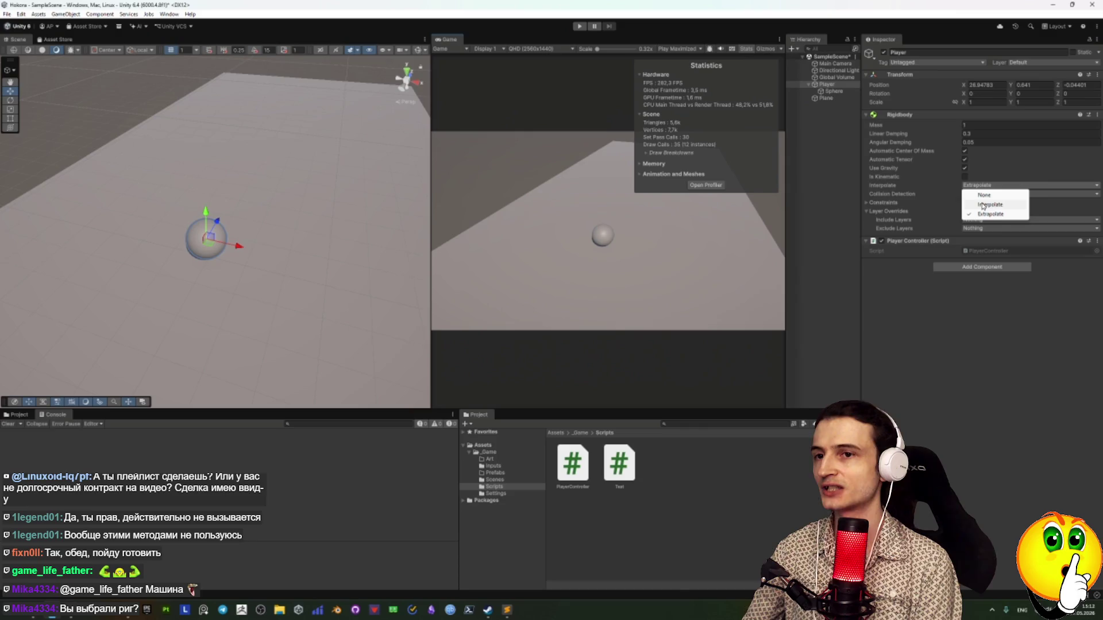
left_click(984, 195)
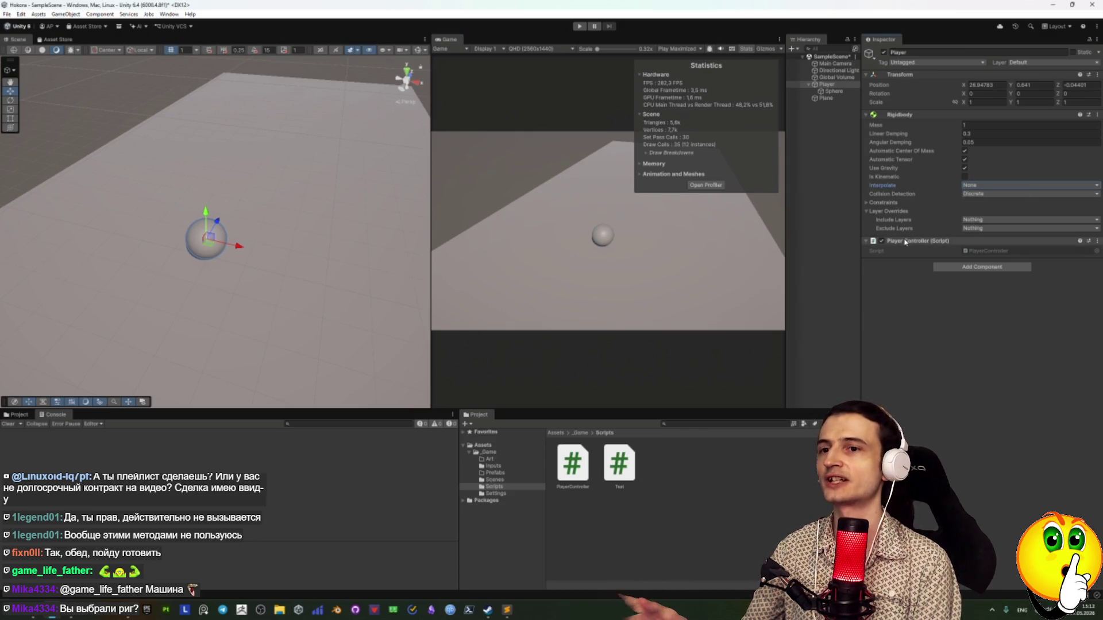
left_click(971, 186)
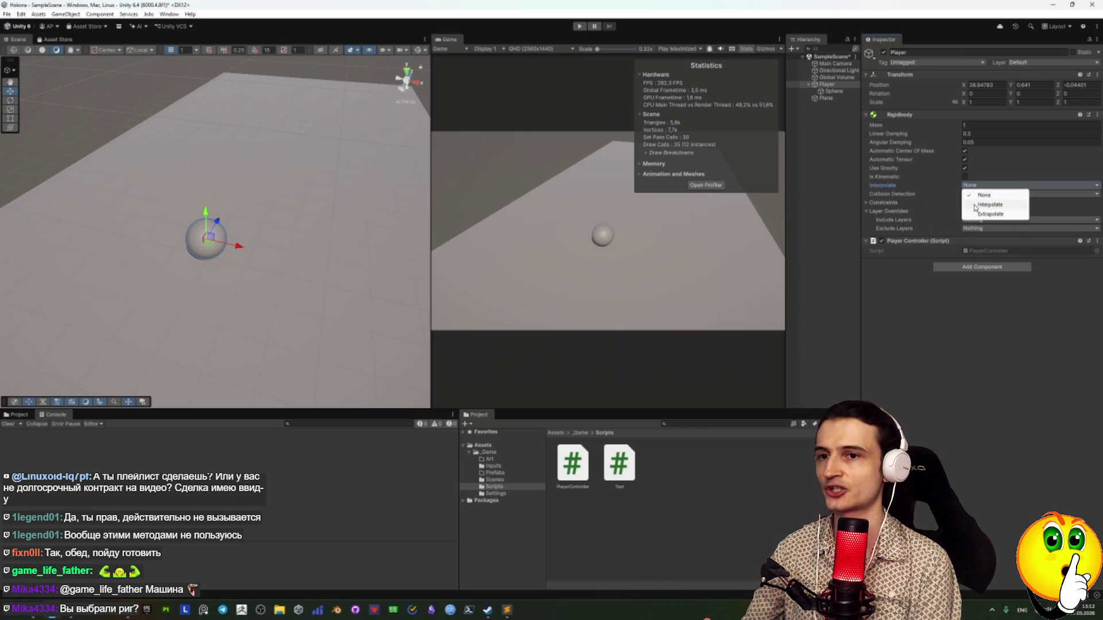
left_click(988, 204)
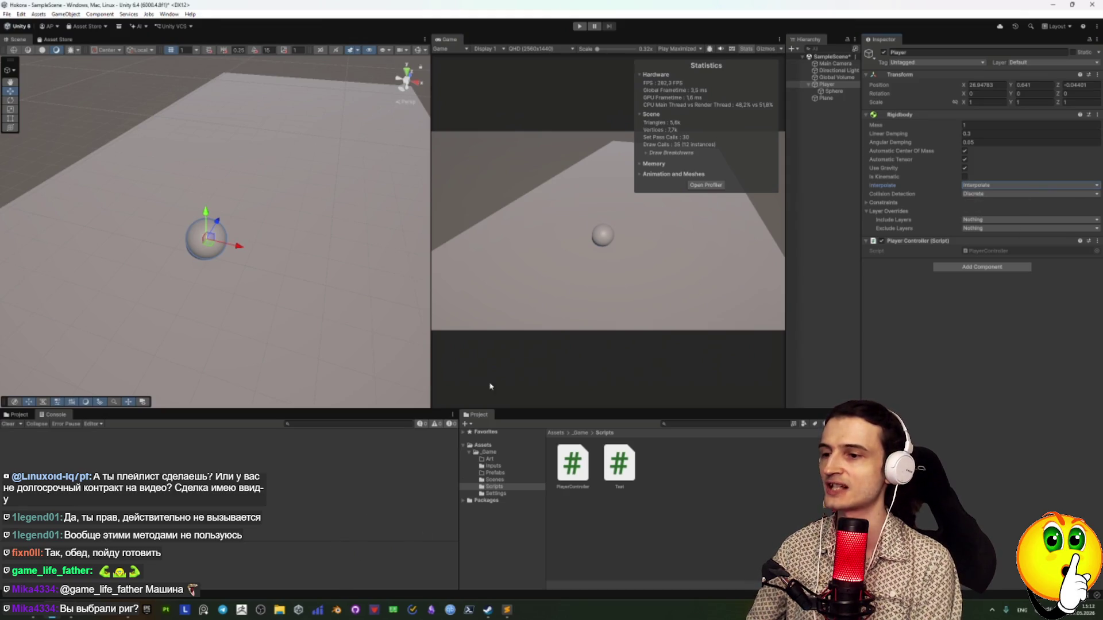
In Project Settings > Time, set Fixed Timestep to 0.02 and Maximum Particle Timestep to 0.03
left_click(21, 14)
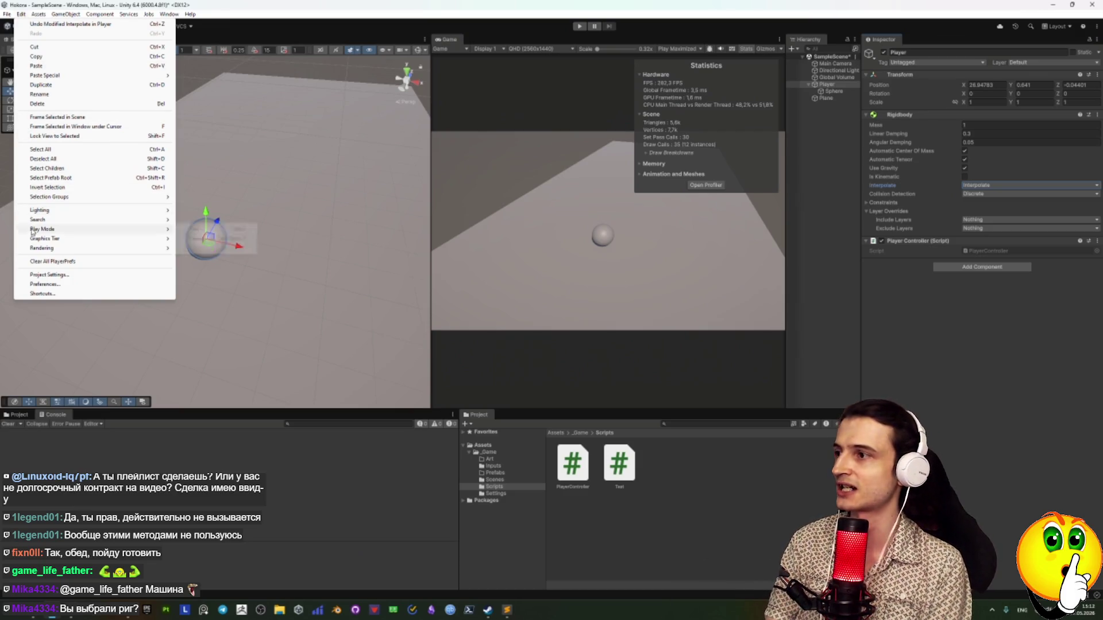
left_click(50, 275)
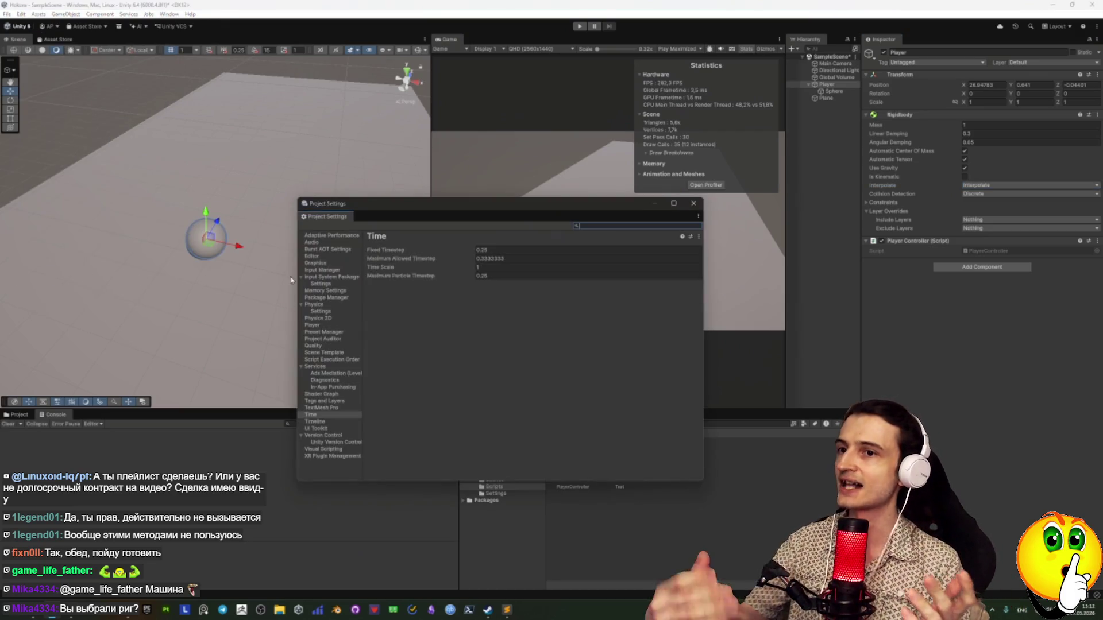
left_click(511, 250)
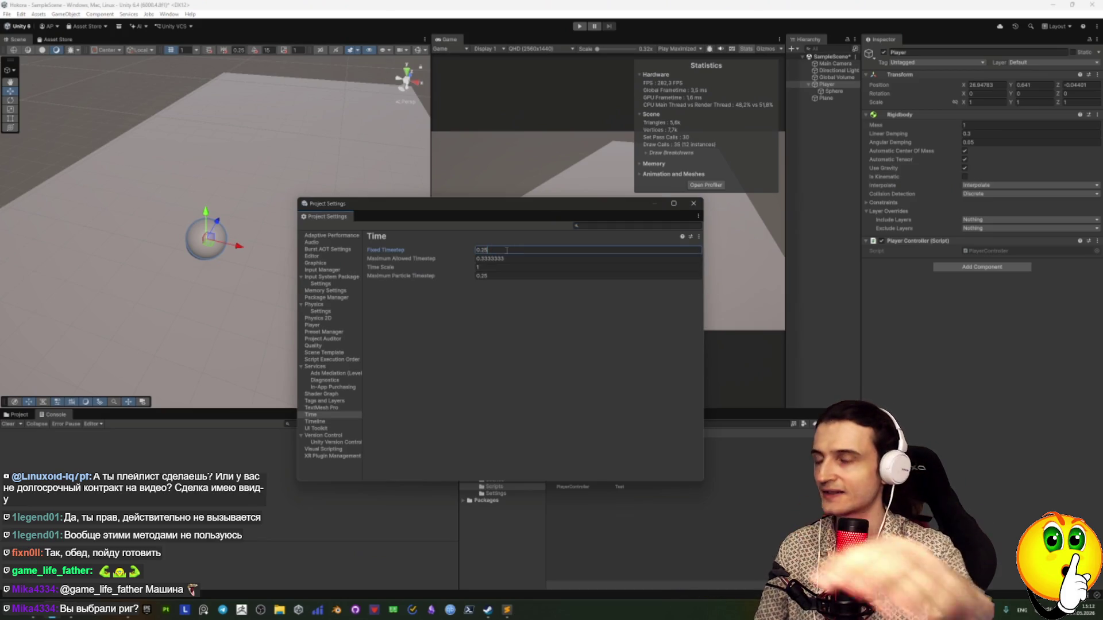
type("02")
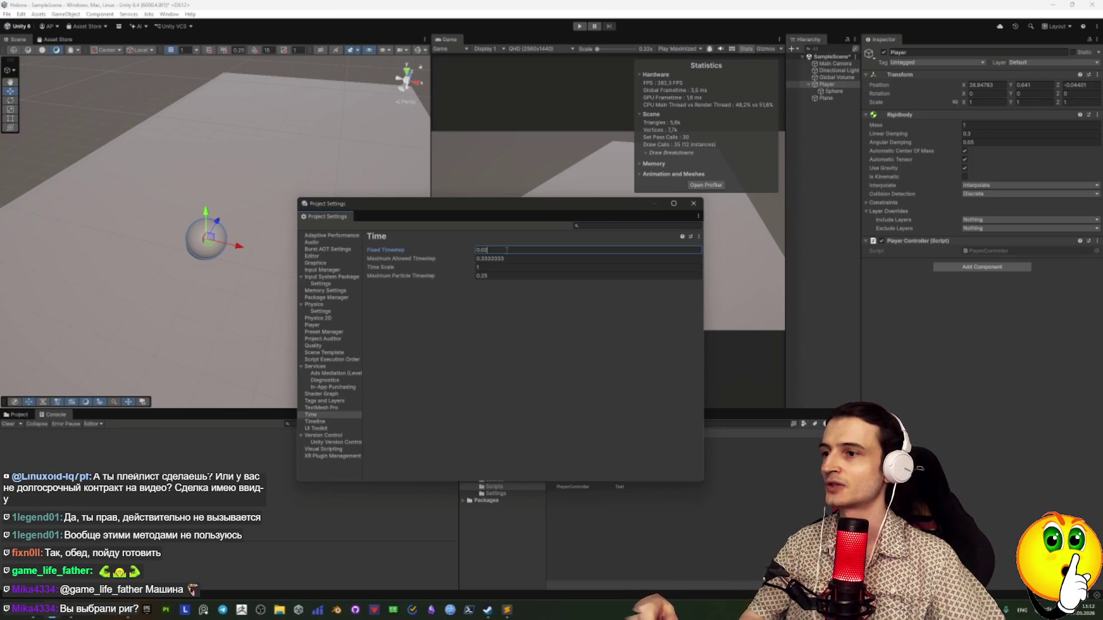
left_click(698, 237)
left_click(718, 246)
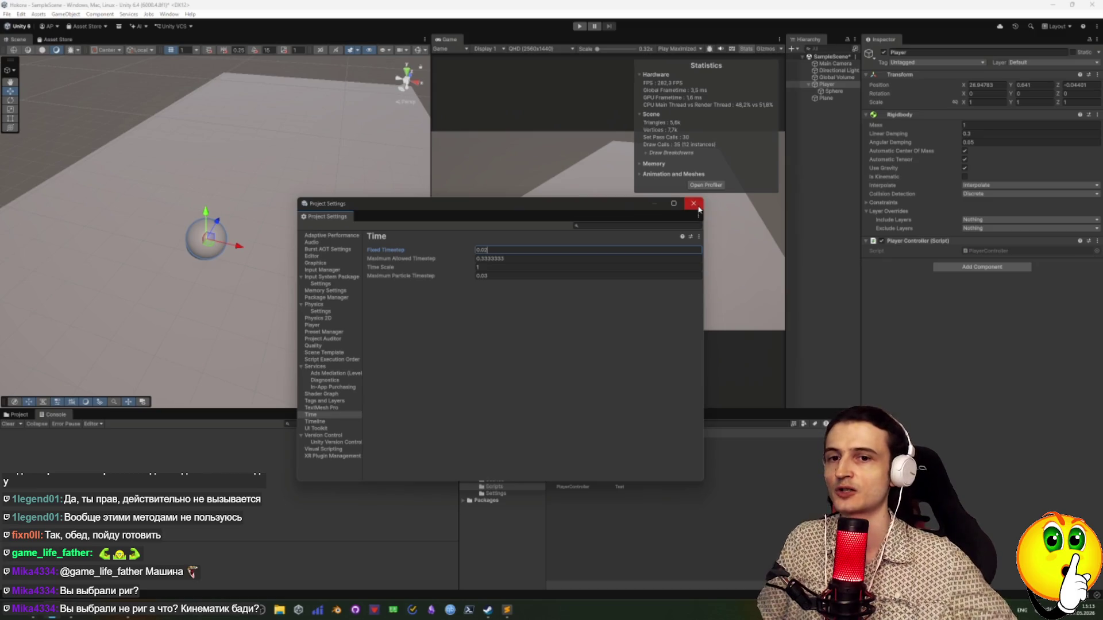
left_click(697, 207)
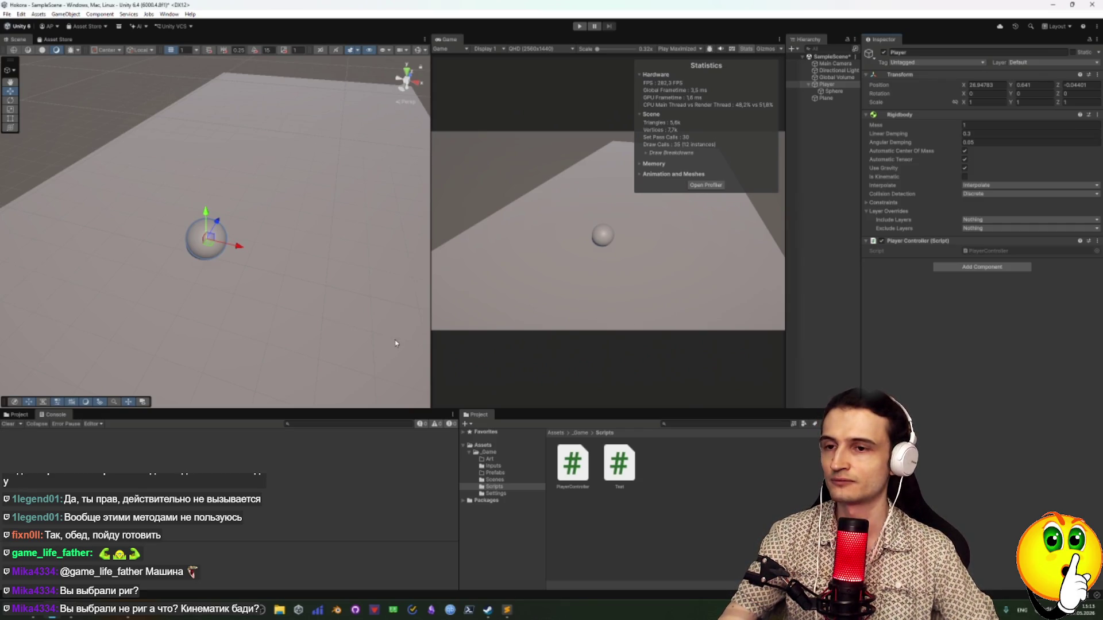
Glance at PlayerController.cs in Rider, then return to the Уроки voice channel in Discord
key("alt+Tab")
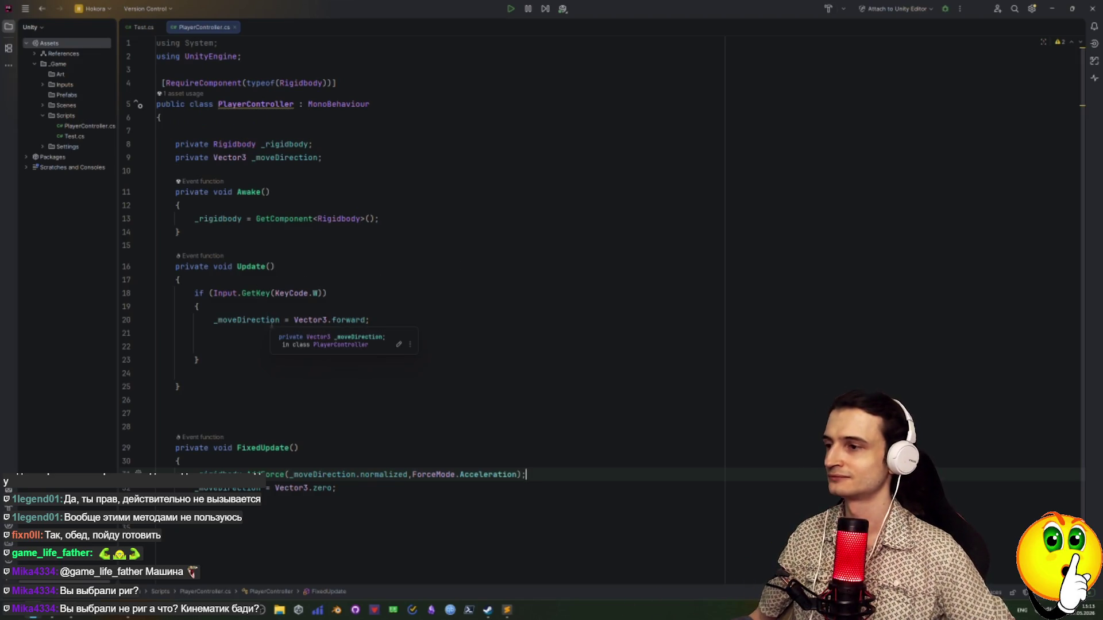
key("alt+Tab")
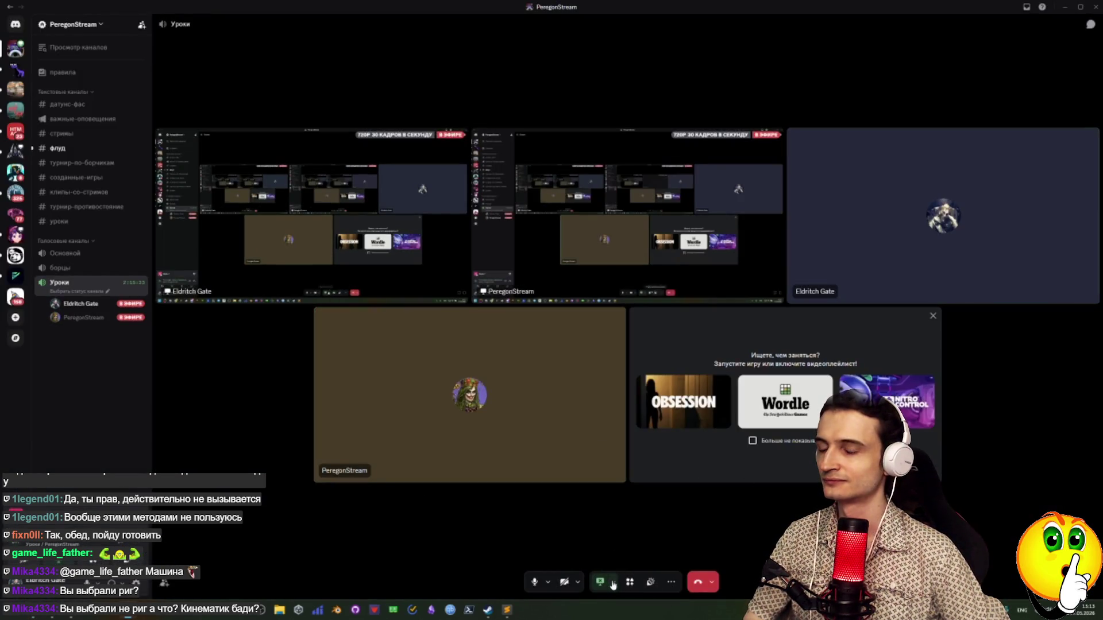
Change the Discord stream source to Entire Screen, Screen 1, in Screen Share mode, then minimize Discord
left_click(613, 582)
left_click(625, 504)
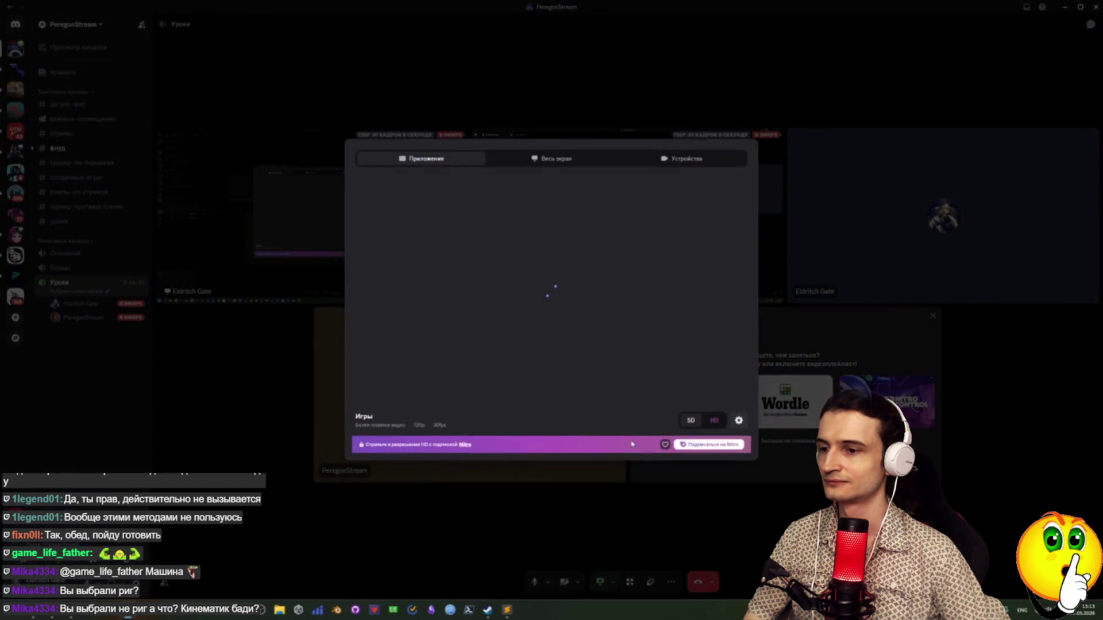
left_click(556, 159)
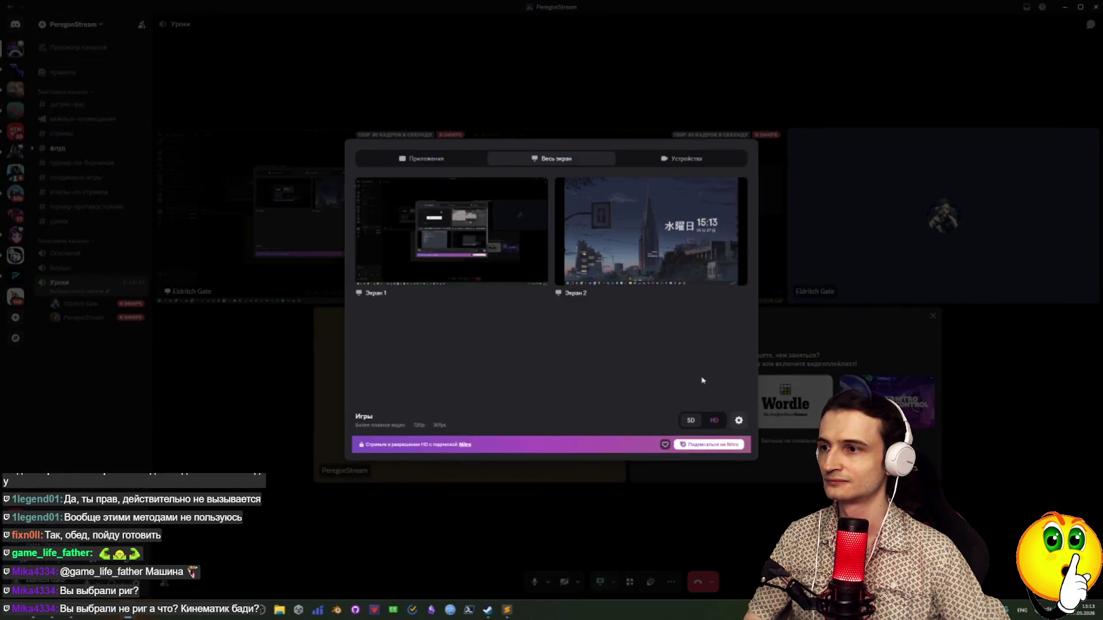
left_click(733, 422)
left_click(678, 337)
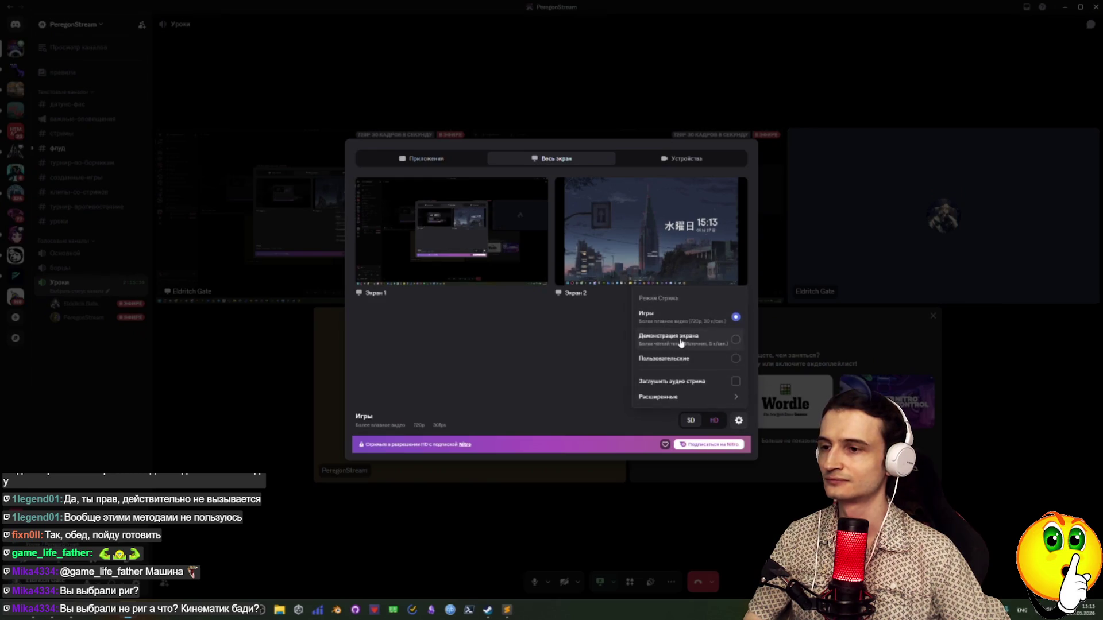
left_click(448, 233)
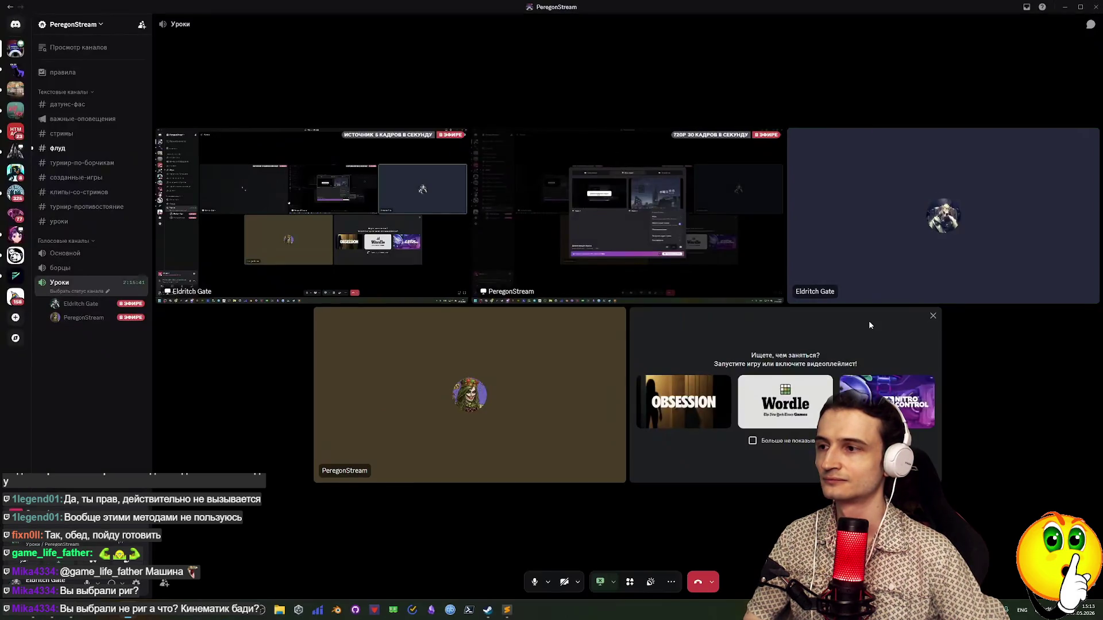
left_click(1066, 7)
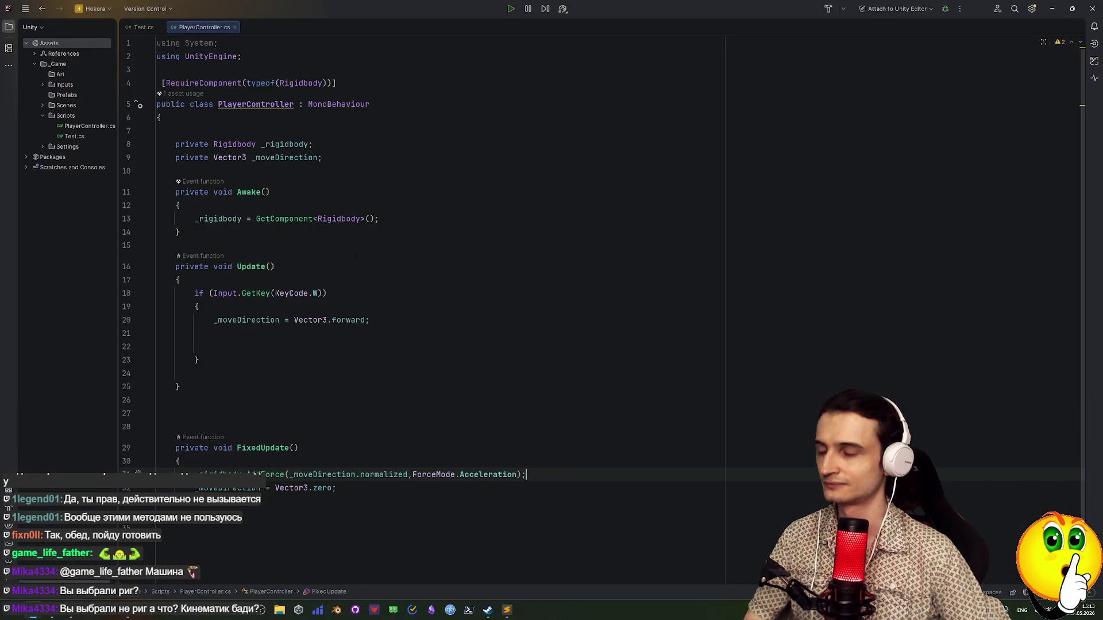
left_click(213, 346)
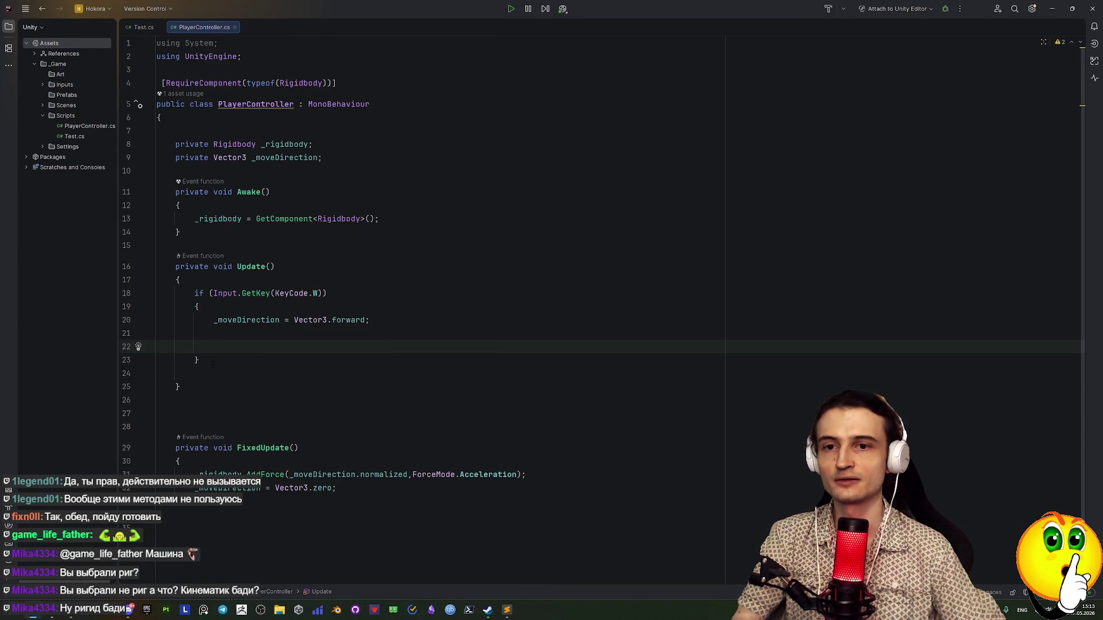
left_click_drag(194, 293, 210, 358)
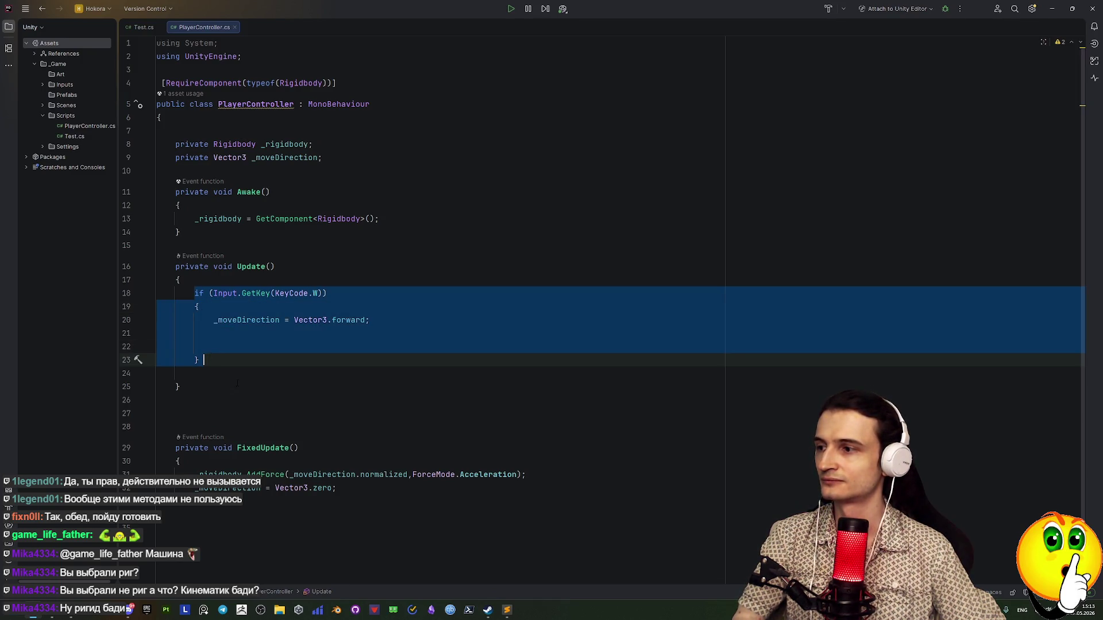
left_click(217, 372)
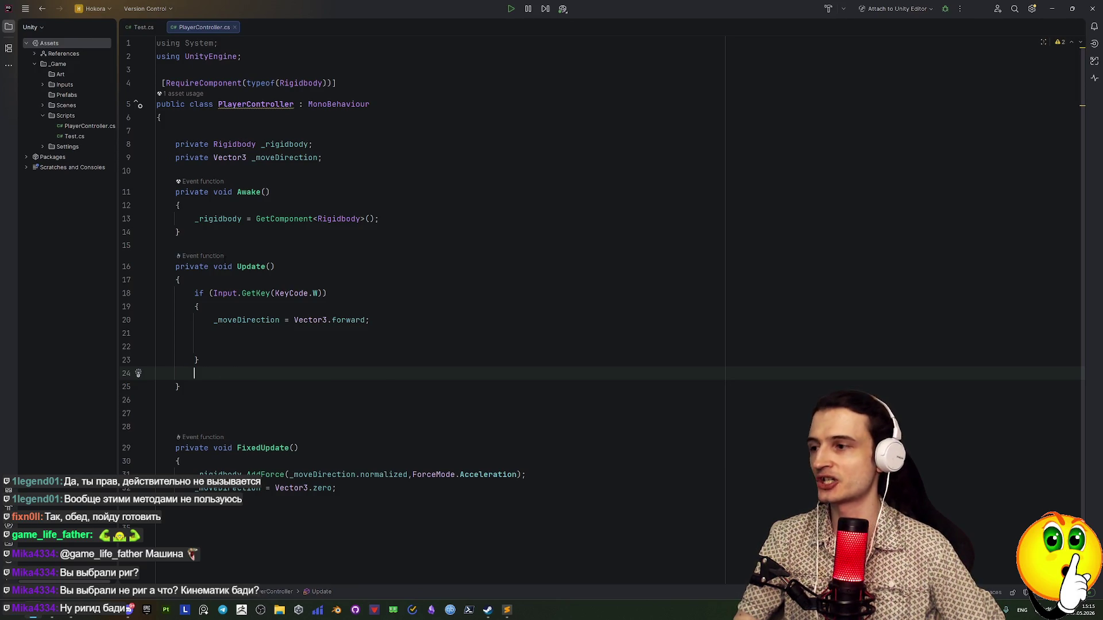
left_click(214, 320)
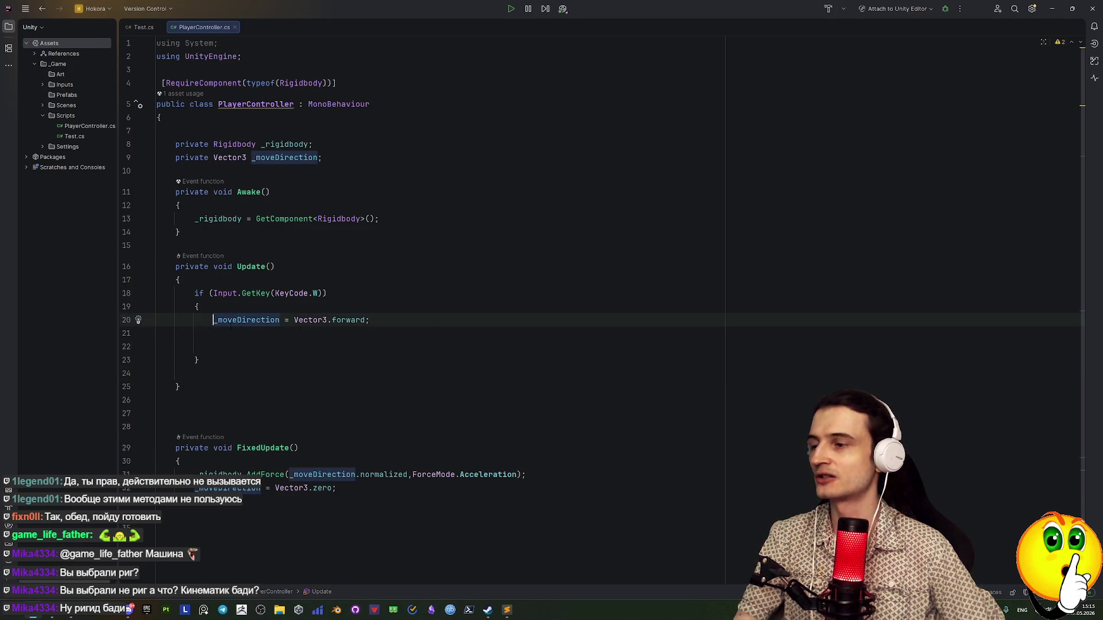
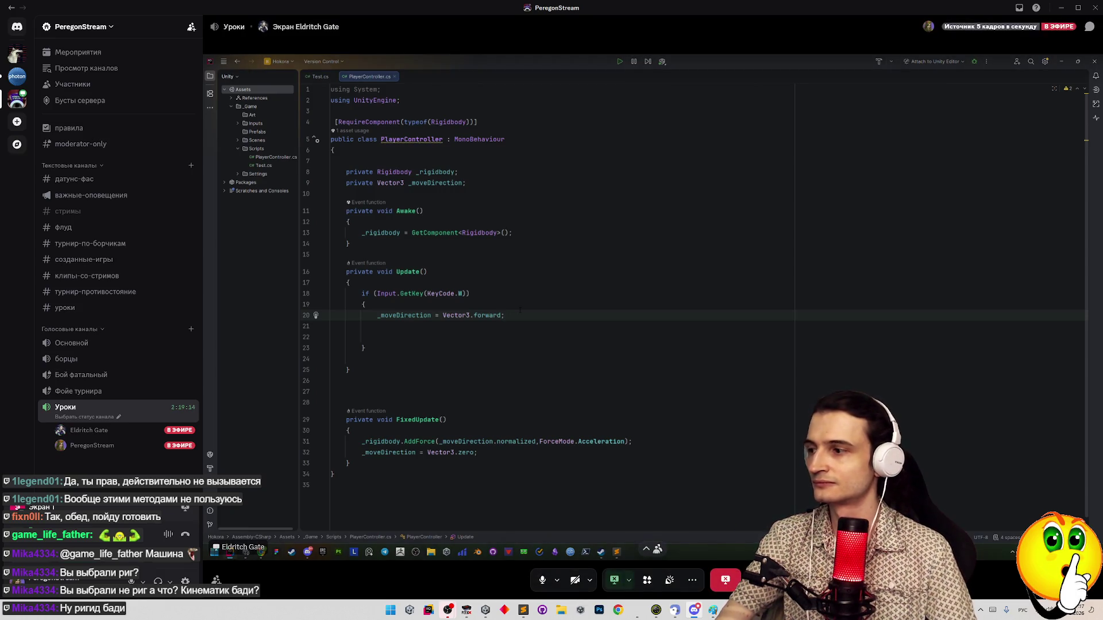
Insert blank lines inside the W block, below the _moveDirection = Vector3.forward line
key("F11")
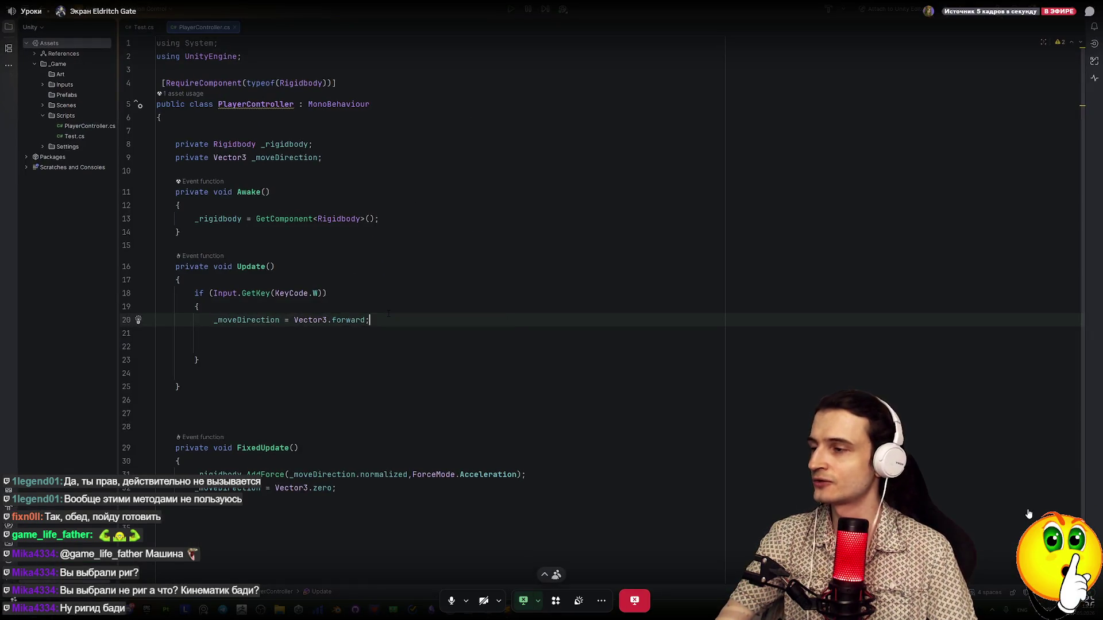
mouse_move(1087, 600)
key("Escape")
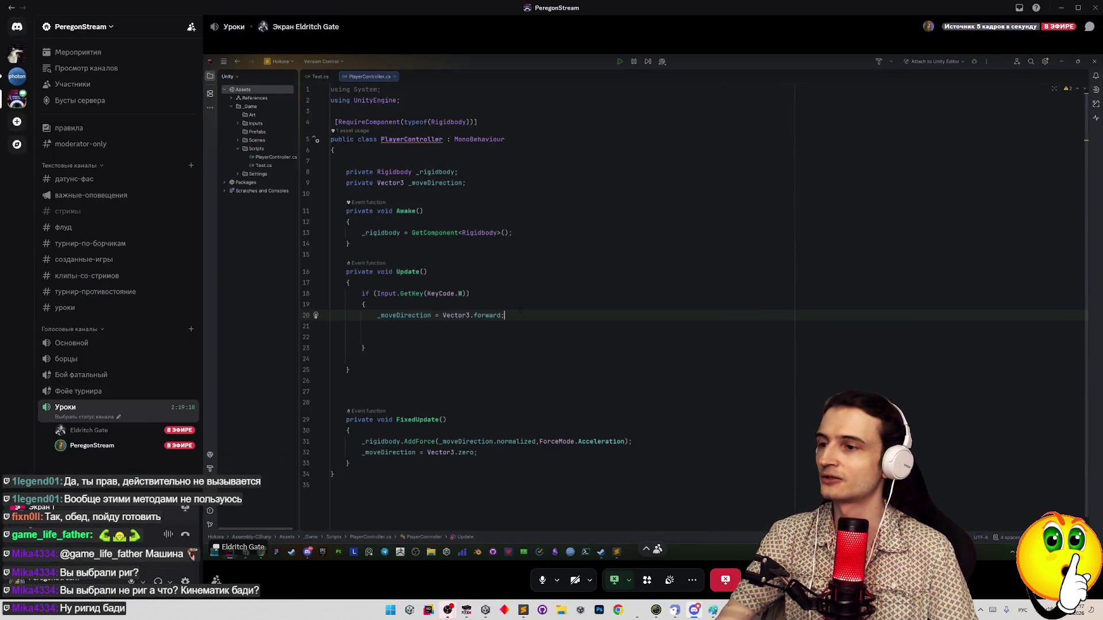
key("F11")
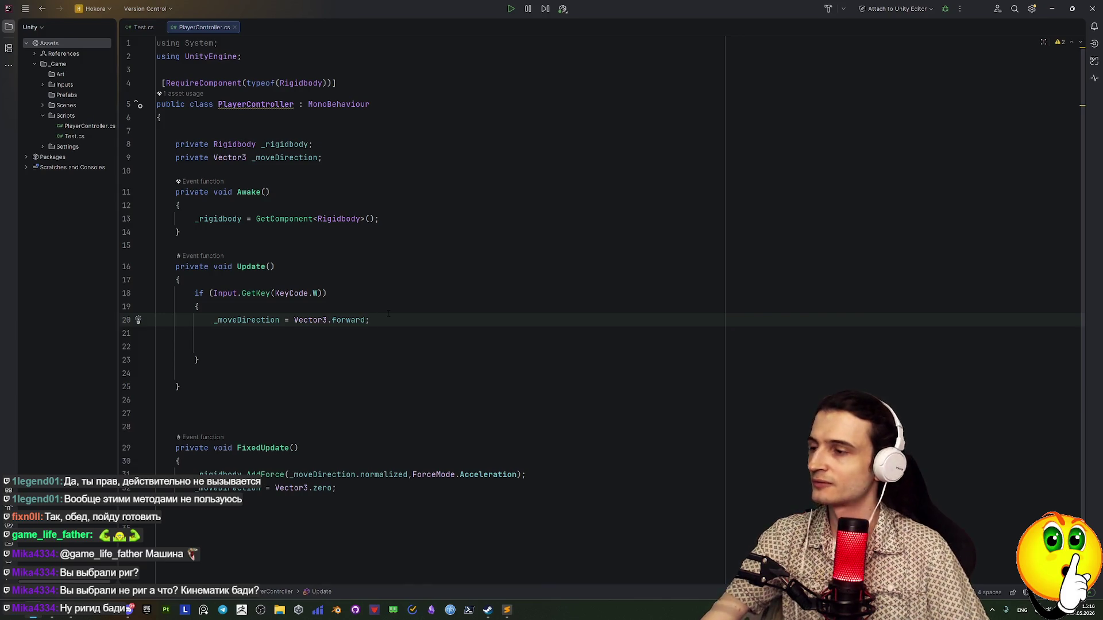
key("Return")
key("Return")
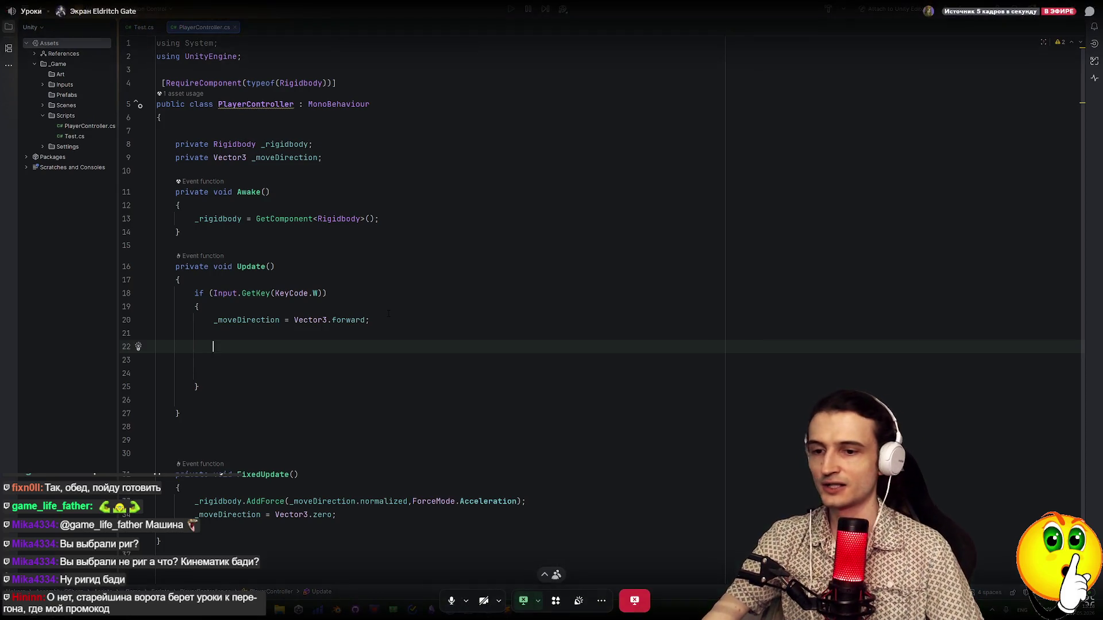
left_click(1090, 609)
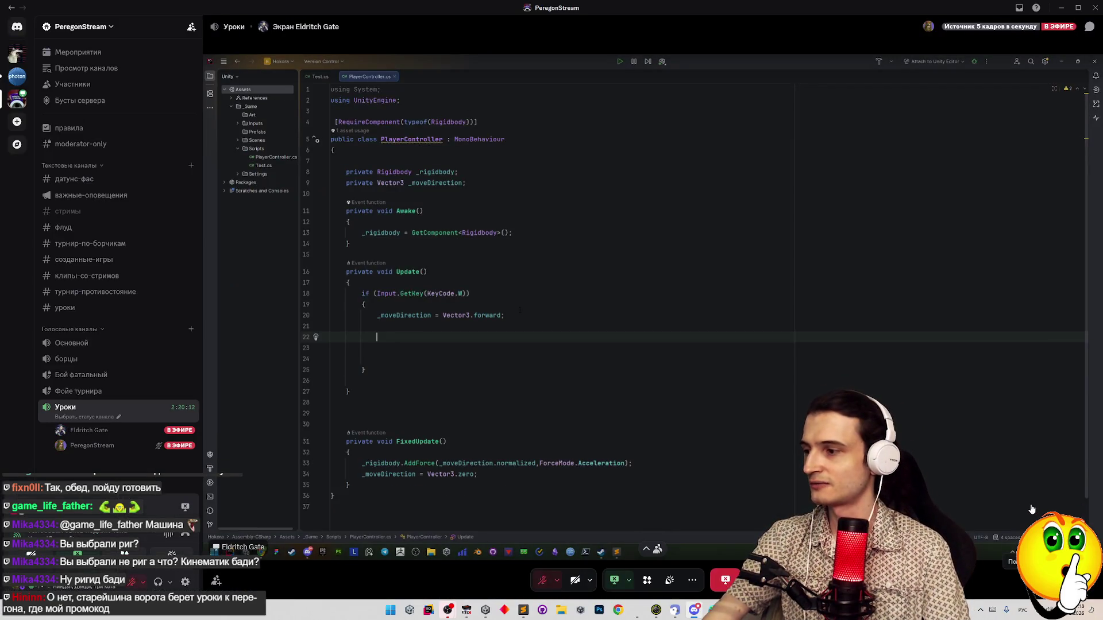
key("ctrl+shift+m")
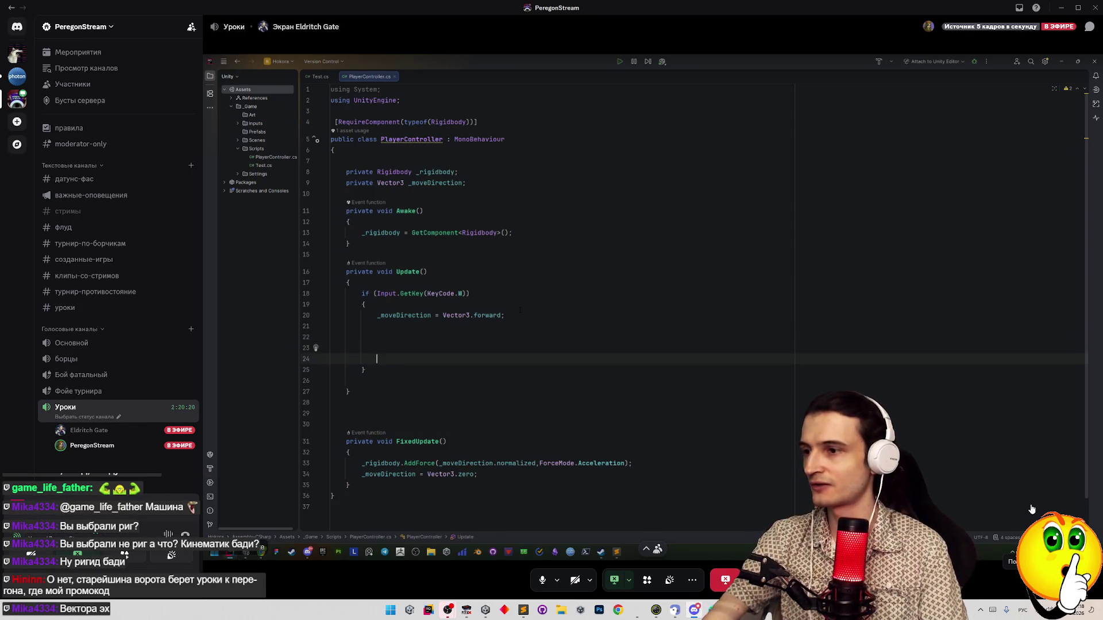
Add an Input.GetKey(KeyCode.S) block setting _moveDirection to Vector3.back, then switch to Unity
key("ctrl+shift+m")
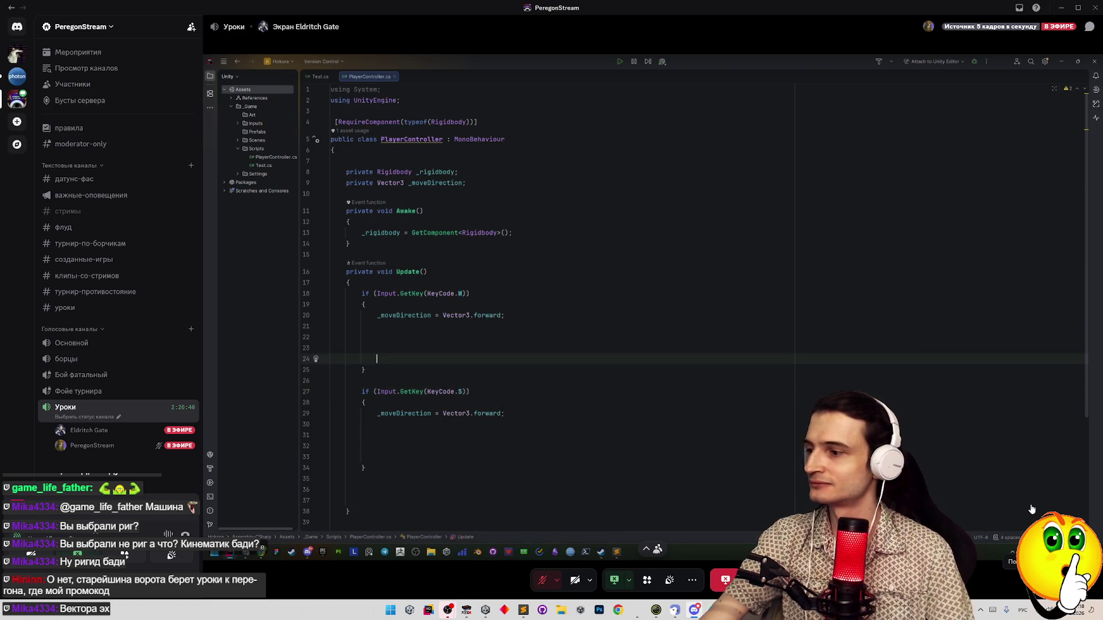
double_click(1006, 461)
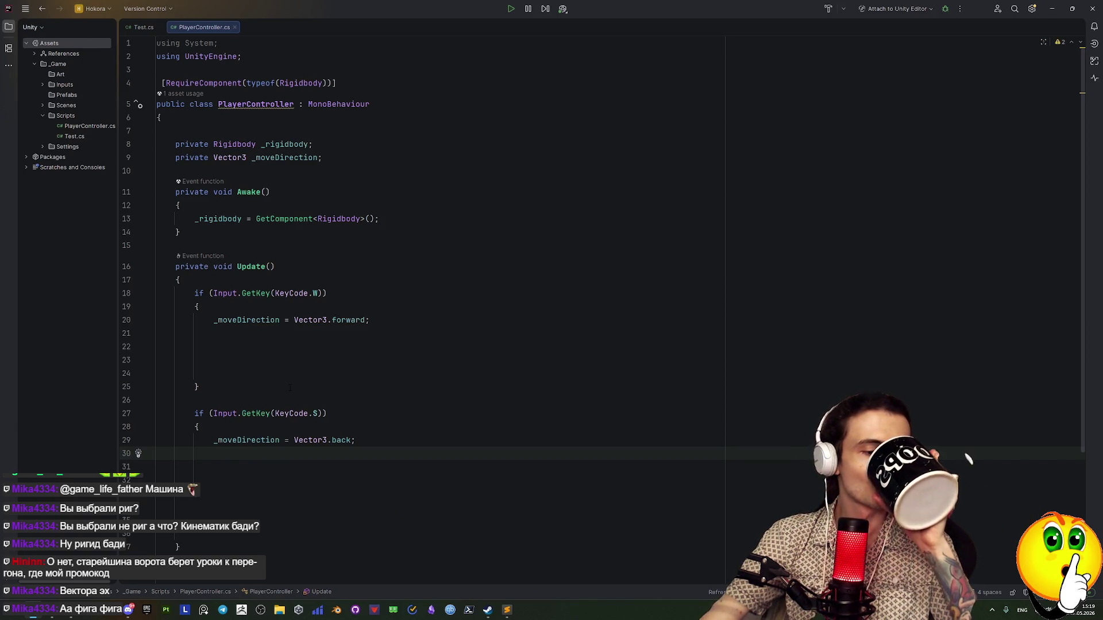
mouse_move(316, 295)
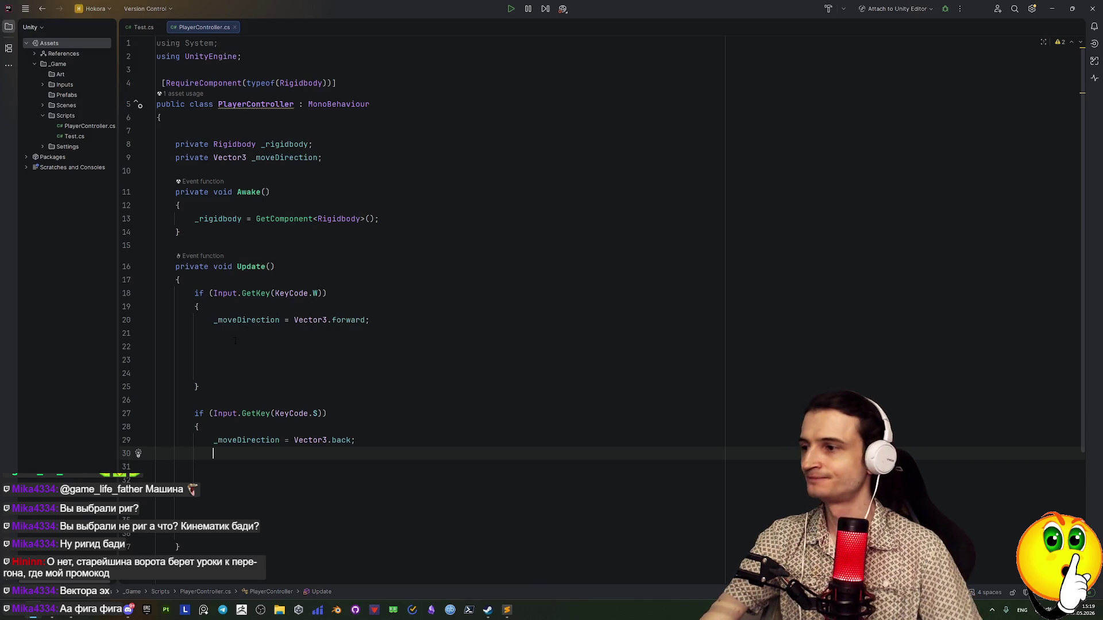
scroll(205, 398, "down", 5)
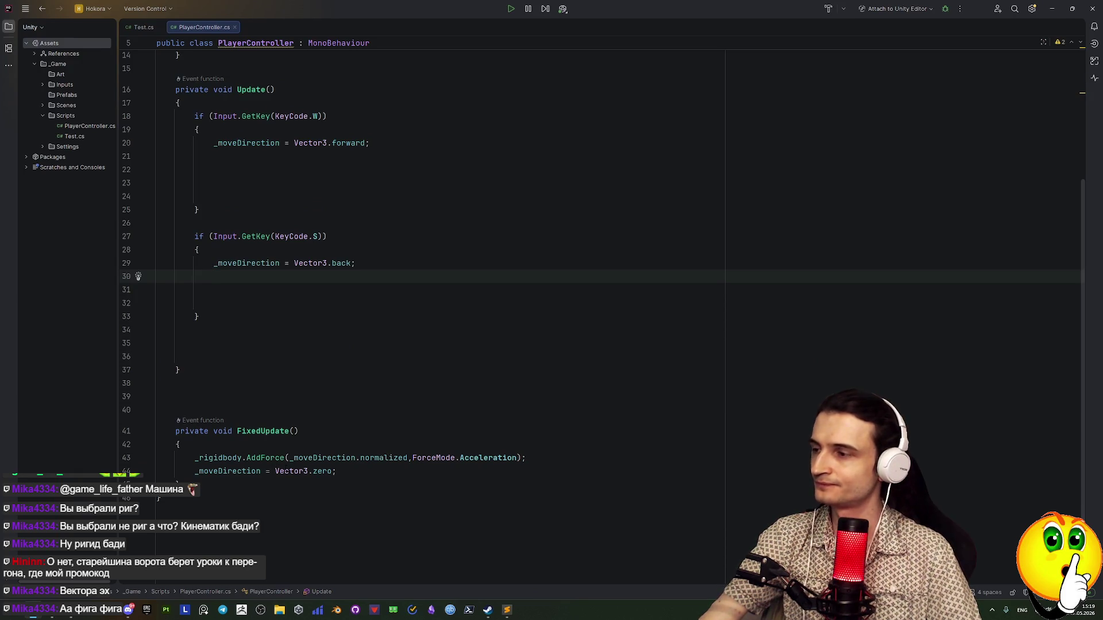
scroll(436, 258, "up", 5)
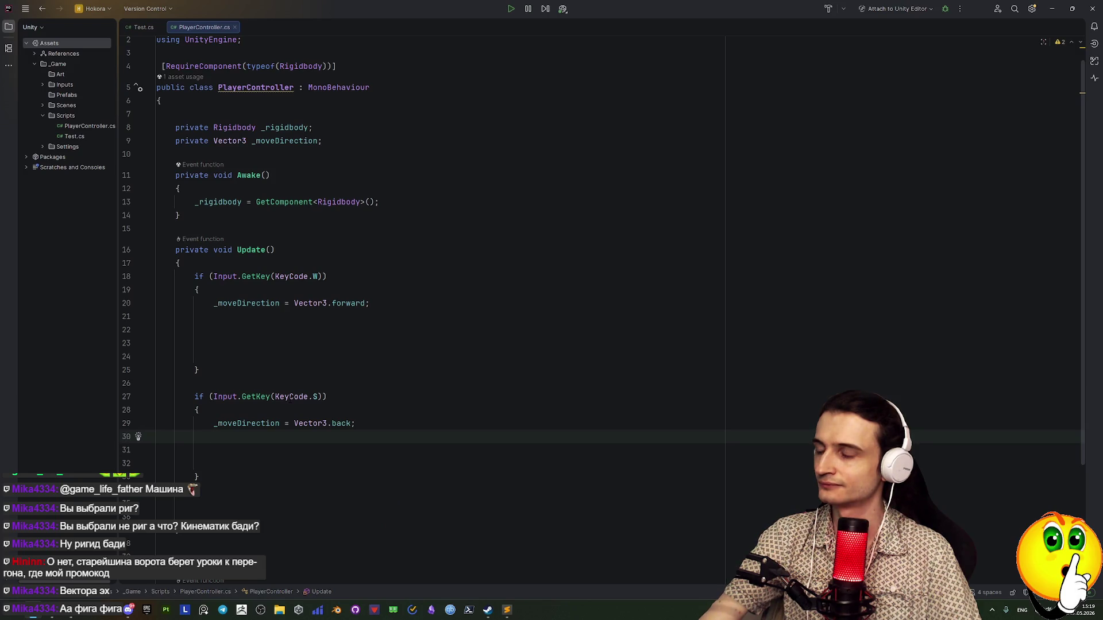
key("alt+Tab")
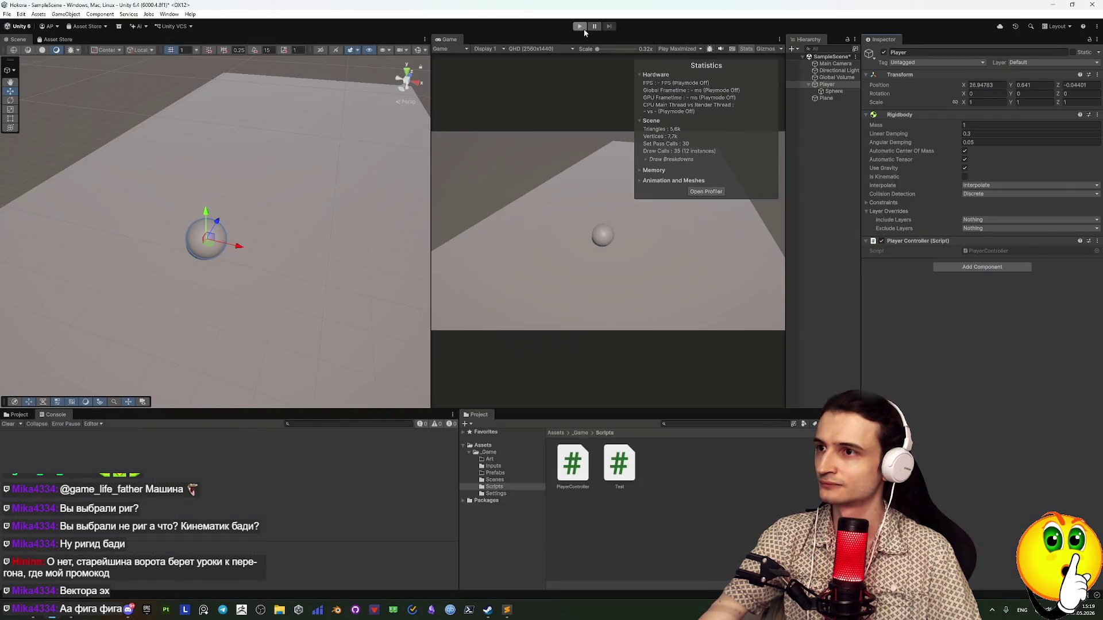
Play-test the scene, rolling the sphere forward with W and back with S, then return to Rider
left_click(580, 27)
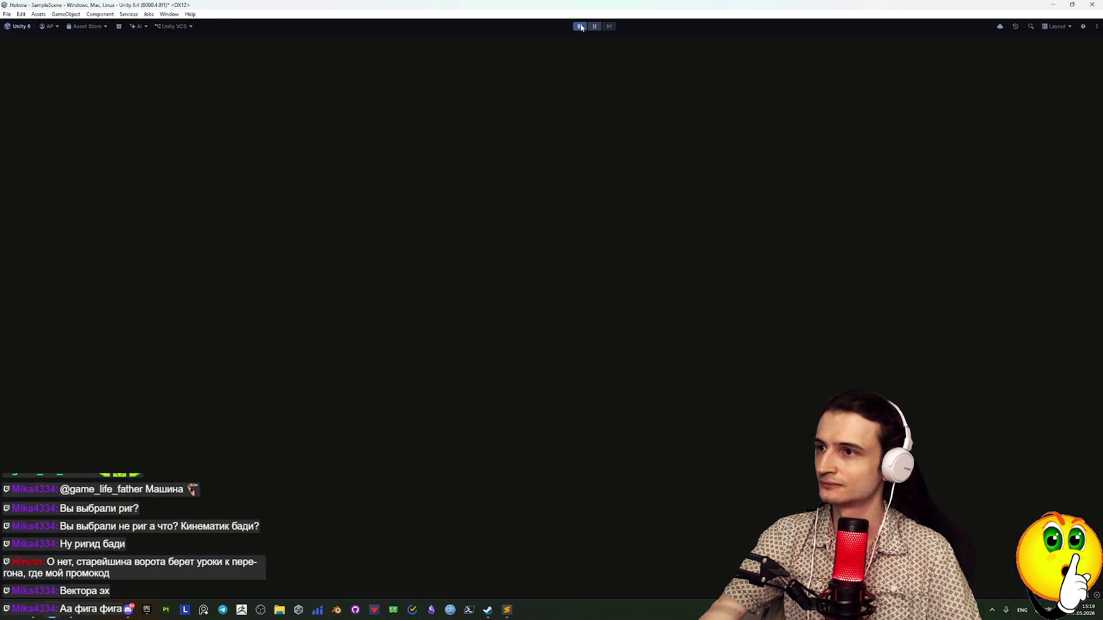
key("w")
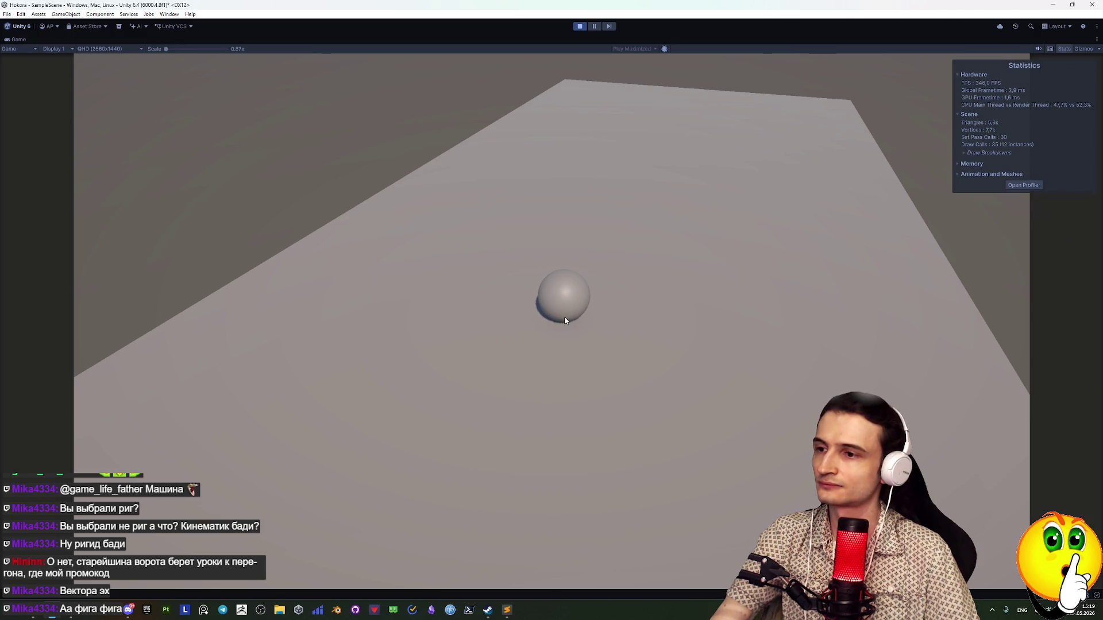
key("s")
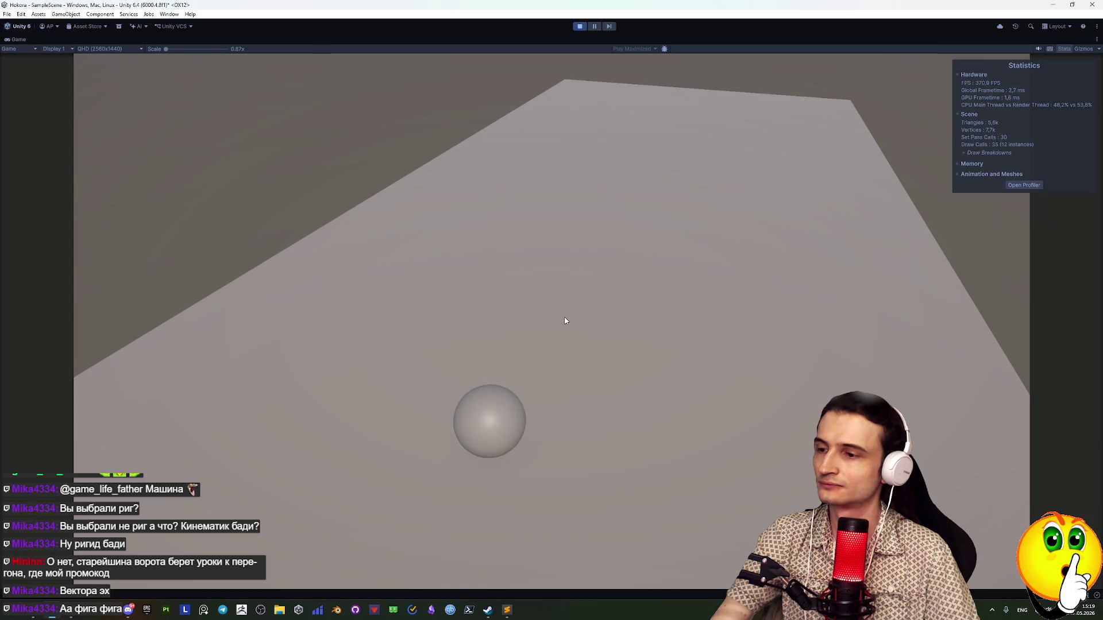
left_click(579, 26)
left_click(580, 26)
key("s")
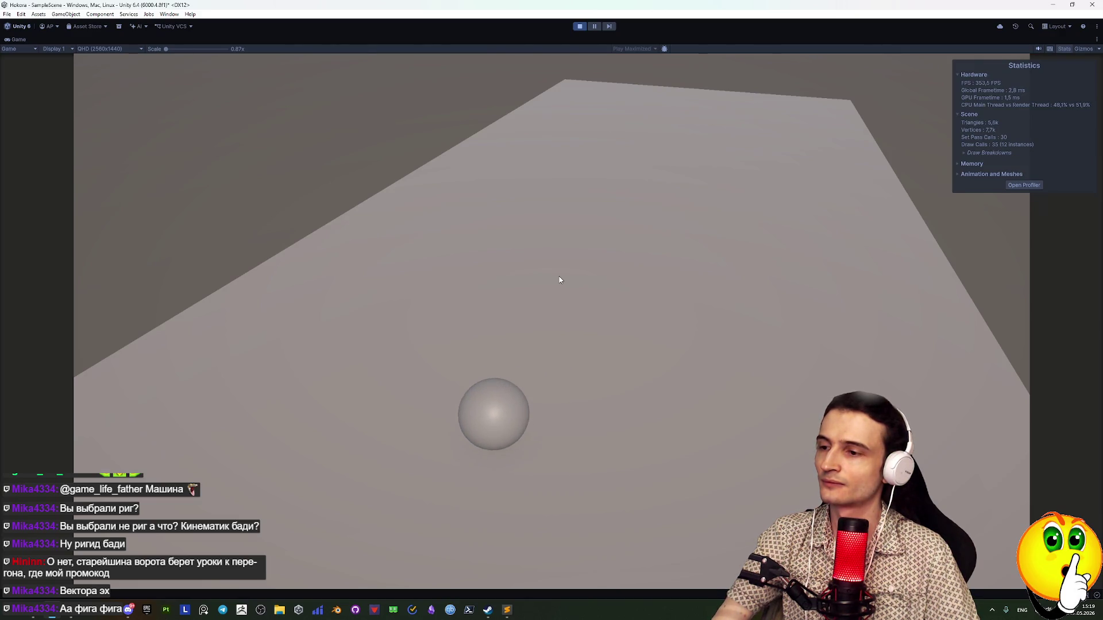
left_click(579, 27)
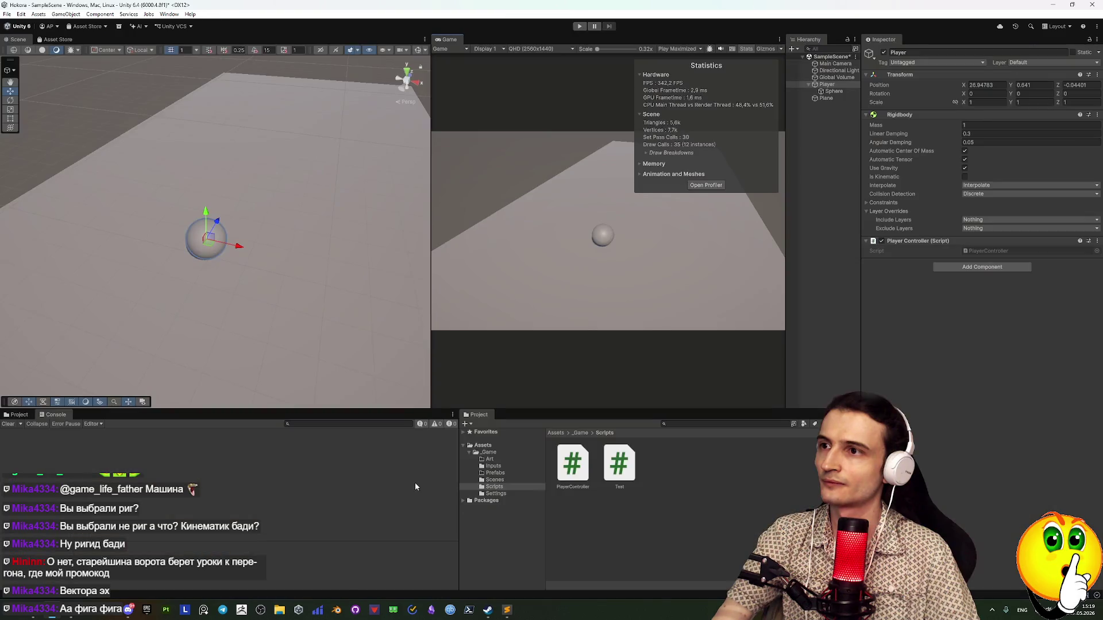
key("alt+Tab")
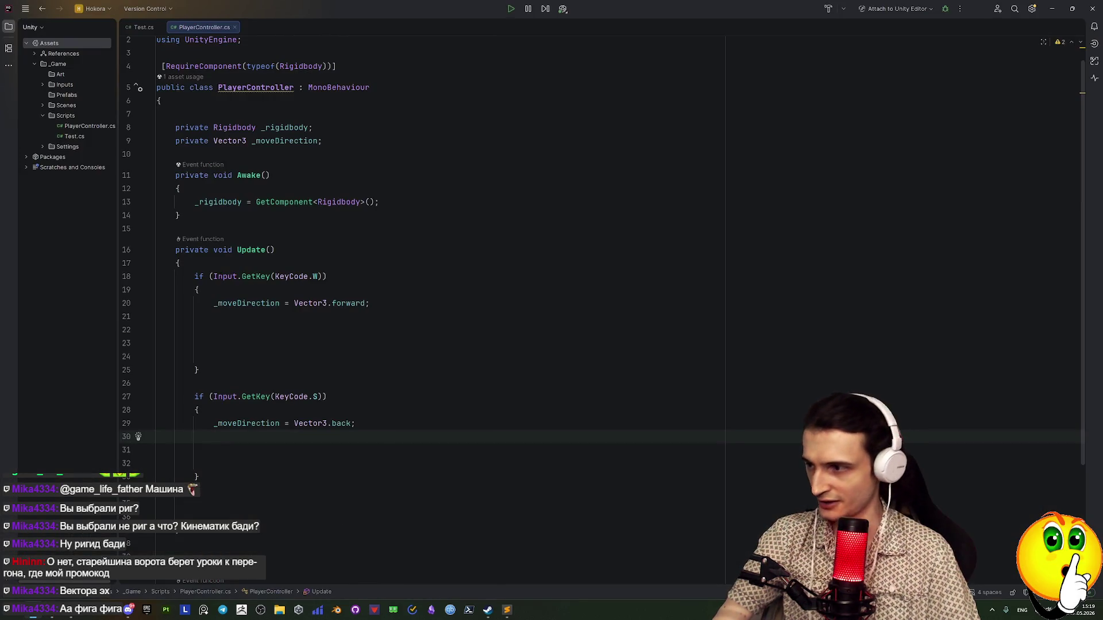
left_click(322, 396)
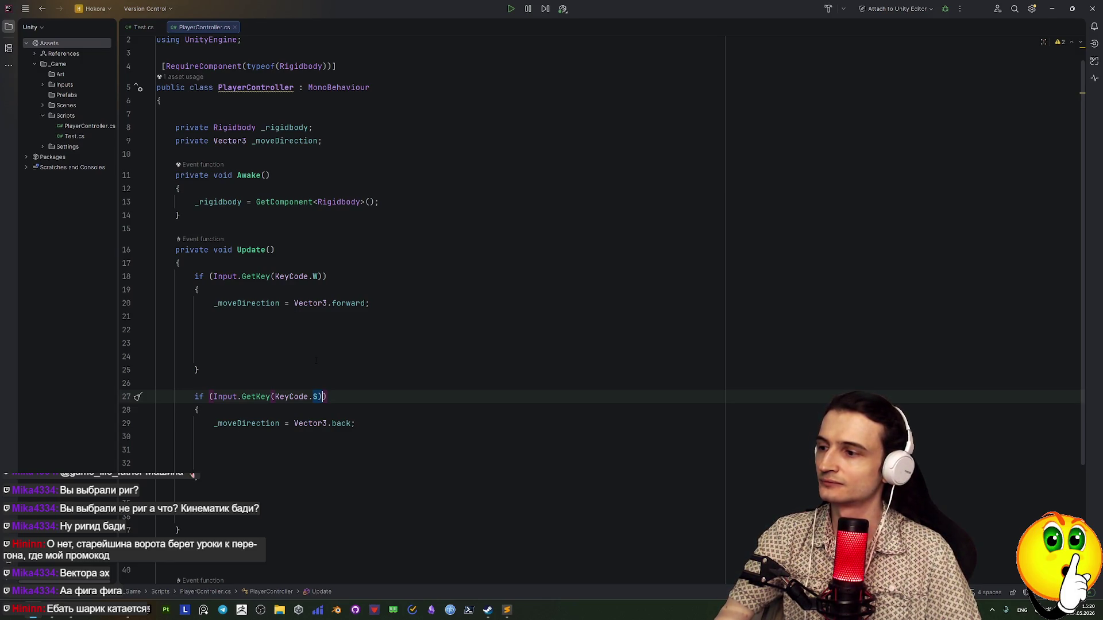
key("alt+Tab")
left_click(580, 27)
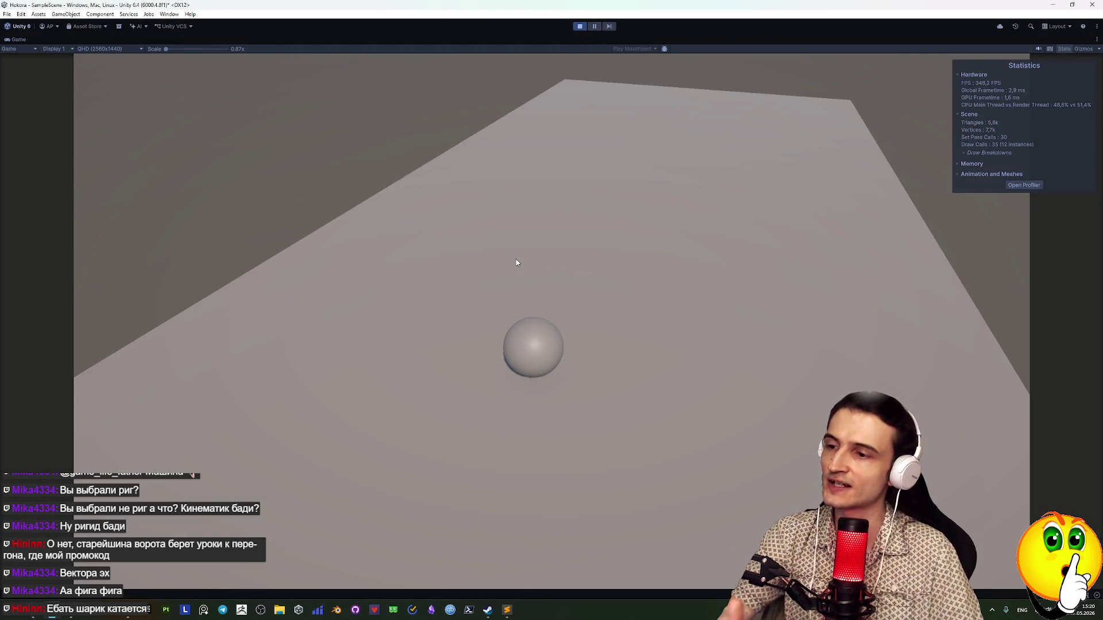
key("w")
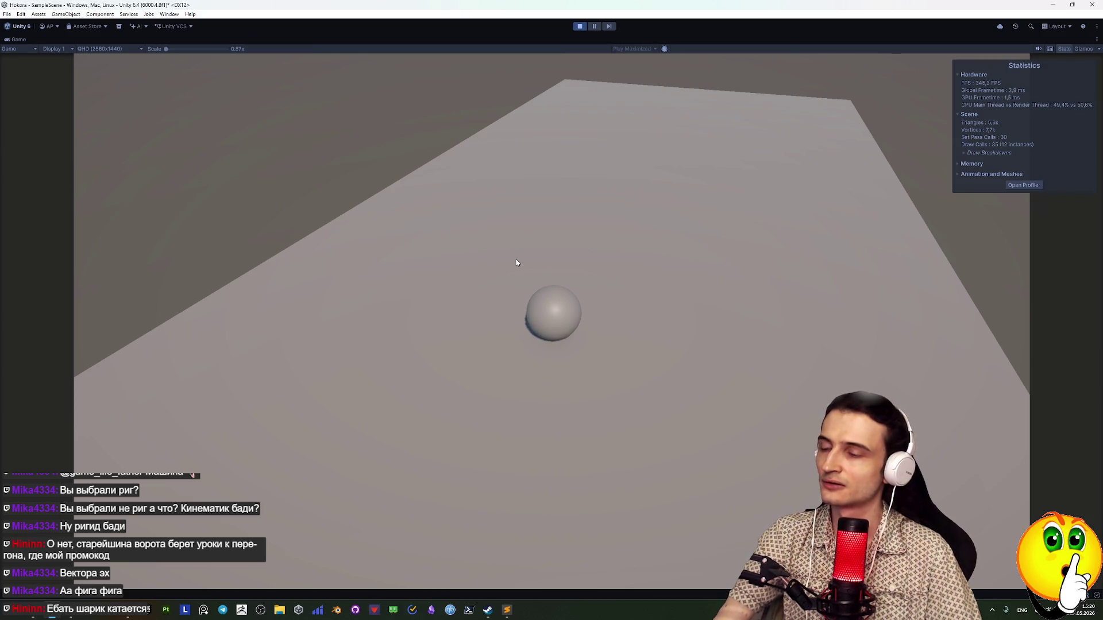
key("s")
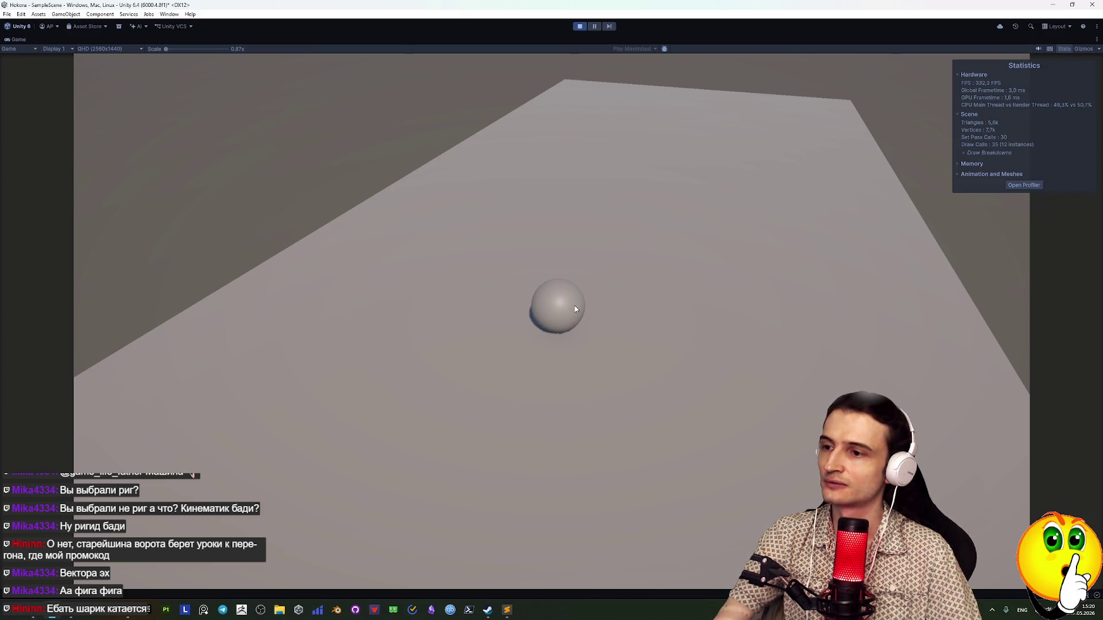
key("alt+Tab")
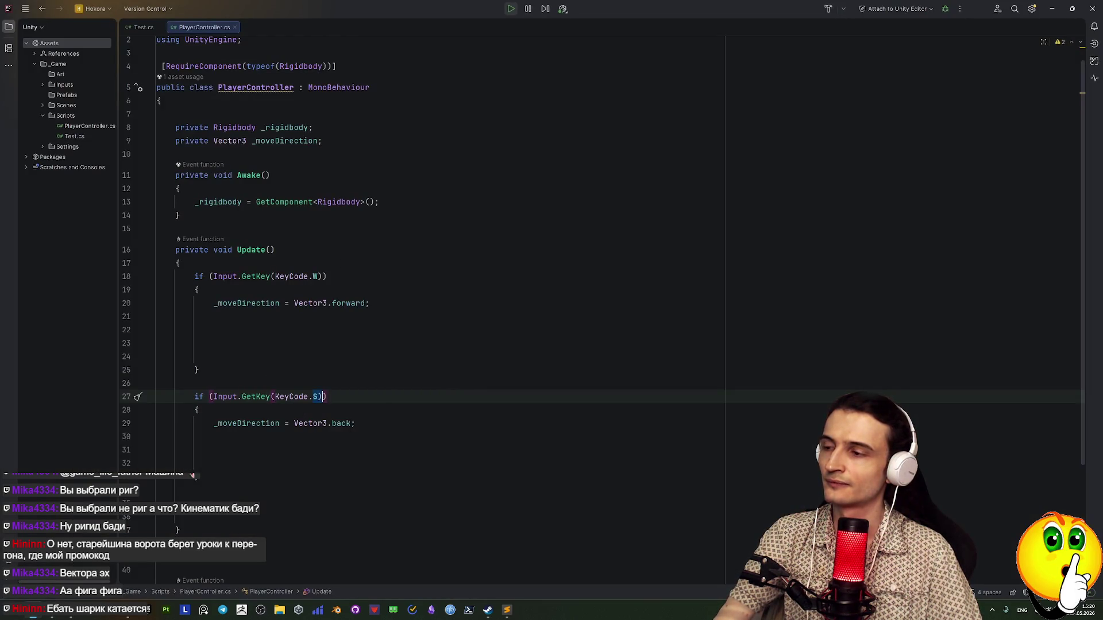
Inspect the forward and back assignments and try selections over the W and S key blocks
left_click_drag(327, 303, 374, 305)
left_click(295, 423)
left_click_drag(294, 424, 357, 423)
mouse_move(172, 276)
left_mouse_down()
mouse_move(198, 362)
mouse_move(194, 276)
left_mouse_up()
left_click(204, 370)
left_click(221, 384)
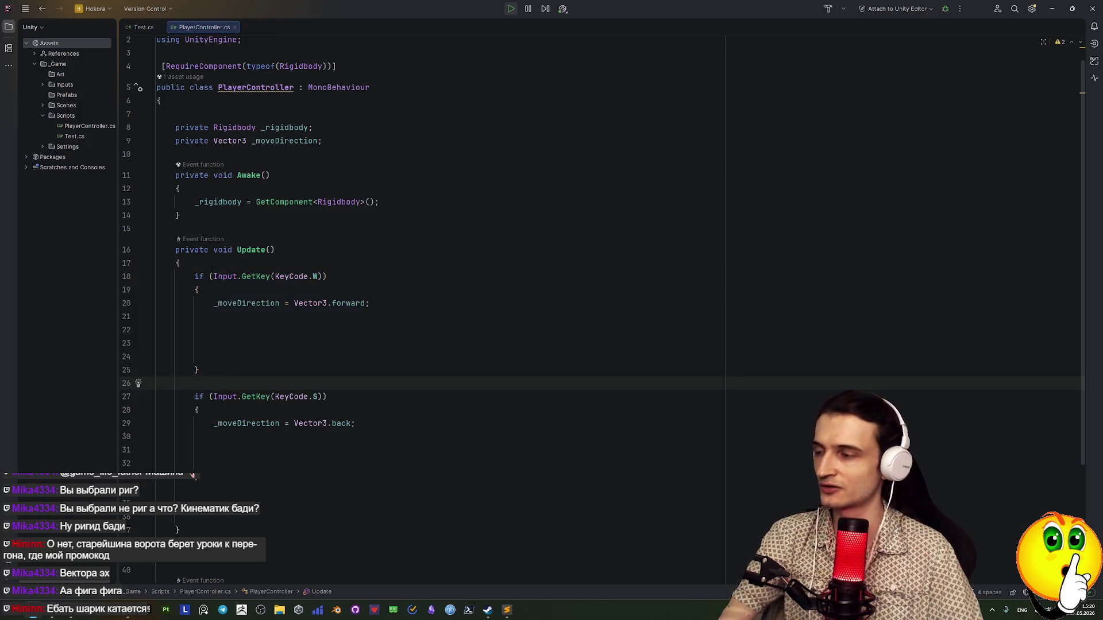
left_click_drag(194, 397, 198, 478)
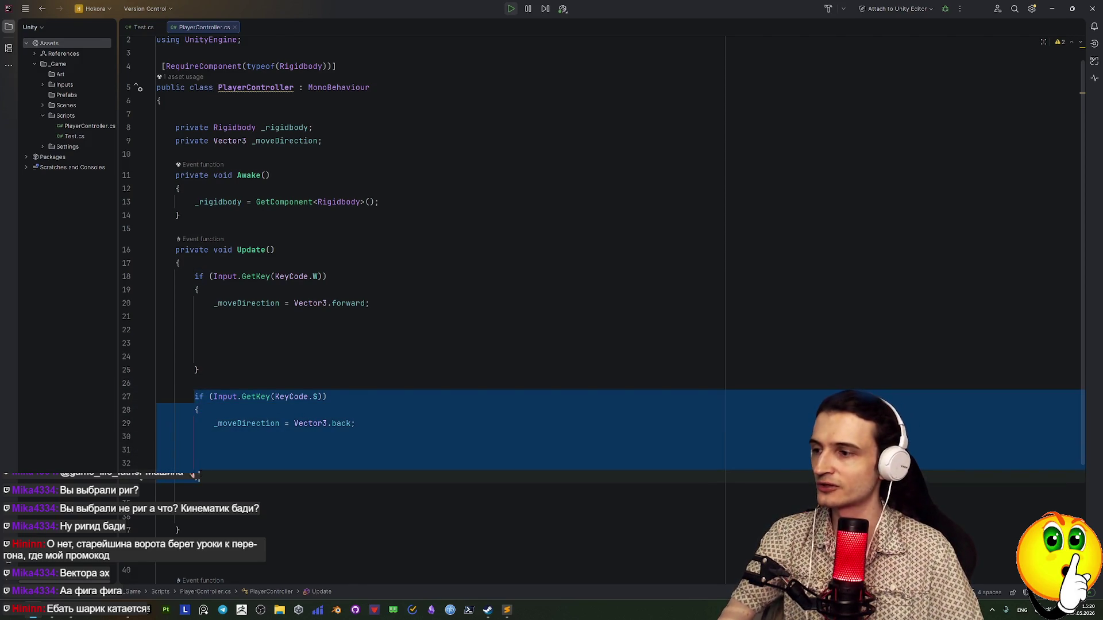
left_click(204, 370)
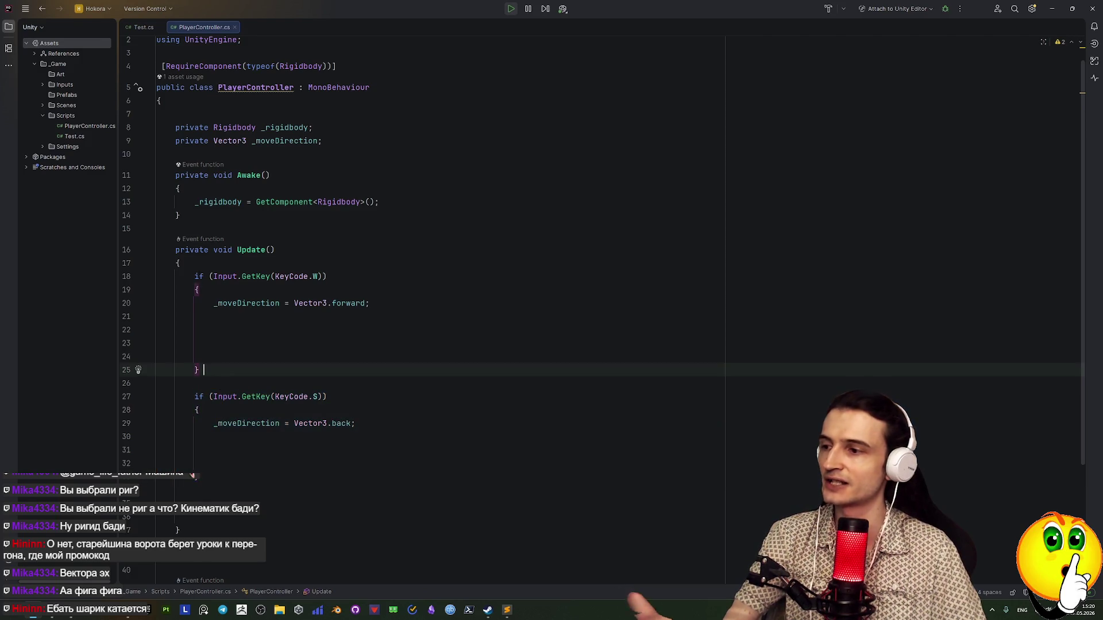
key("ctrl+w")
key("ctrl+w")
left_click_drag(204, 370, 198, 478)
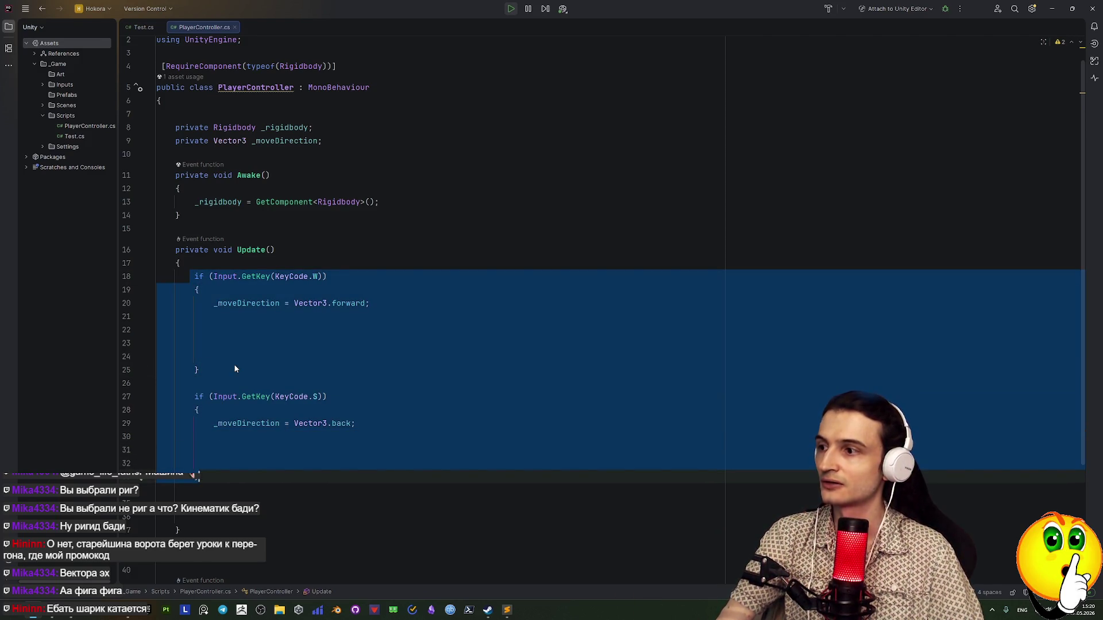
left_click(232, 371)
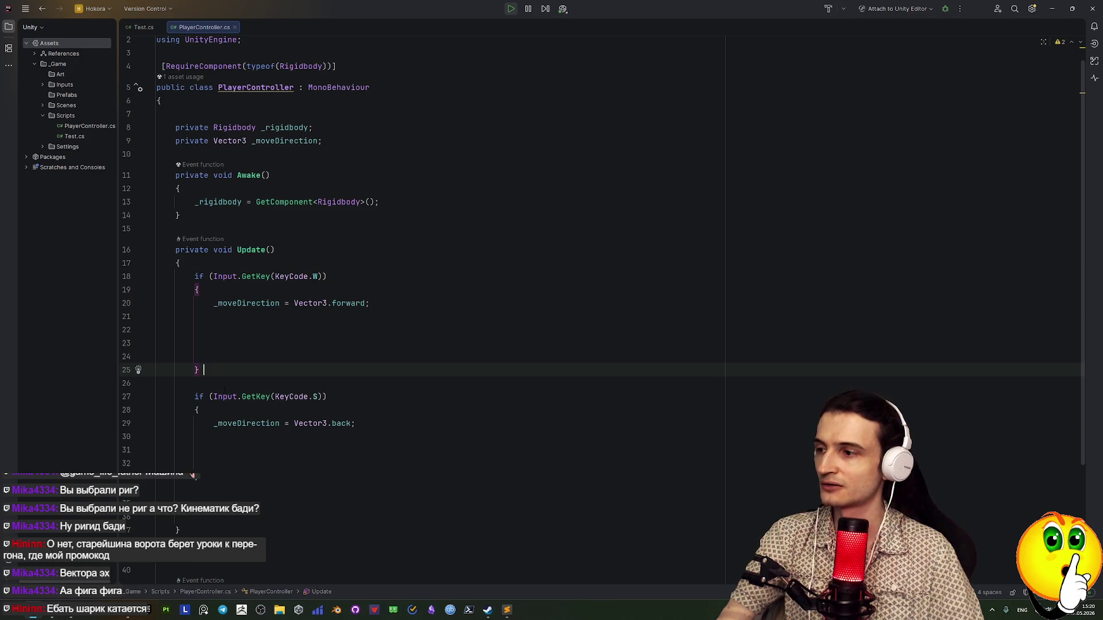
Select the entire if (Input.GetKey(KeyCode.S)) block on lines 27–33
scroll(236, 408, "down", 1)
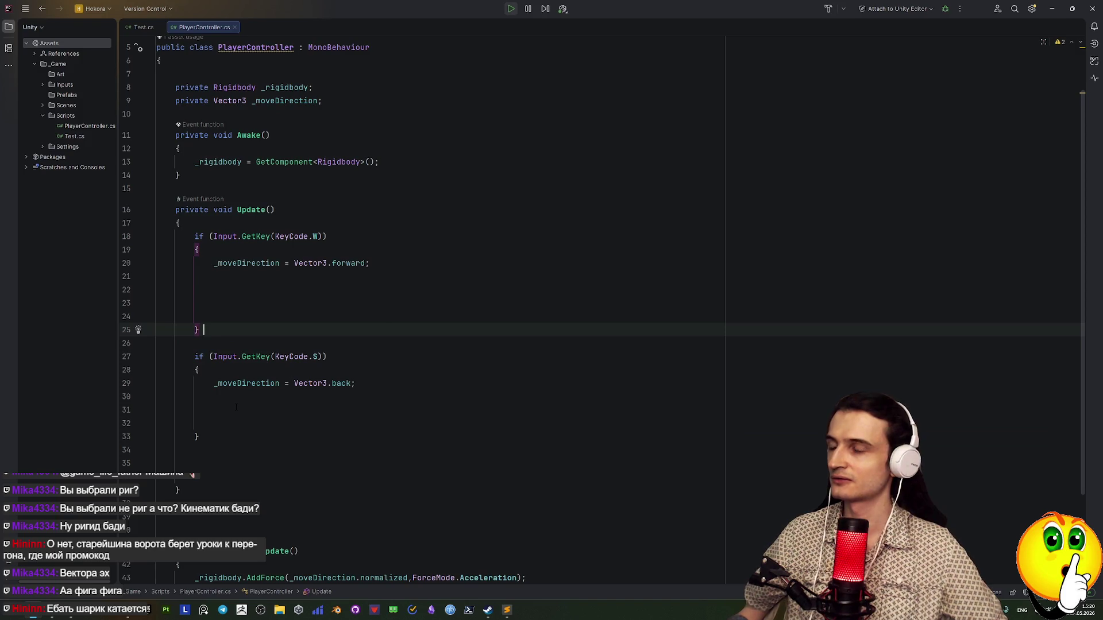
left_click(236, 407)
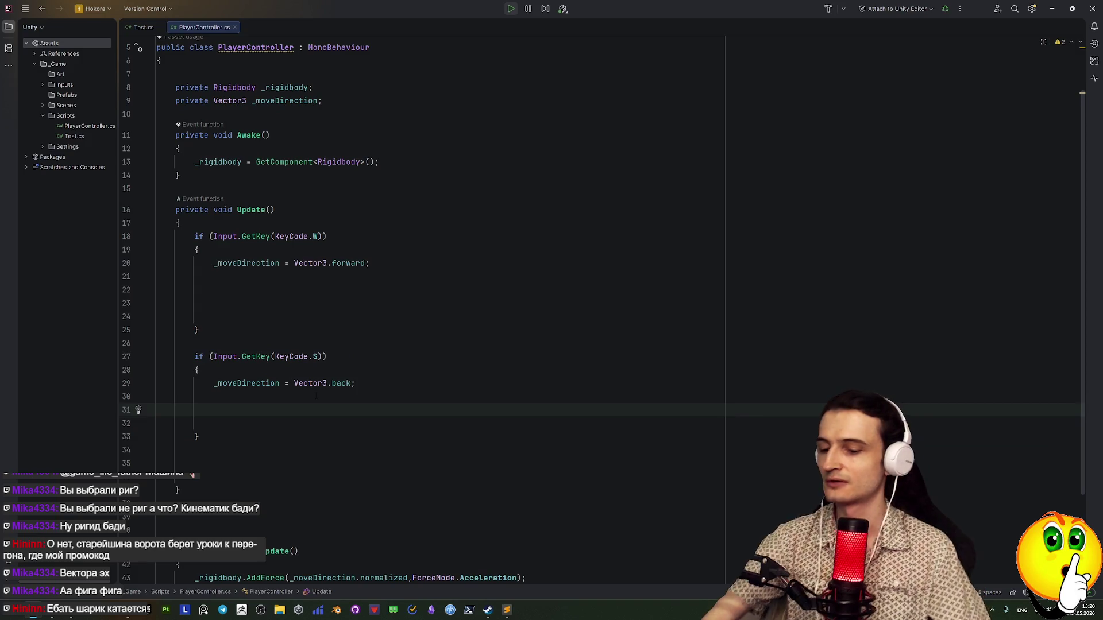
mouse_move(343, 383)
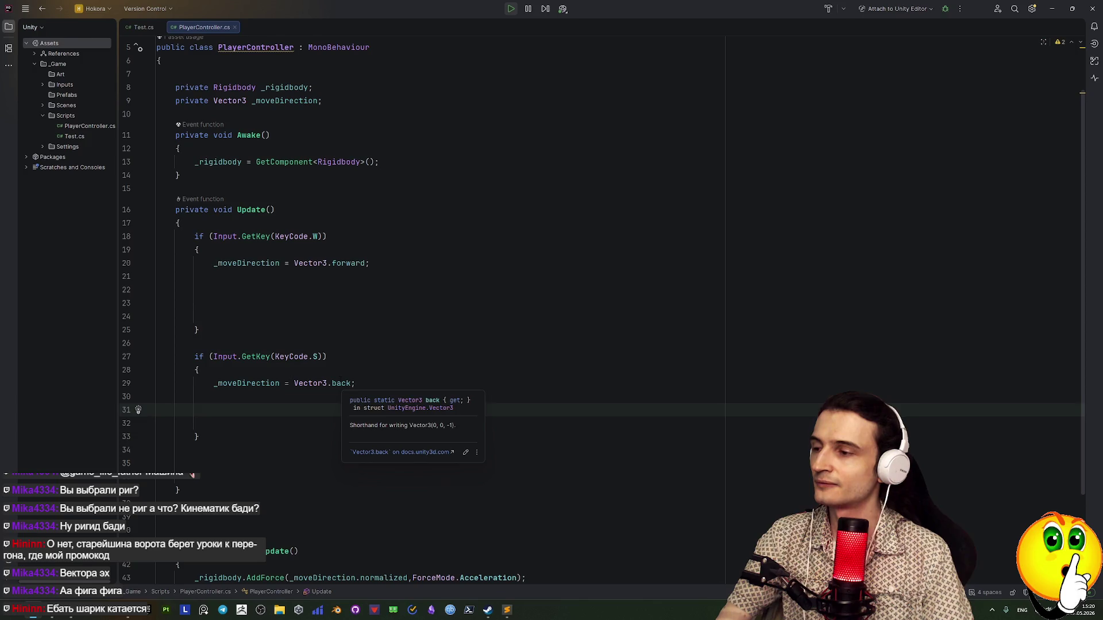
left_click(340, 383)
left_click(328, 357)
left_click(284, 383)
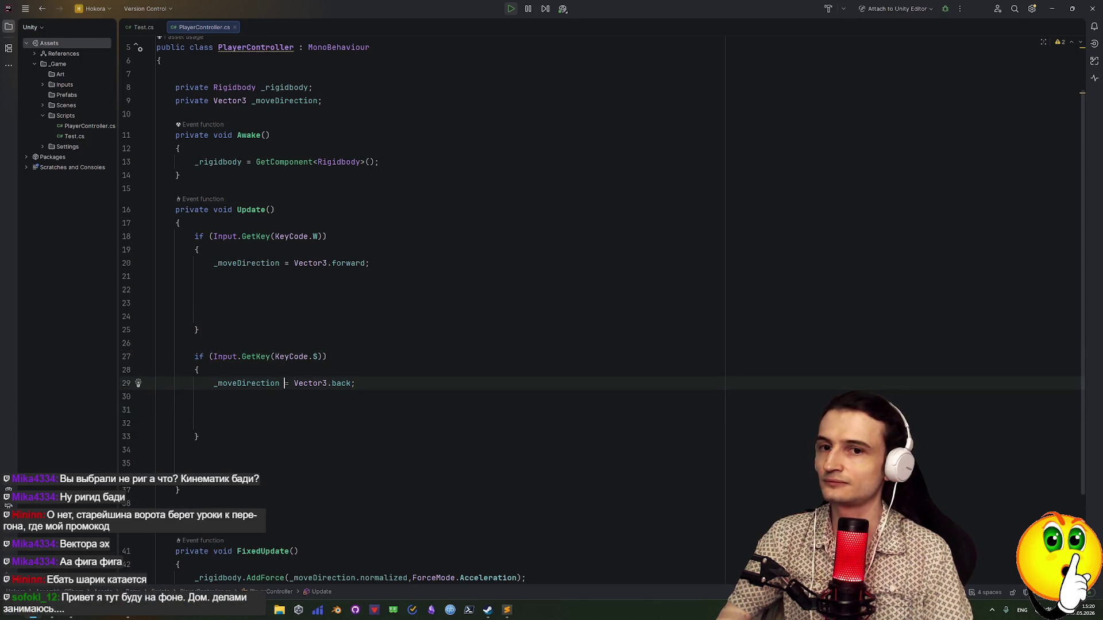
mouse_move(256, 356)
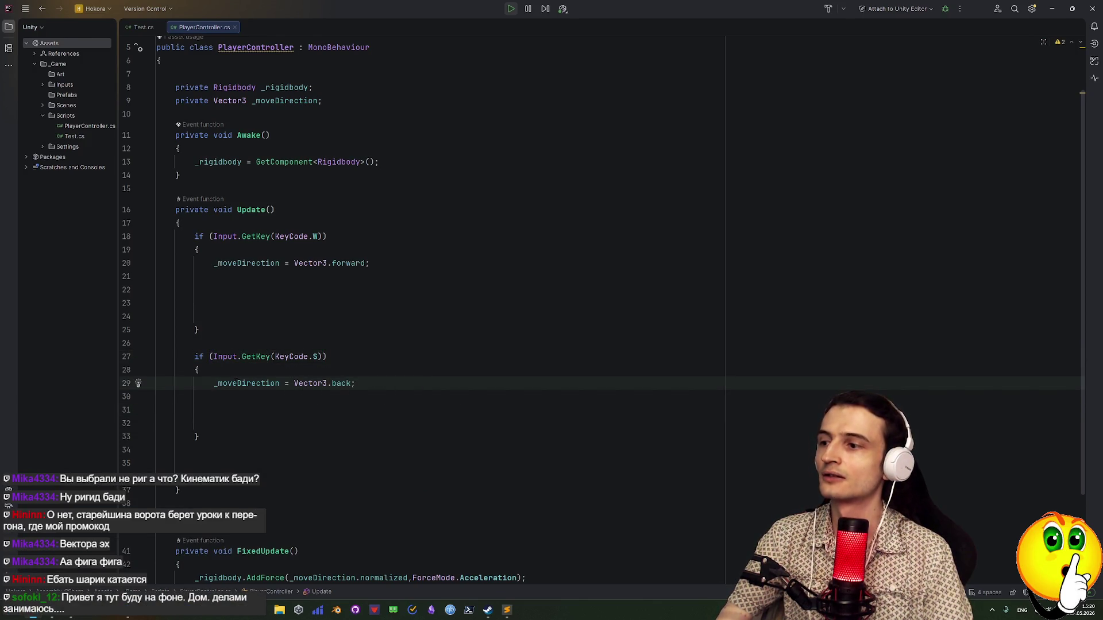
left_click_drag(199, 437, 194, 343)
key("ctrl+c")
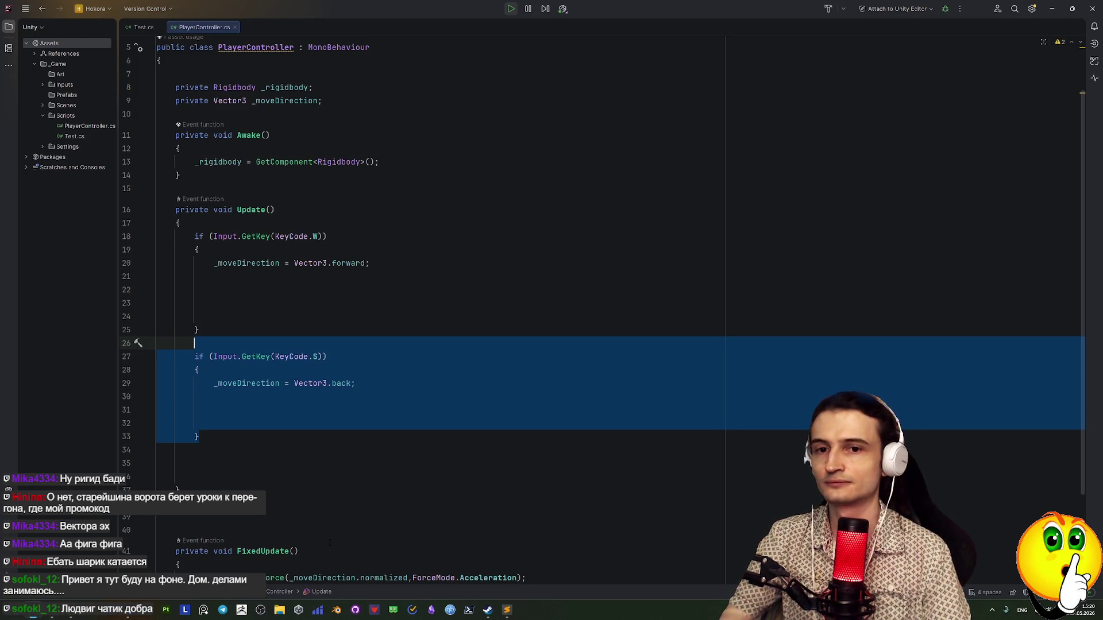
Paste a copy of the S block below it and change it to KeyCode.D with Vector3.right
left_click(233, 444)
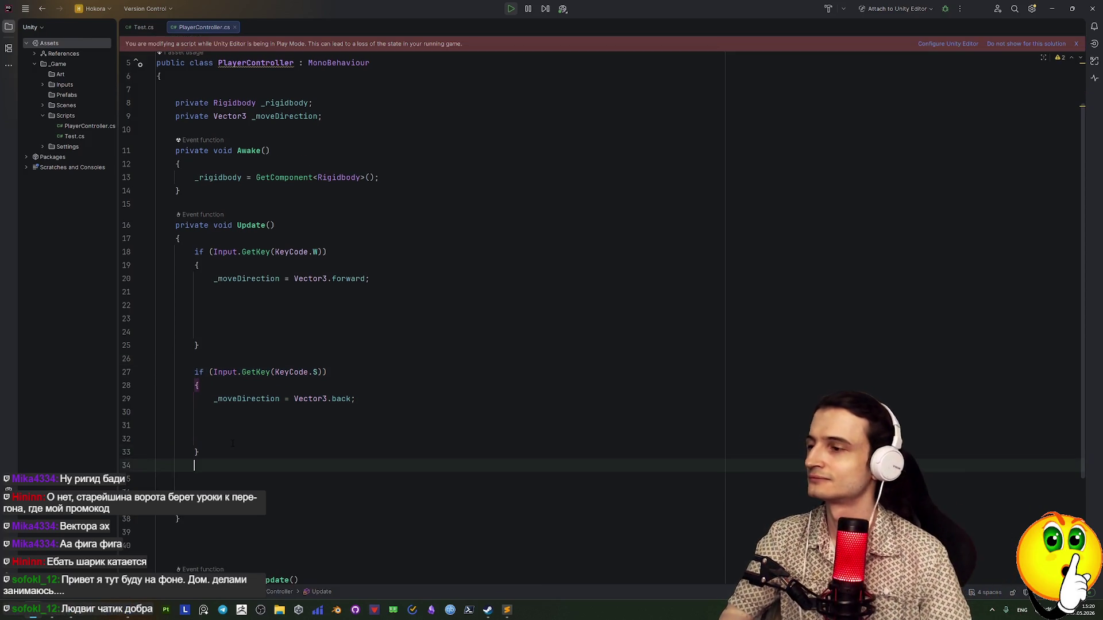
key("Return")
key("ctrl+v")
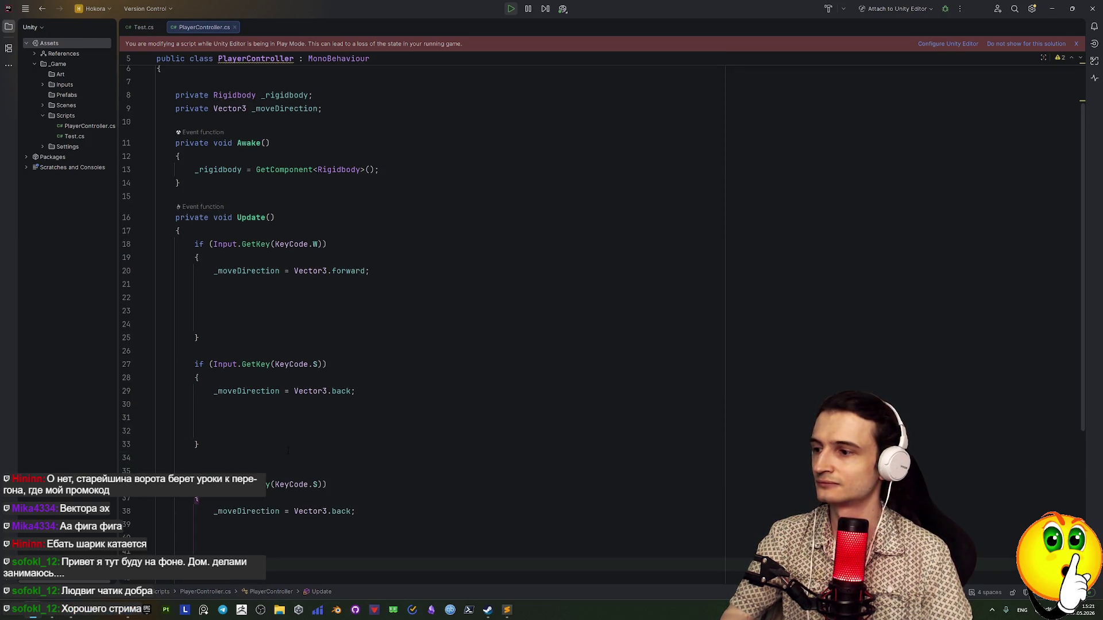
left_click(314, 484)
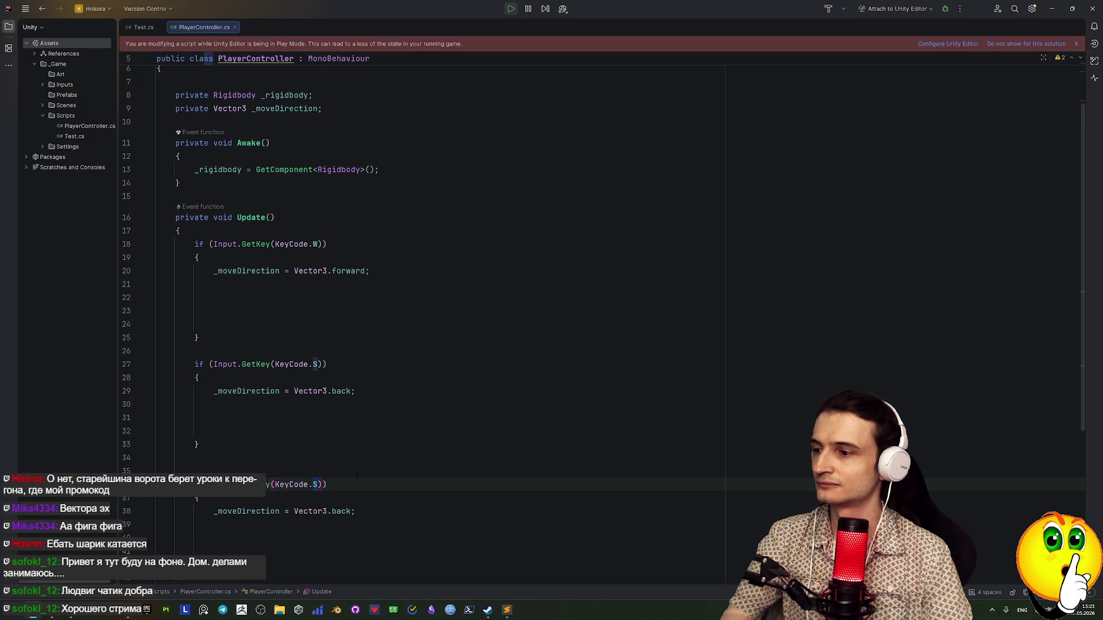
key("Delete")
type("D")
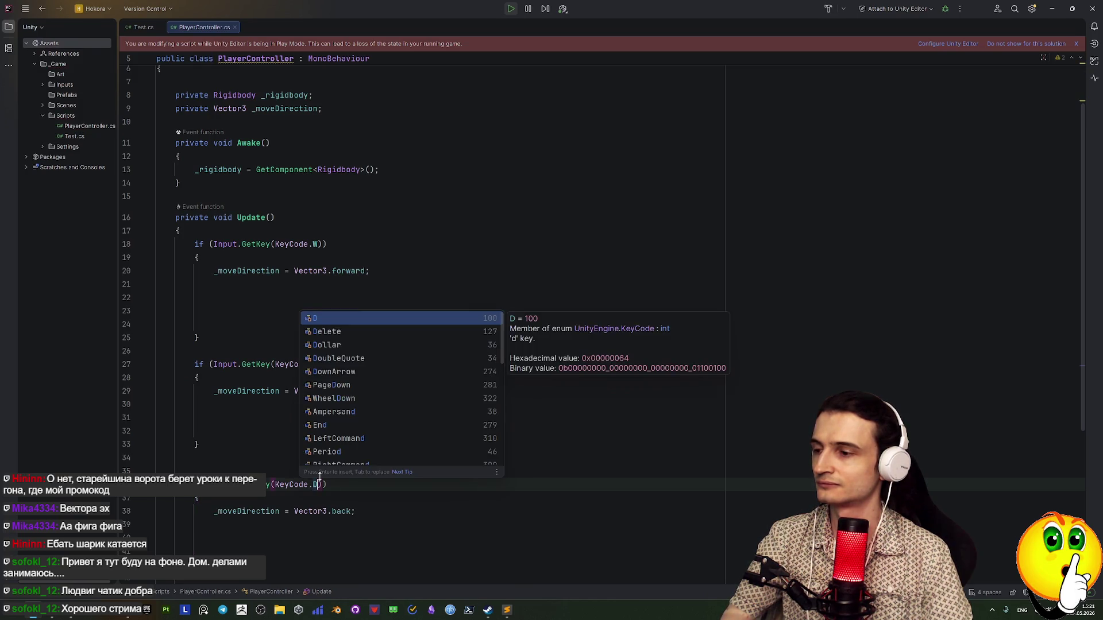
left_click(347, 511)
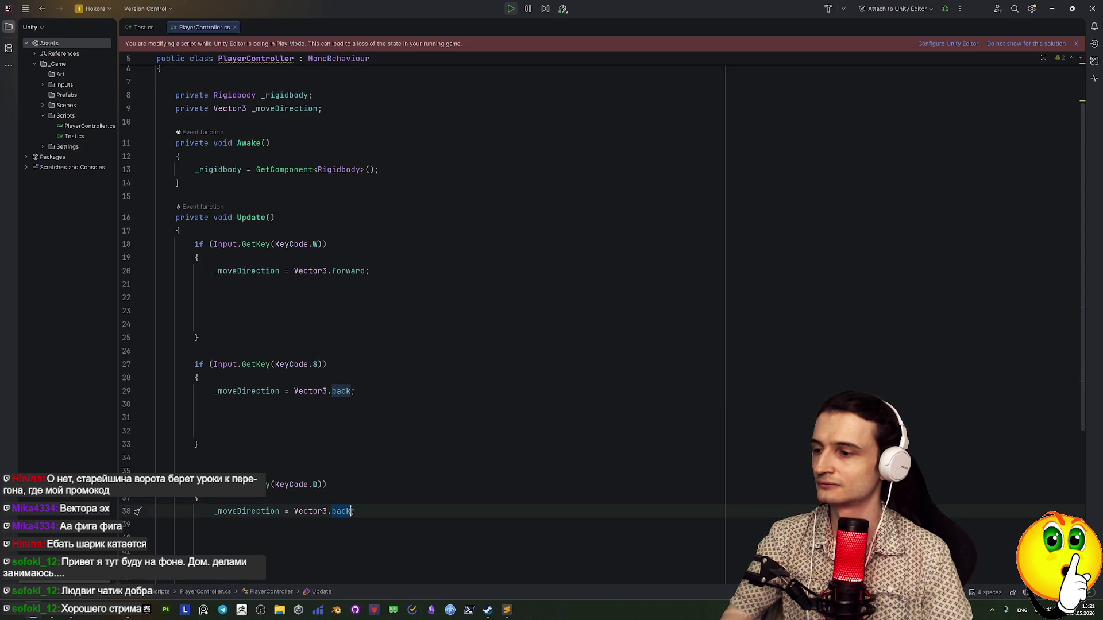
key("BackSpace")
key("BackSpace")
key("BackSpace")
type("ri")
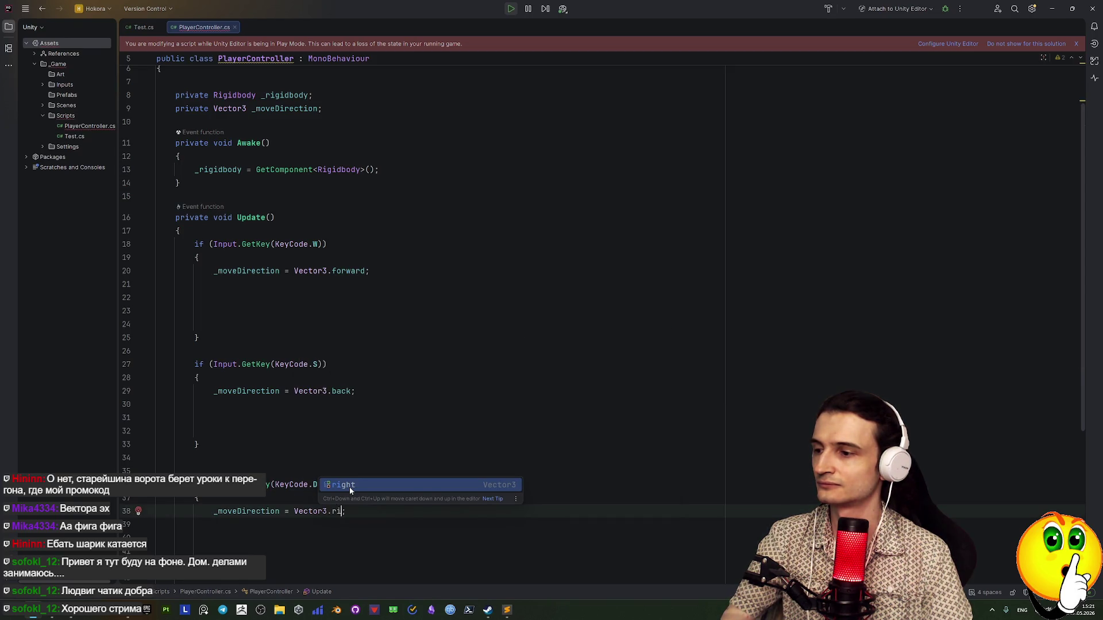
left_click(349, 487)
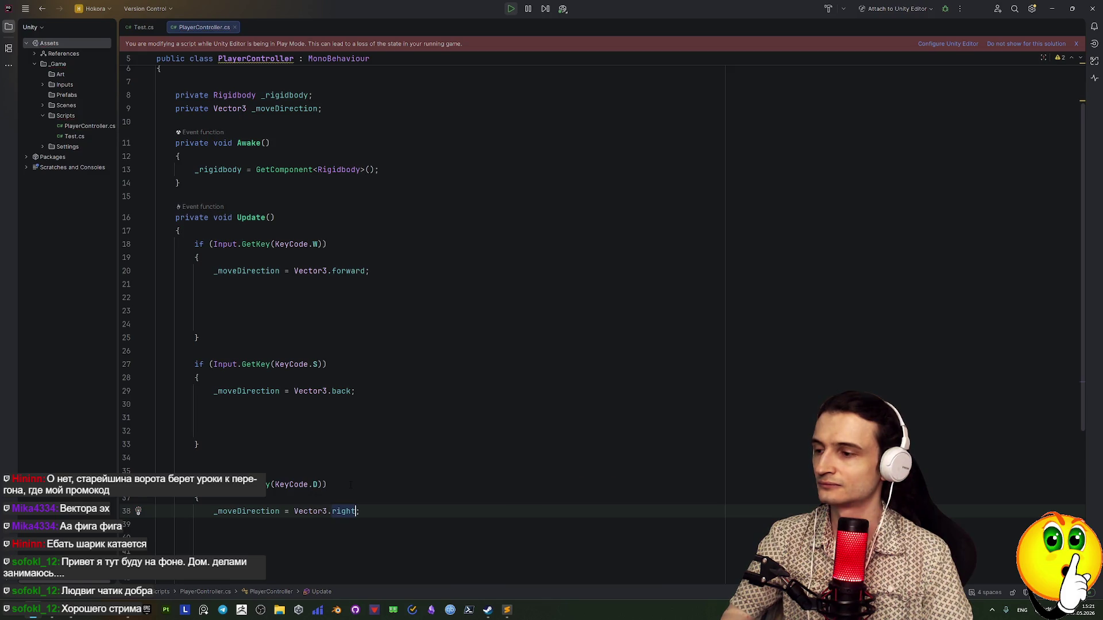
key("alt+Tab")
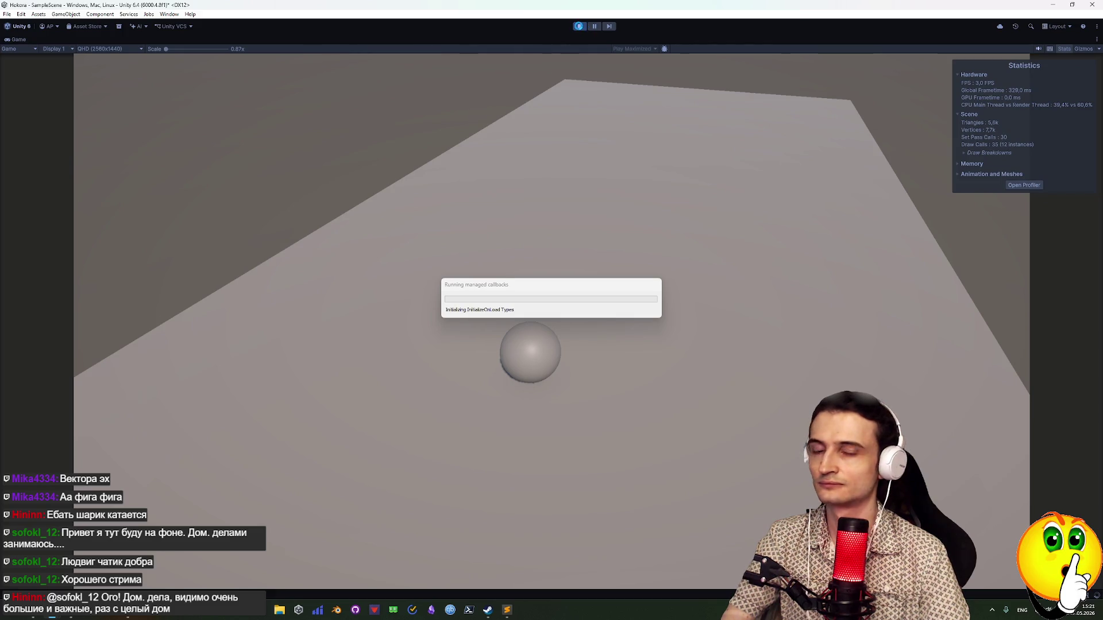
After recompiling, restart Play Mode, press D twice to roll the sphere right, then stop
left_click(580, 30)
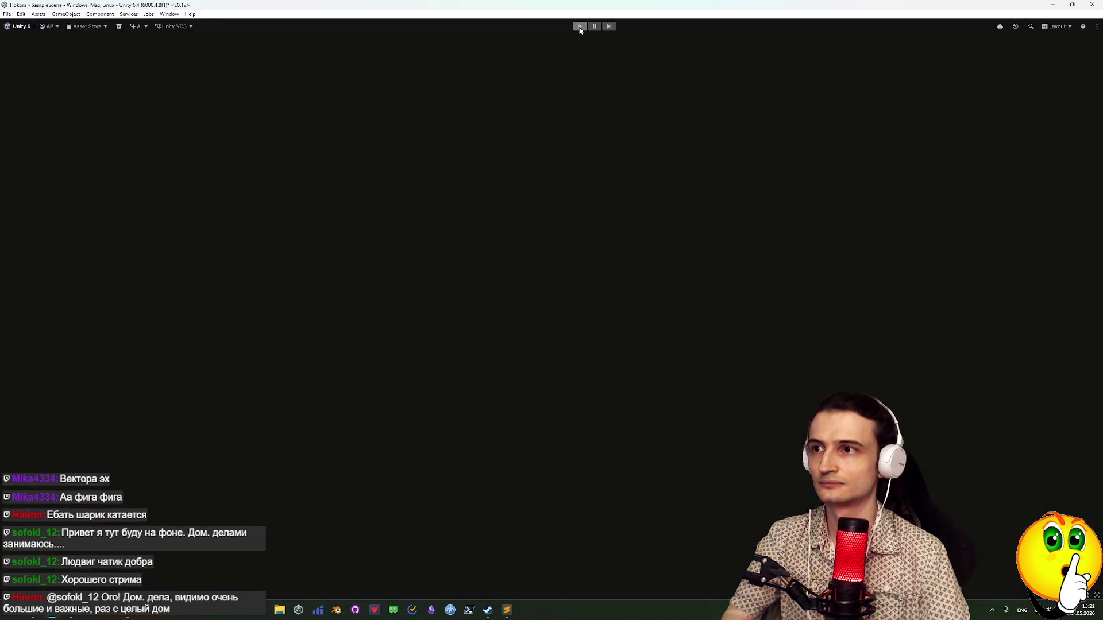
key("alt+Tab")
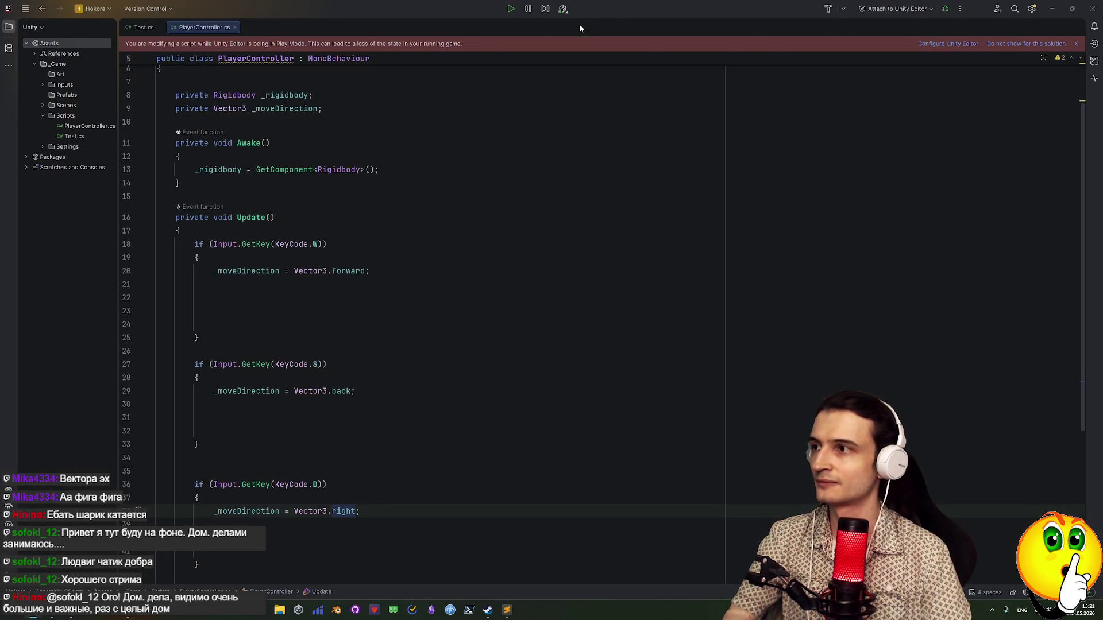
key("alt+Tab")
left_click(580, 26)
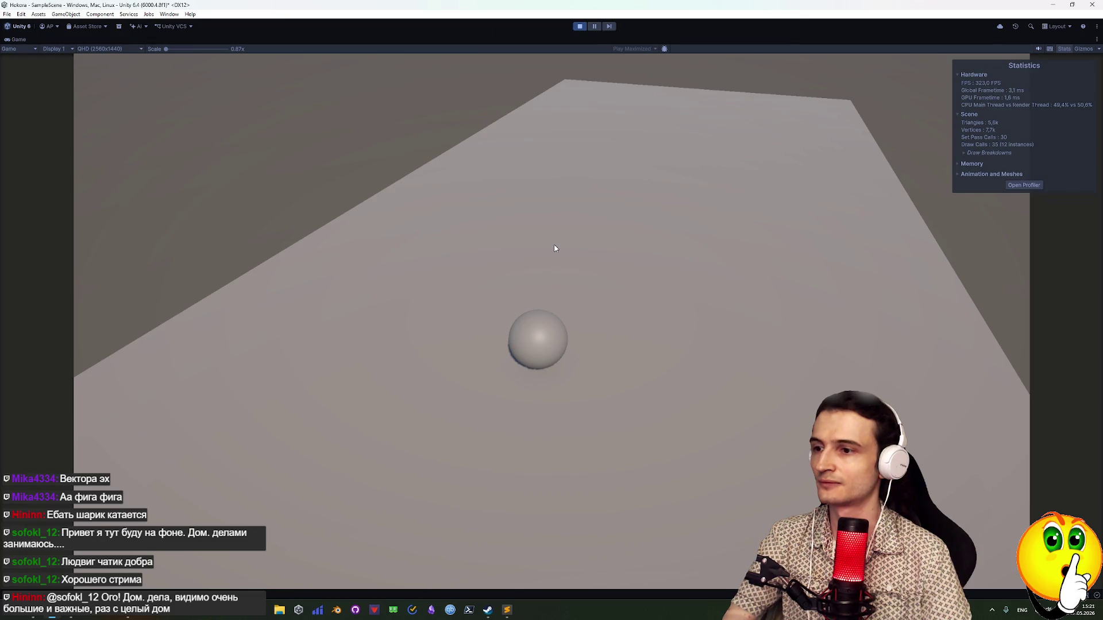
key("d")
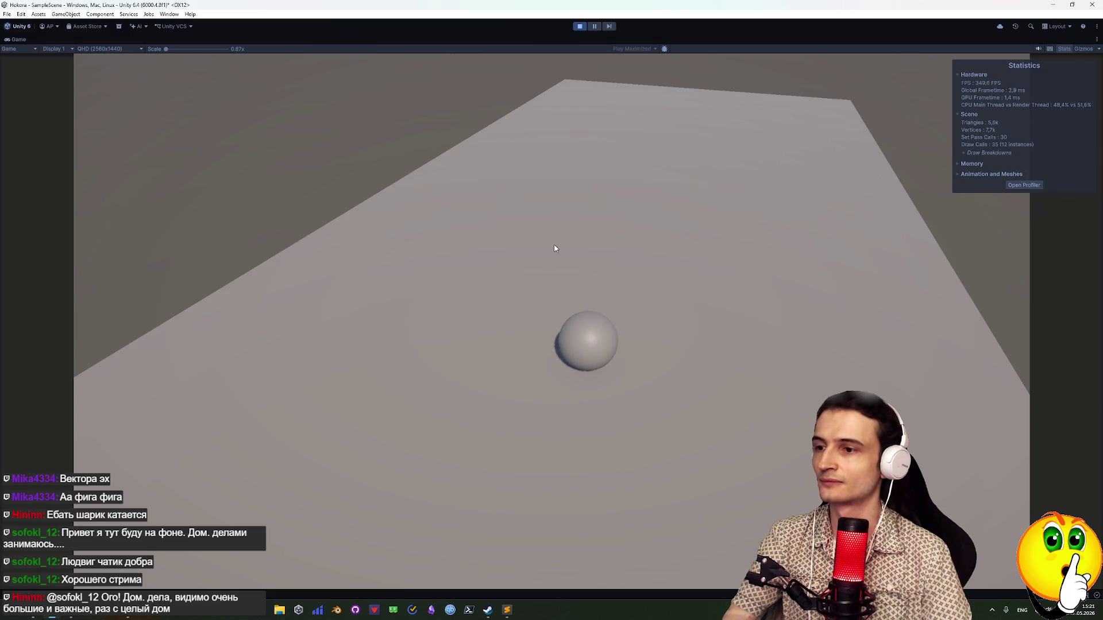
key("d")
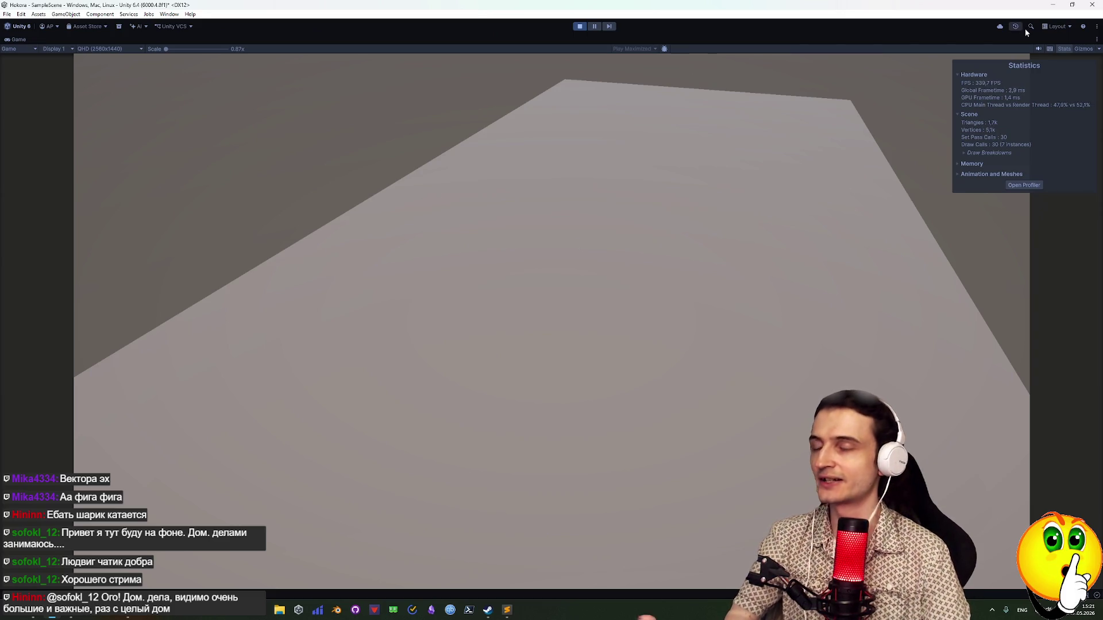
left_click(580, 26)
Review FixedUpdate's AddForce line, highlighting usages of _moveDirection and Vector3
key("alt+Tab")
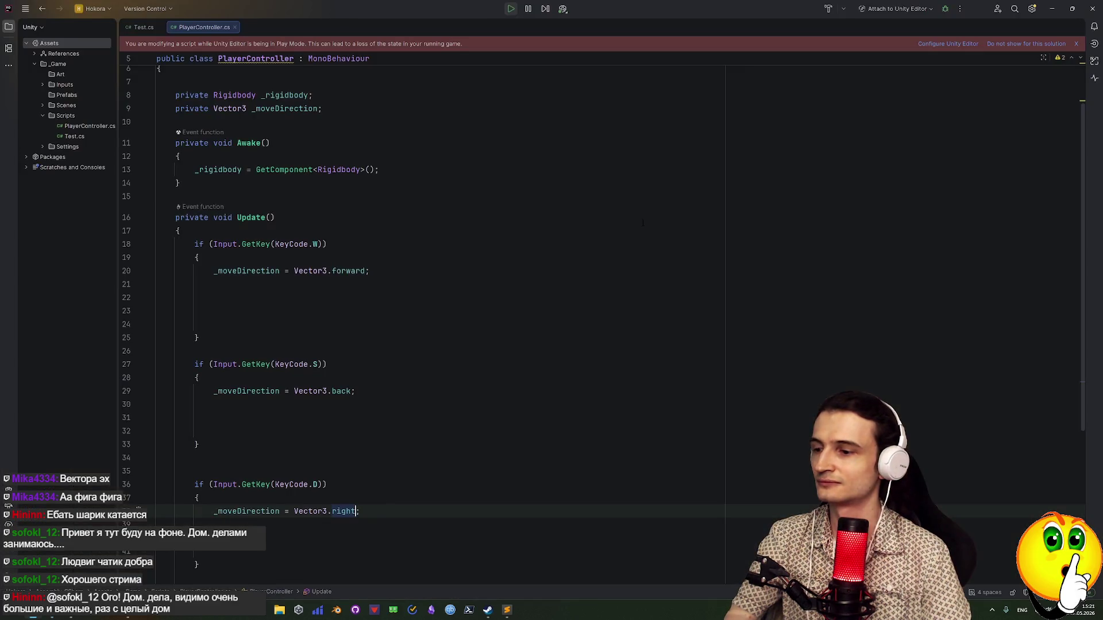
scroll(331, 507, "down", 6)
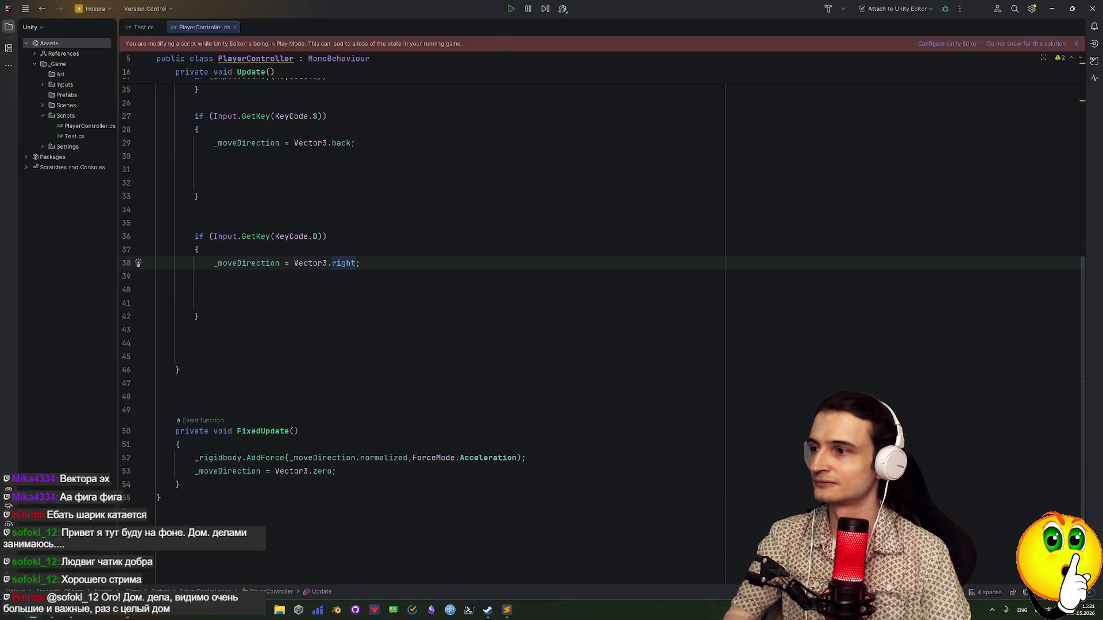
left_click(242, 458)
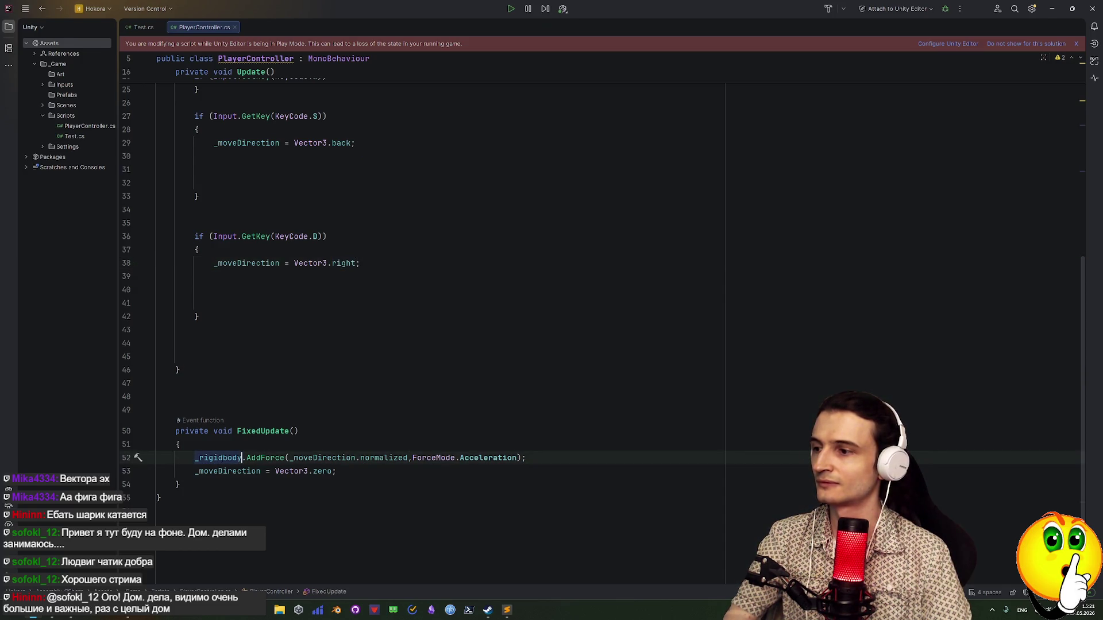
left_click(232, 471)
left_click(265, 458)
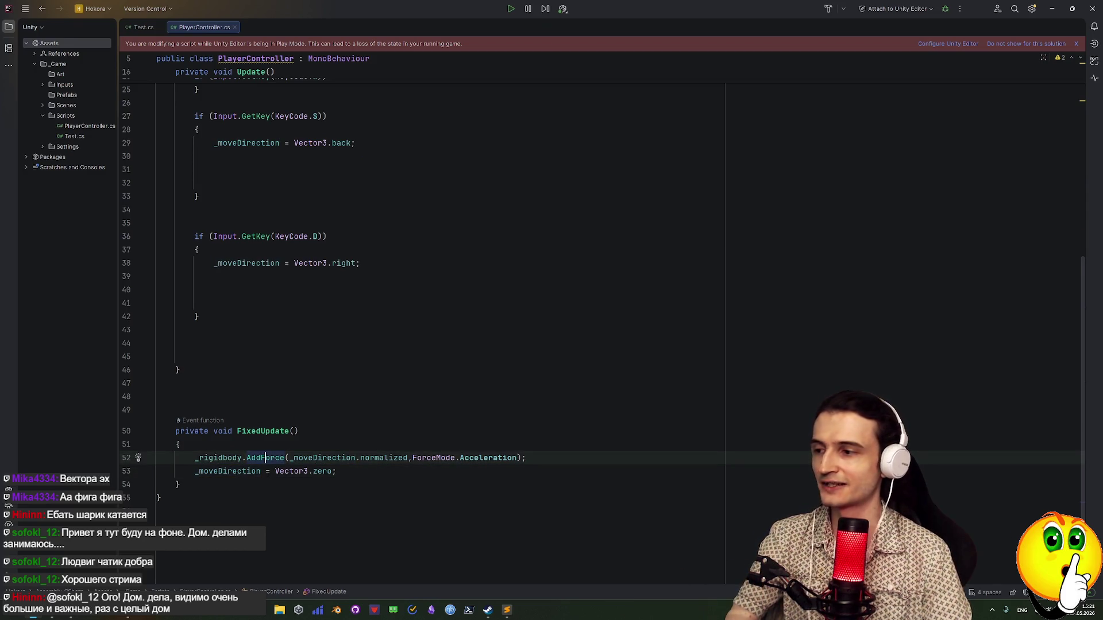
left_click(305, 471)
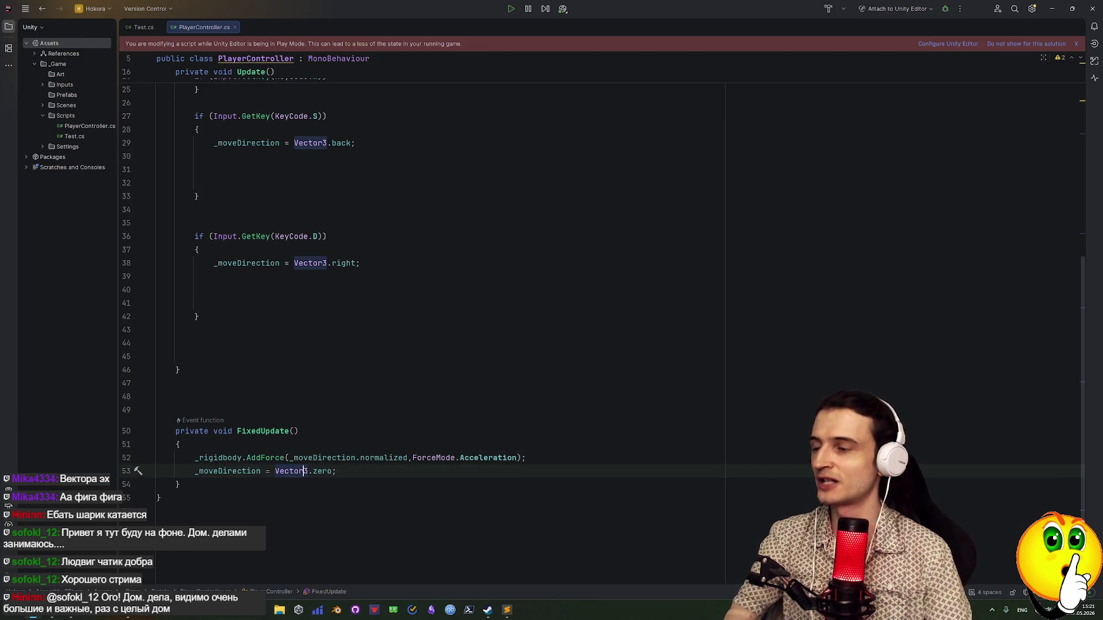
scroll(336, 486, "up", 5)
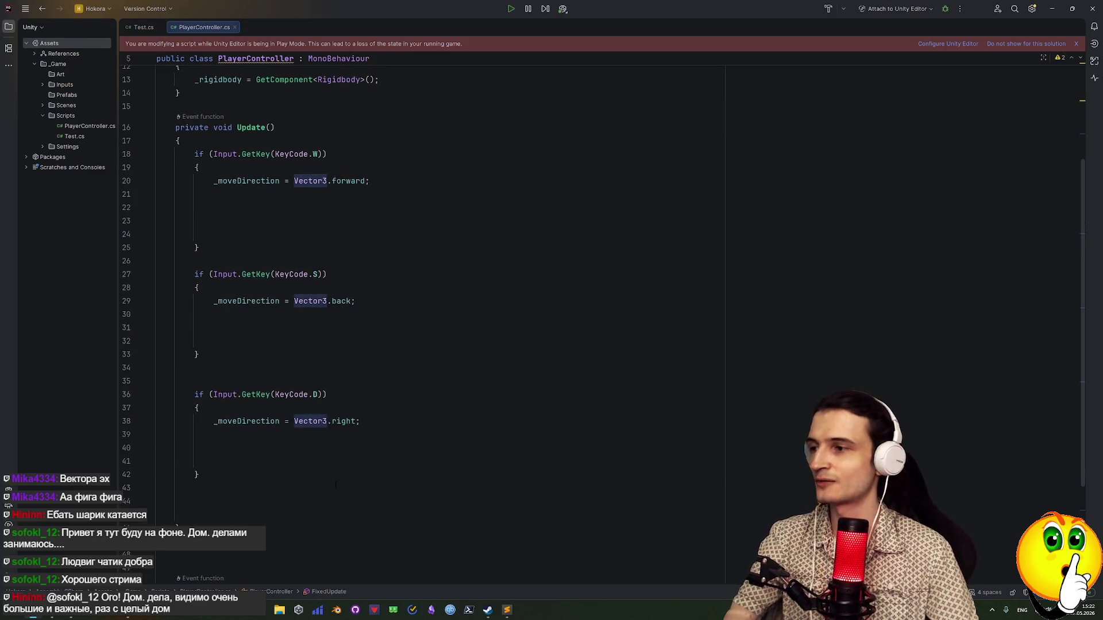
scroll(336, 485, "down", 5)
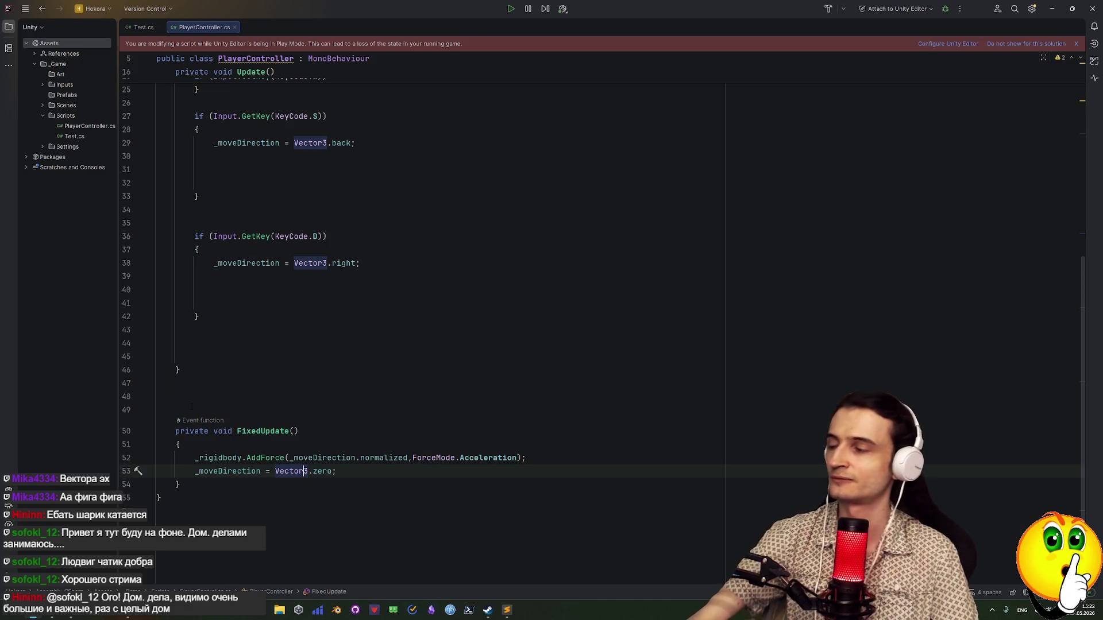
scroll(238, 286, "up", 6)
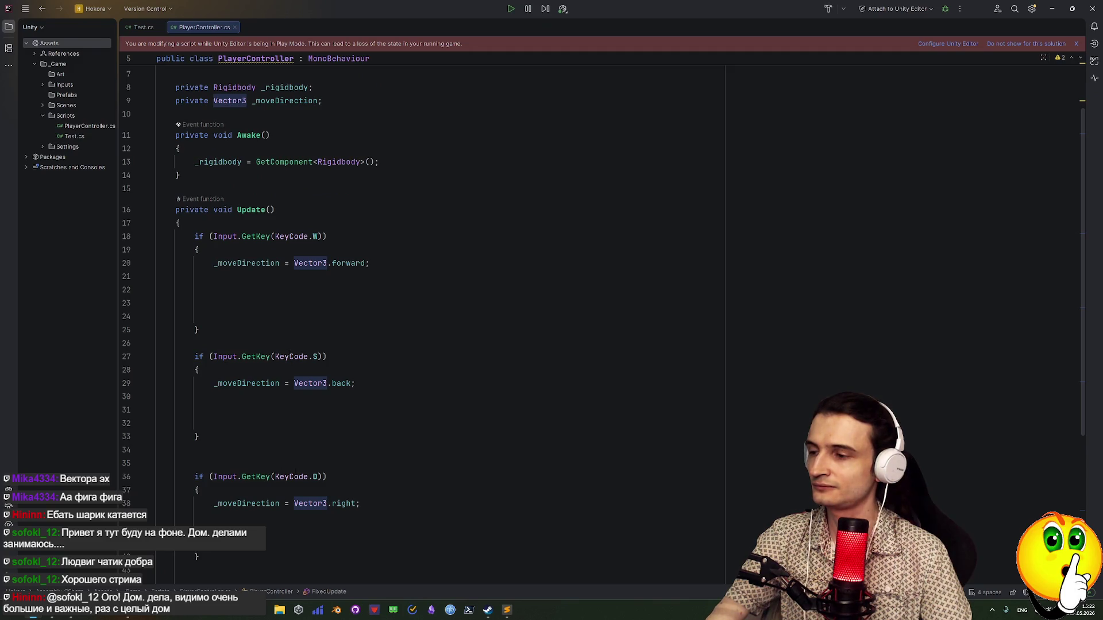
scroll(263, 250, "up", 2)
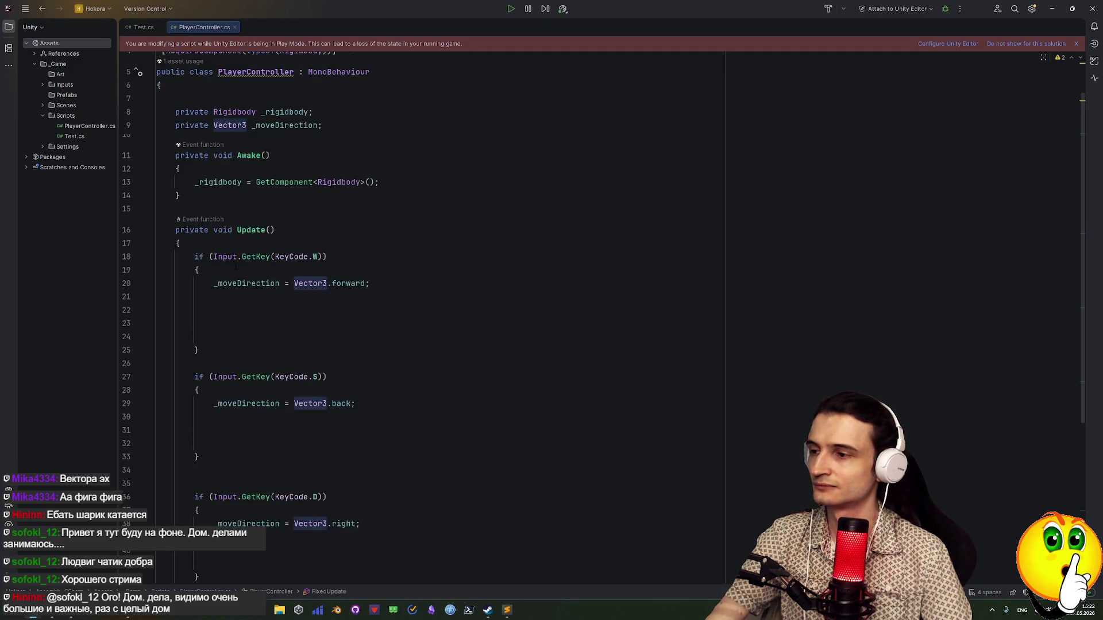
Remove the stray argument after KeyCode.W so line 18 reads if (Input.GetKey(KeyCode.W))
left_click_drag(213, 309, 319, 309)
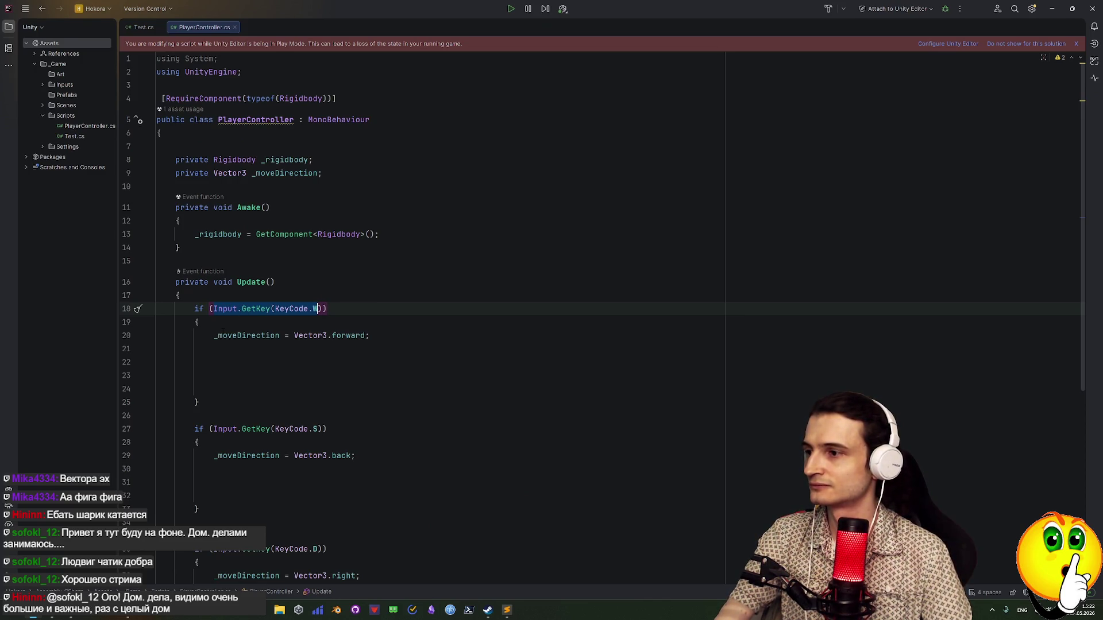
left_click(323, 308)
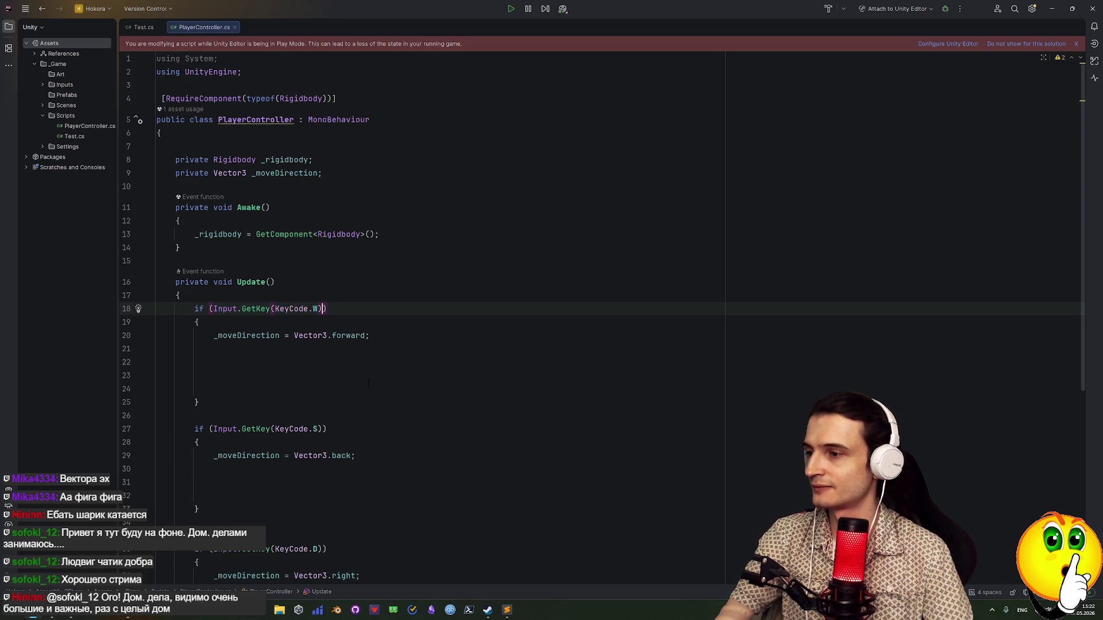
key("Left")
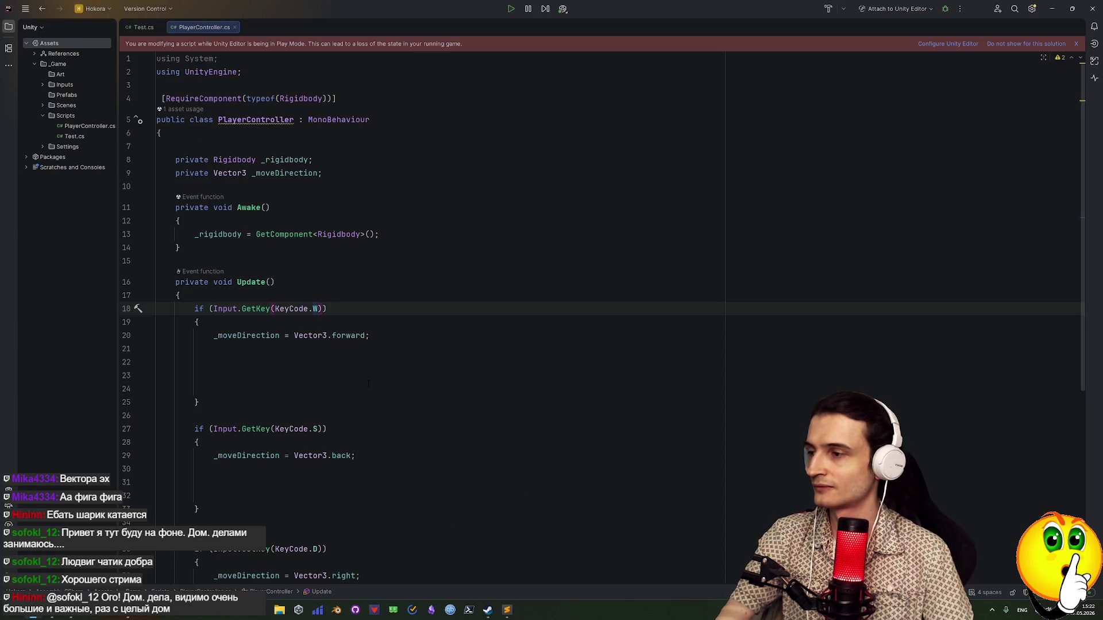
type(",")
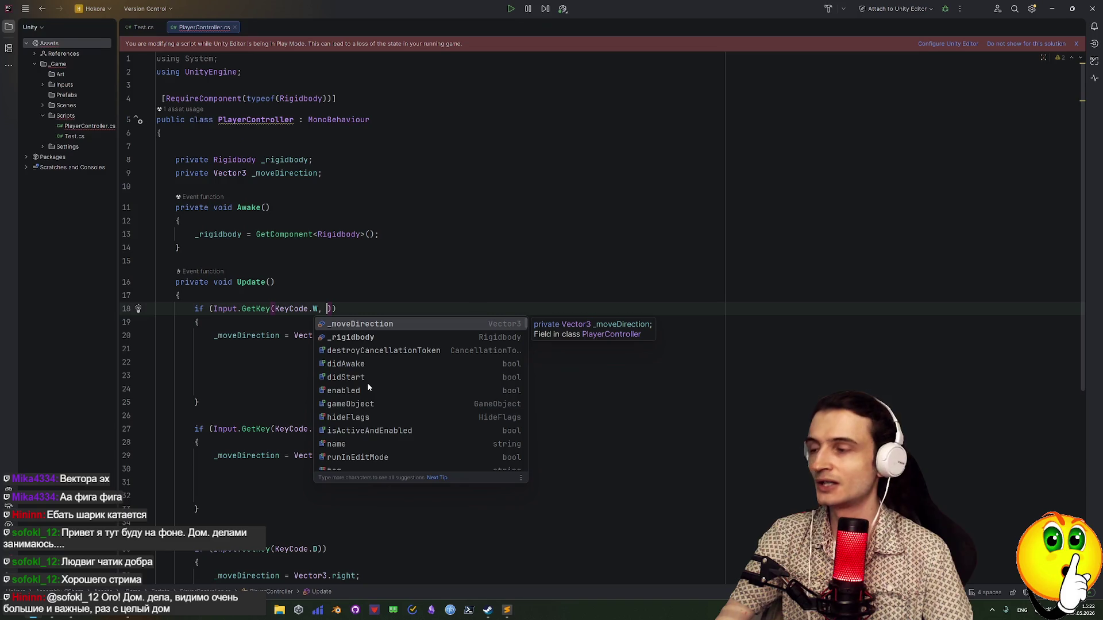
key("BackSpace")
key("BackSpace")
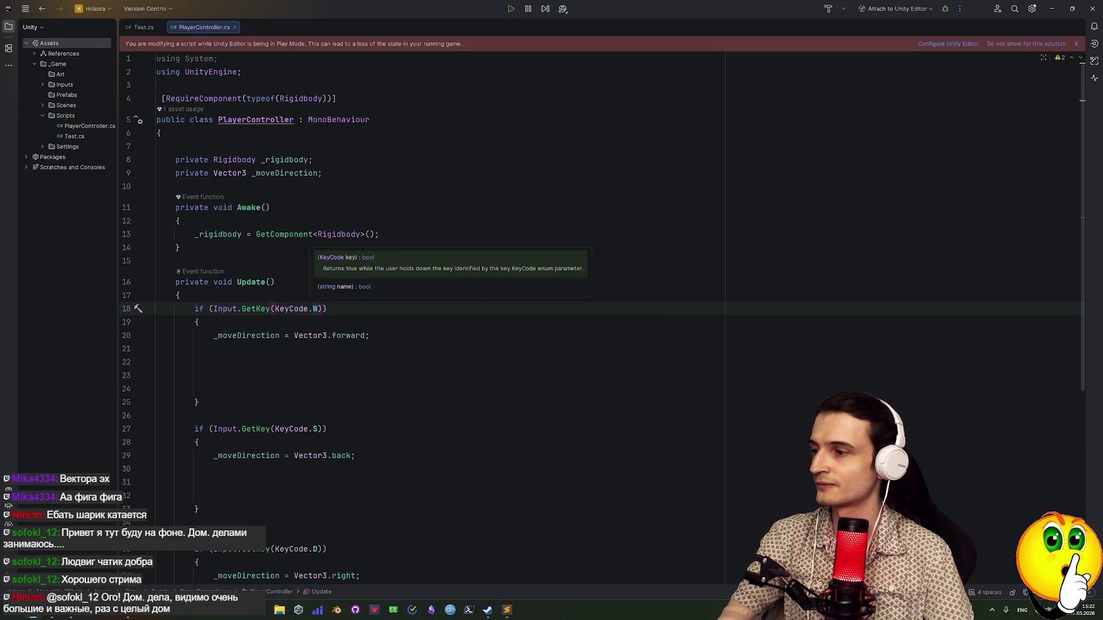
scroll(198, 236, "down", 8)
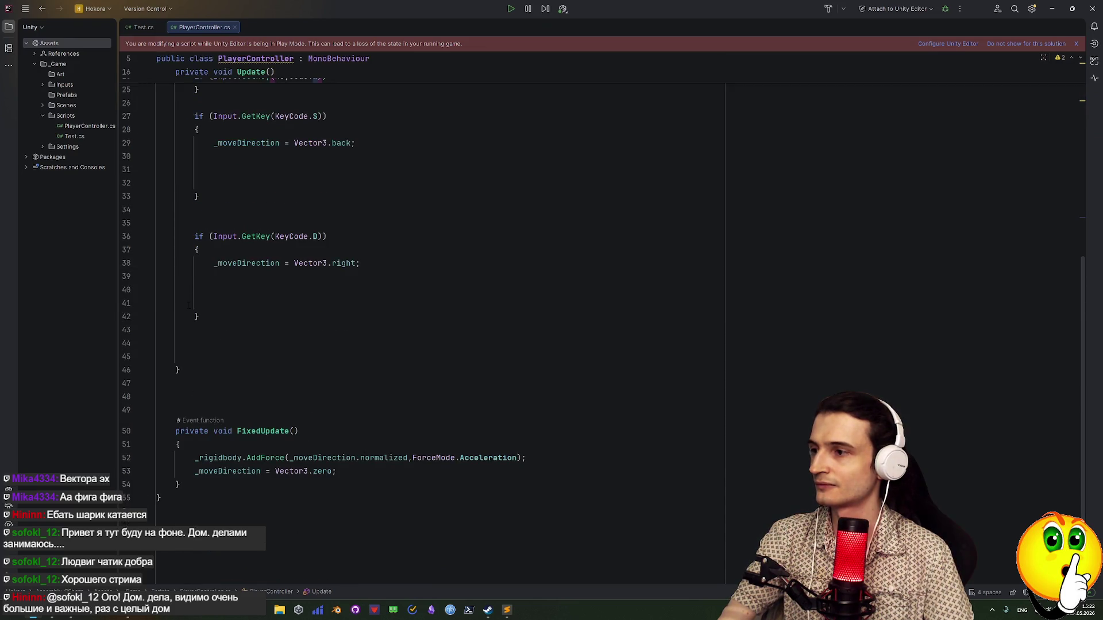
Paste a duplicate of the KeyCode.D block below the original
left_click_drag(198, 316, 198, 236)
key("ctrl+c")
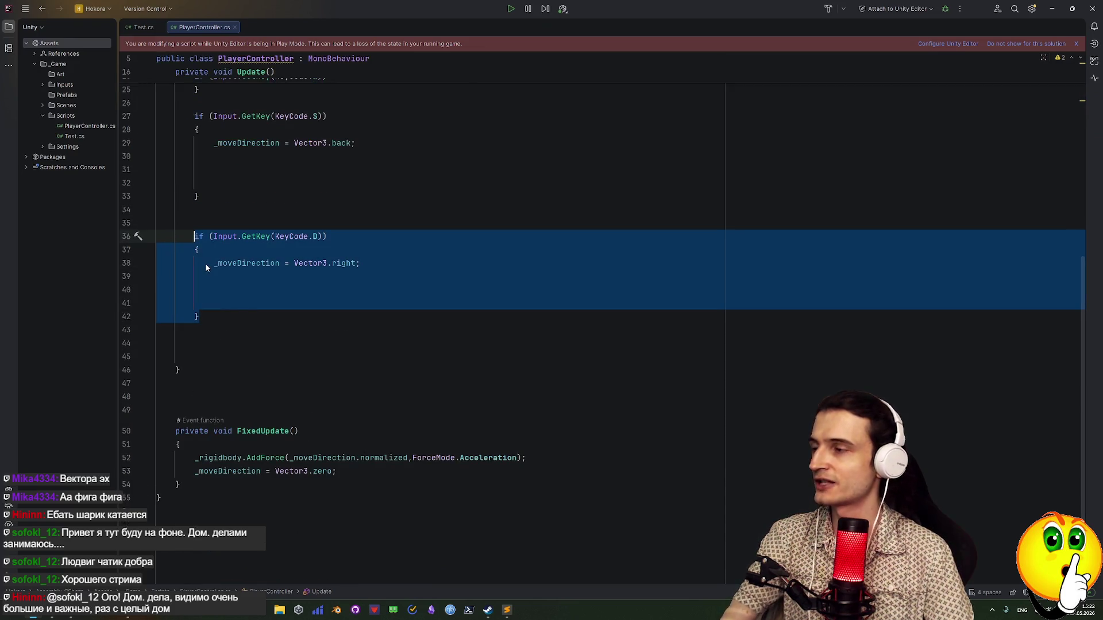
left_click(214, 316)
key("Return")
key("Return")
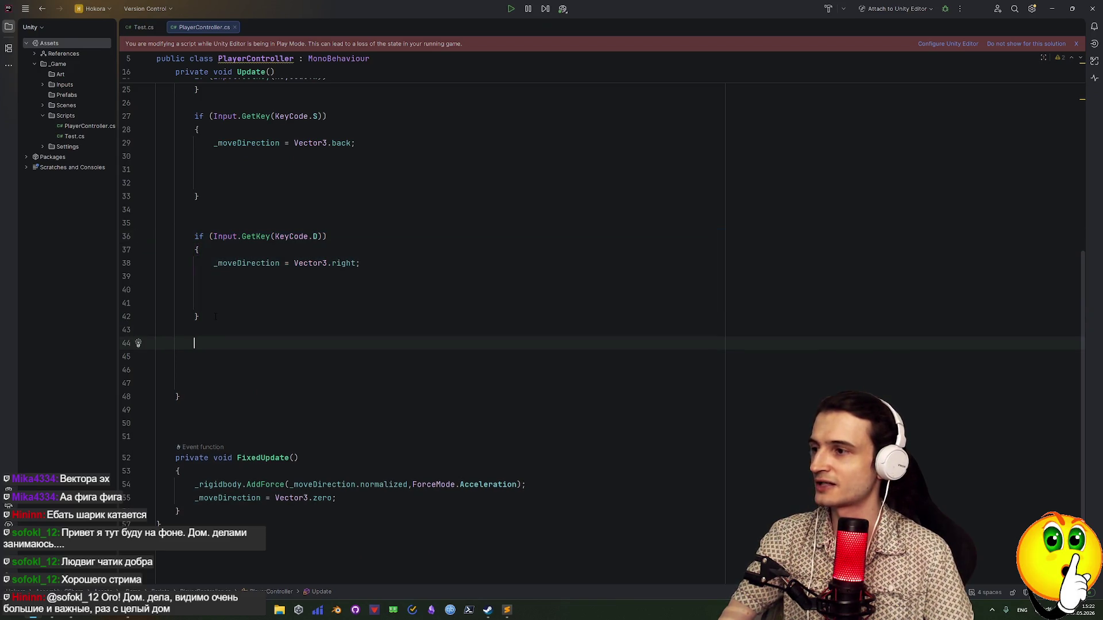
key("Up")
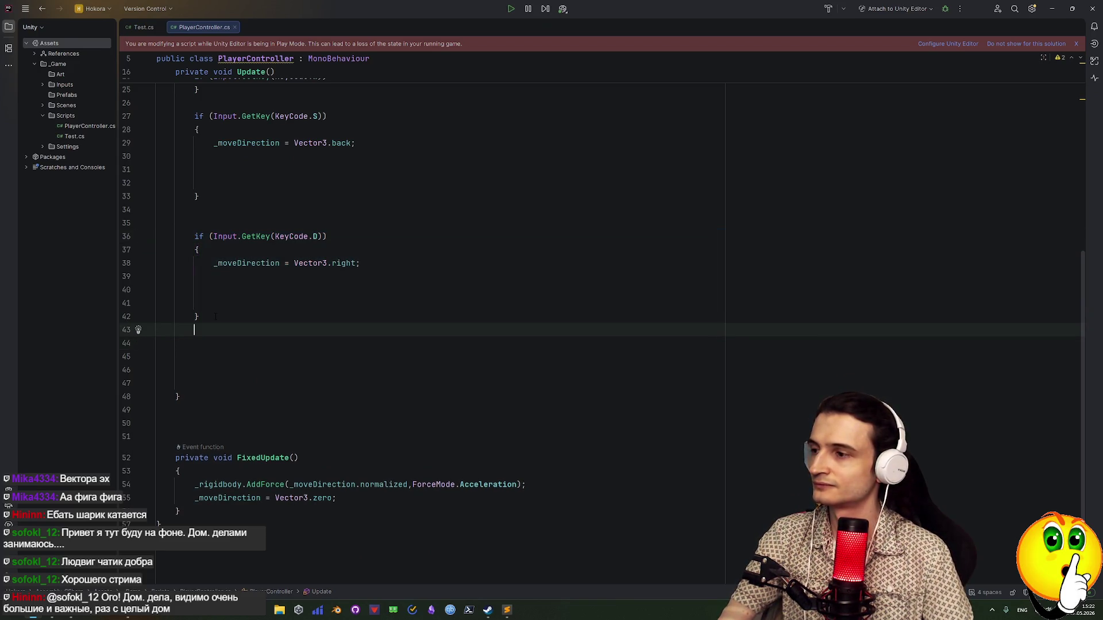
key("ctrl+v")
Delete the extra blank lines above the D block and inside the W block
left_click(205, 212)
key("Delete")
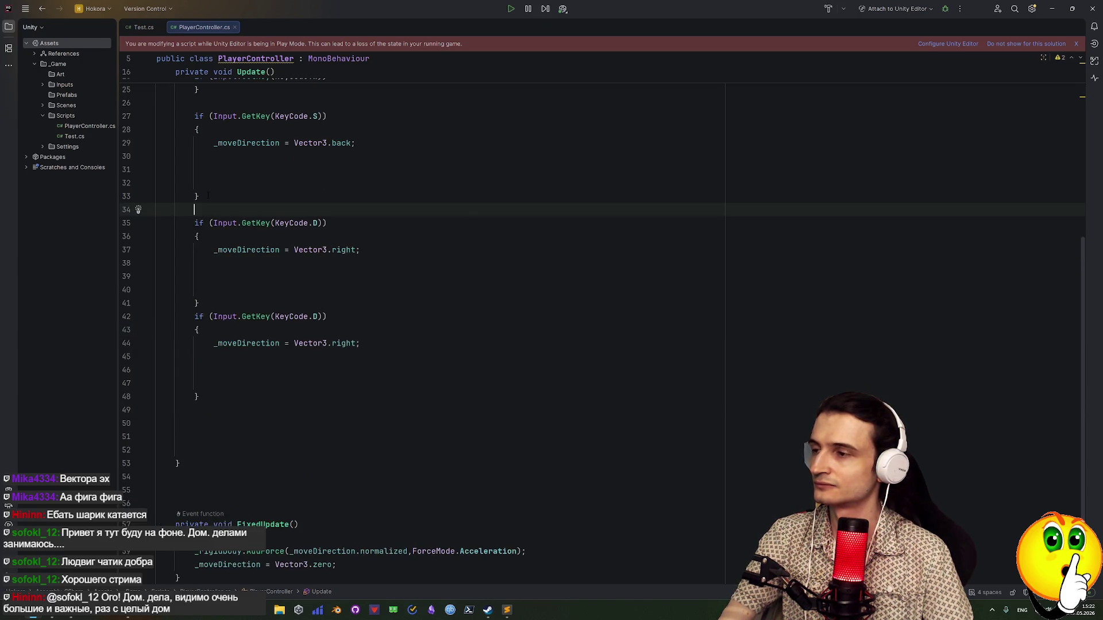
key("Delete")
scroll(345, 287, "up", 5)
left_click(199, 290)
left_click(195, 276)
left_click(198, 289)
left_click(195, 276)
left_click(382, 263)
key("Delete")
key("Delete")
key("Delete")
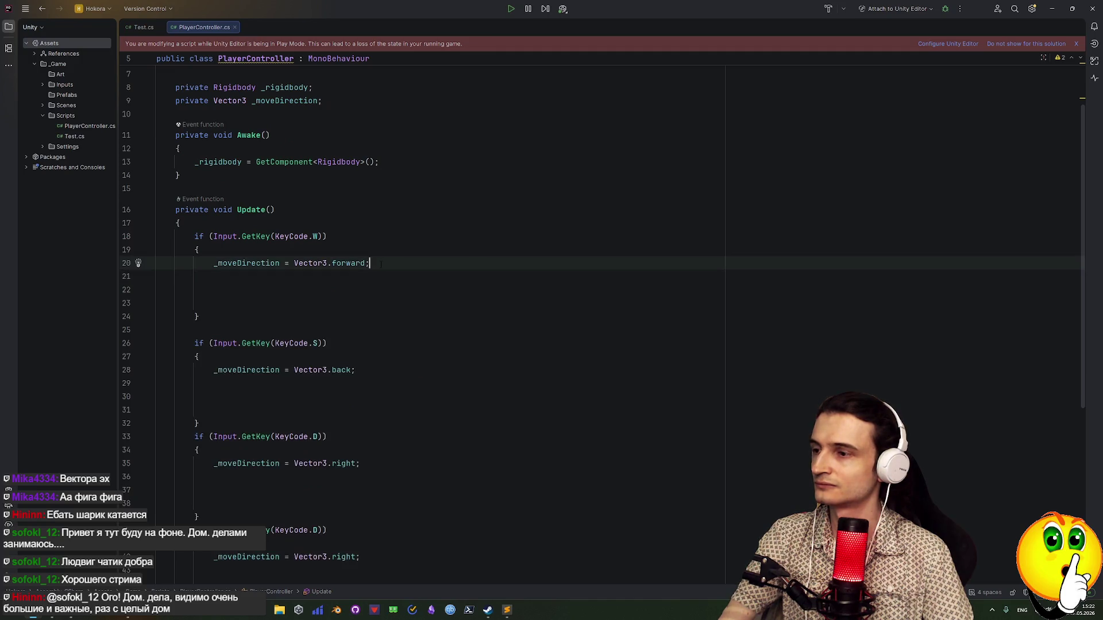
key("Delete")
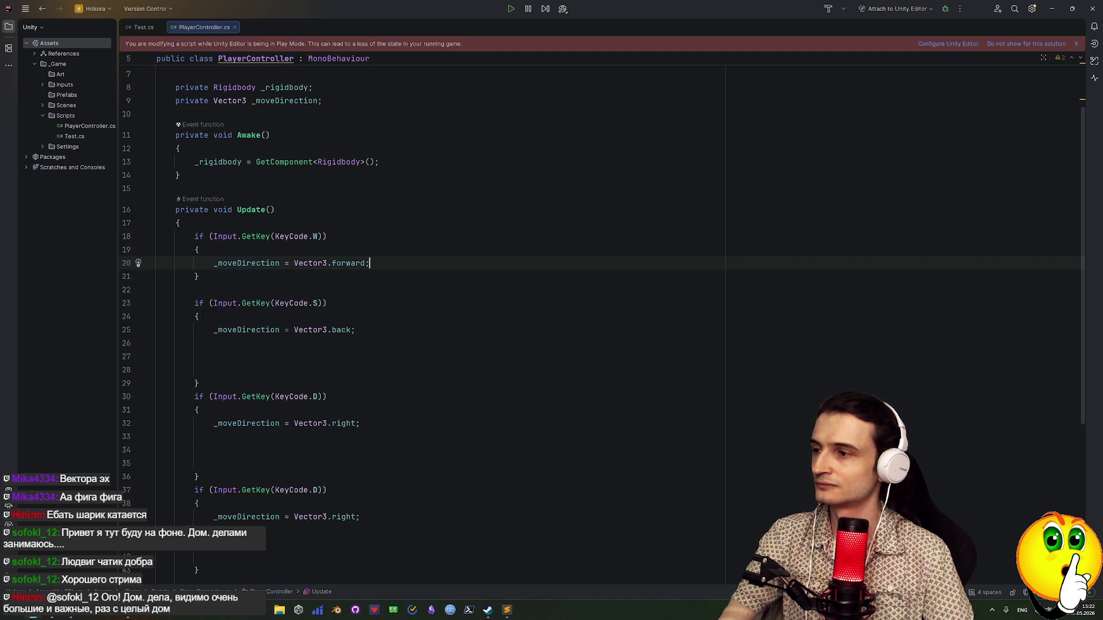
Tidy spacing in the S, D and copied blocks, leaving one blank line between blocks
left_click(203, 383)
key("Return")
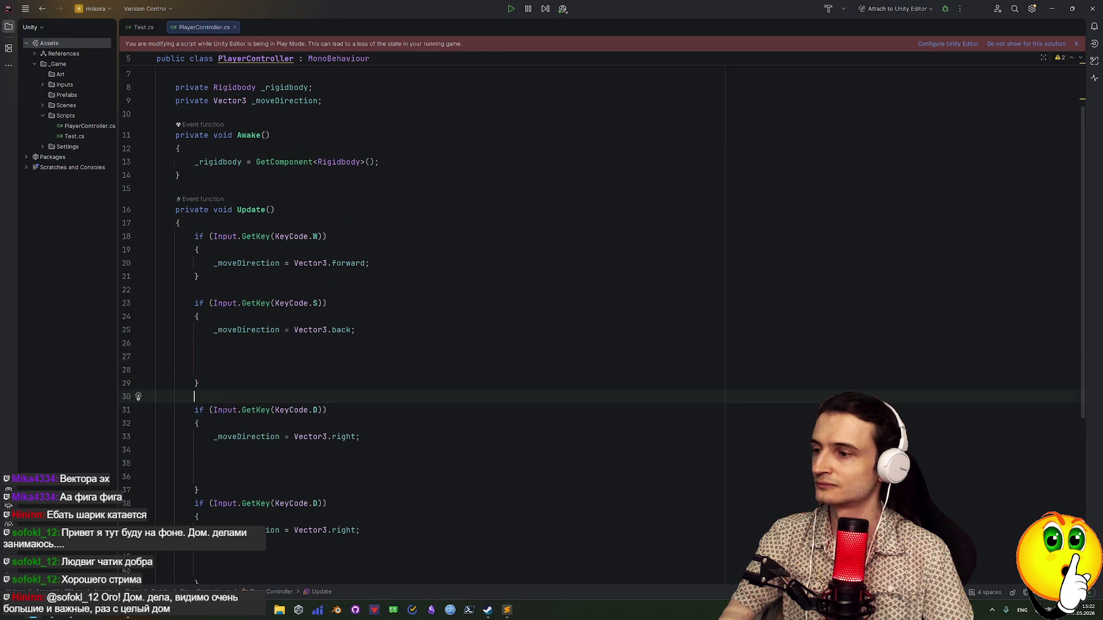
scroll(220, 308, "down", 1)
left_click(220, 308)
key("Delete")
key("Delete")
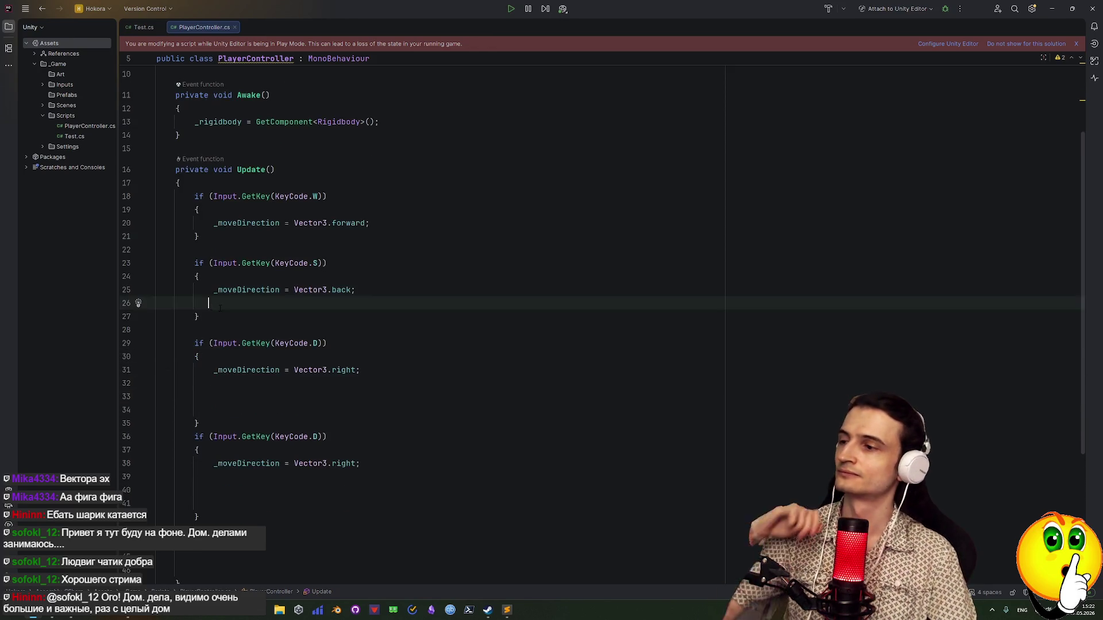
key("Delete")
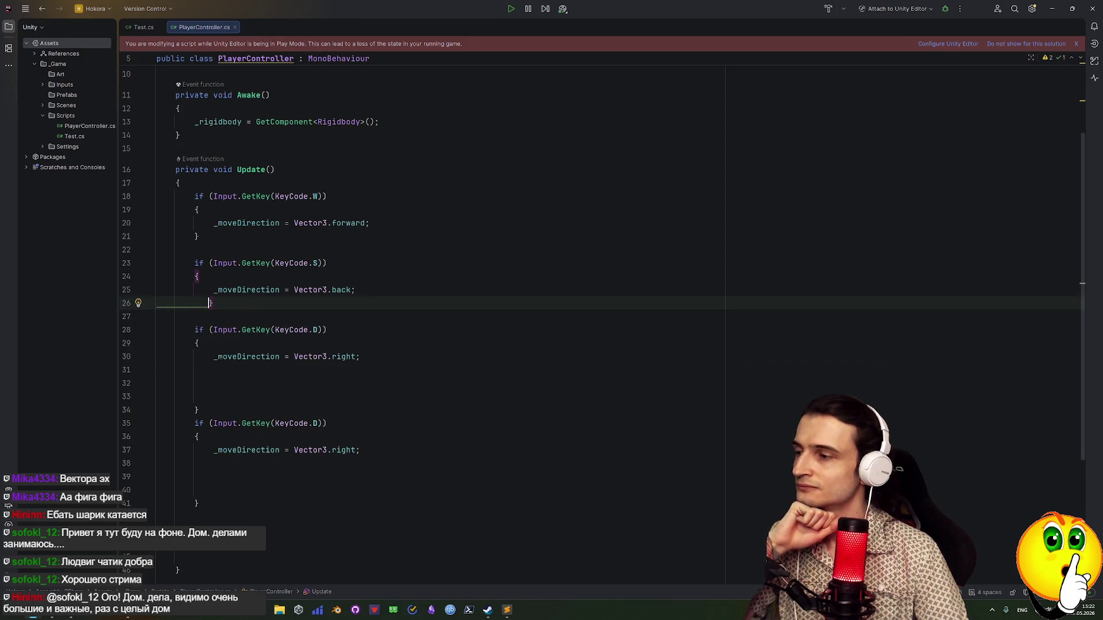
key("Return")
left_click(209, 383)
key("Delete")
key("Delete")
left_click(200, 454)
key("Up")
key("Up")
key("Up")
key("Return")
left_click(195, 464)
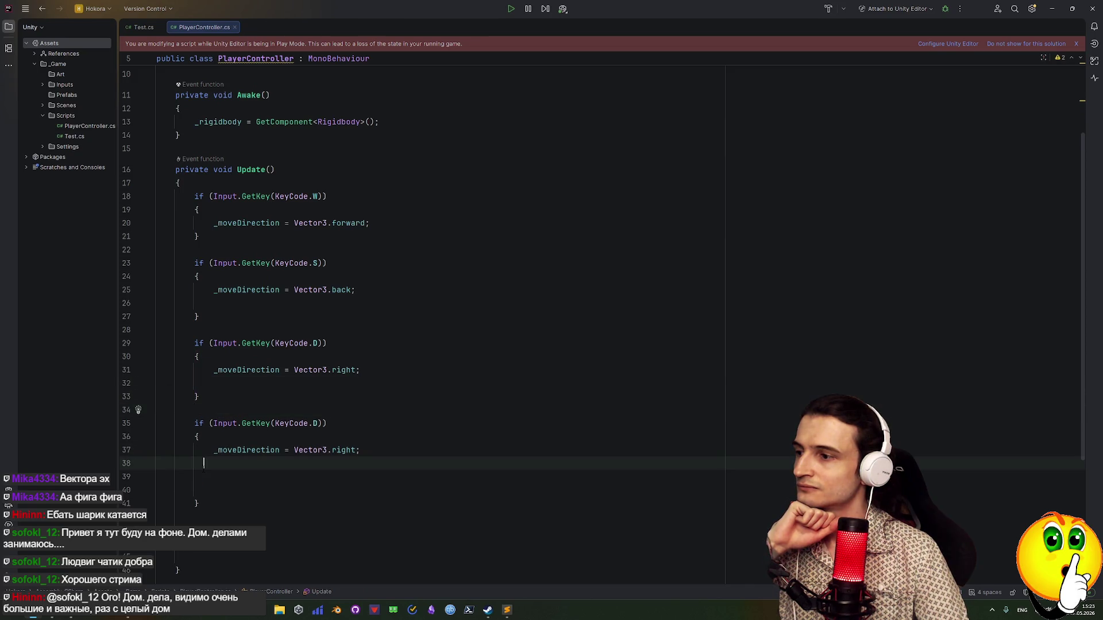
key("Delete")
key("Delete")
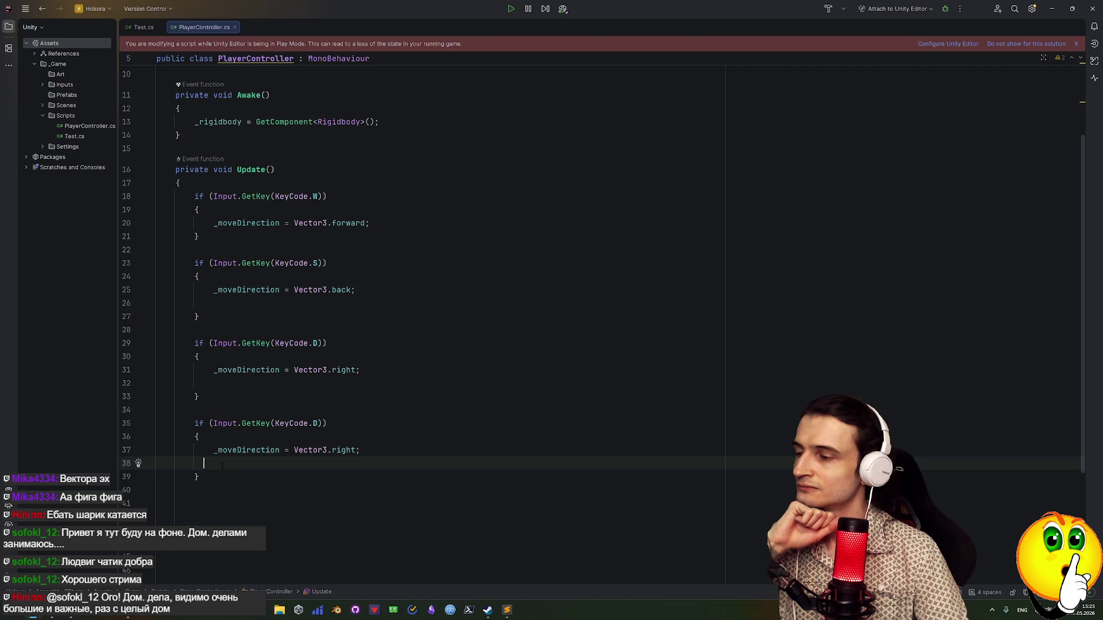
Change the copied block to KeyCode.A setting _moveDirection to Vector3.left
left_click(314, 423)
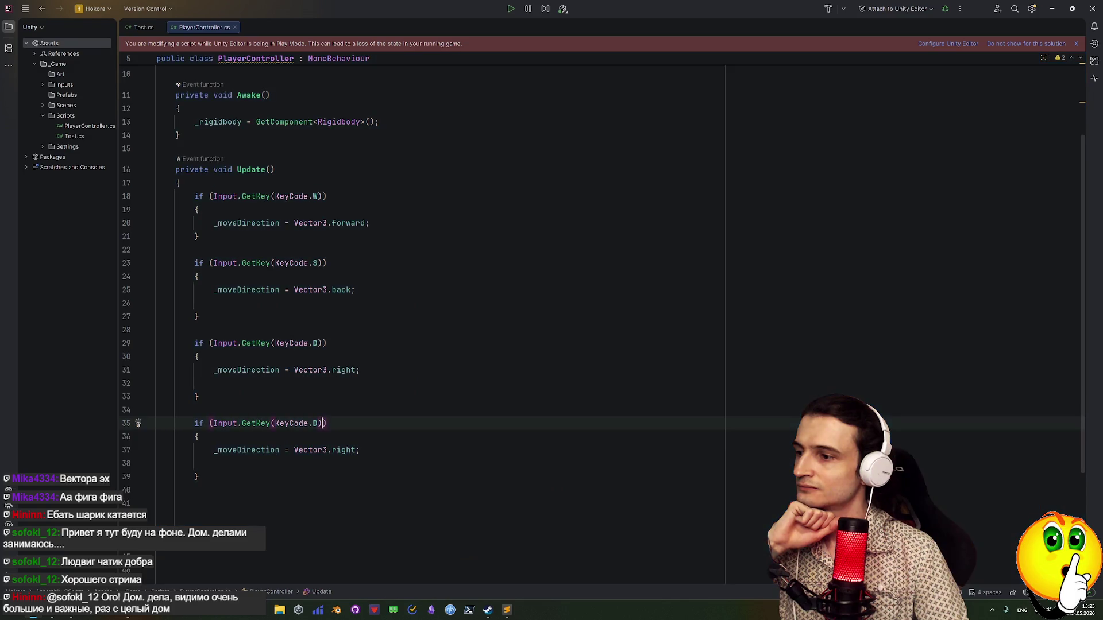
type("a")
key("Return")
left_click(348, 451)
left_click(331, 450)
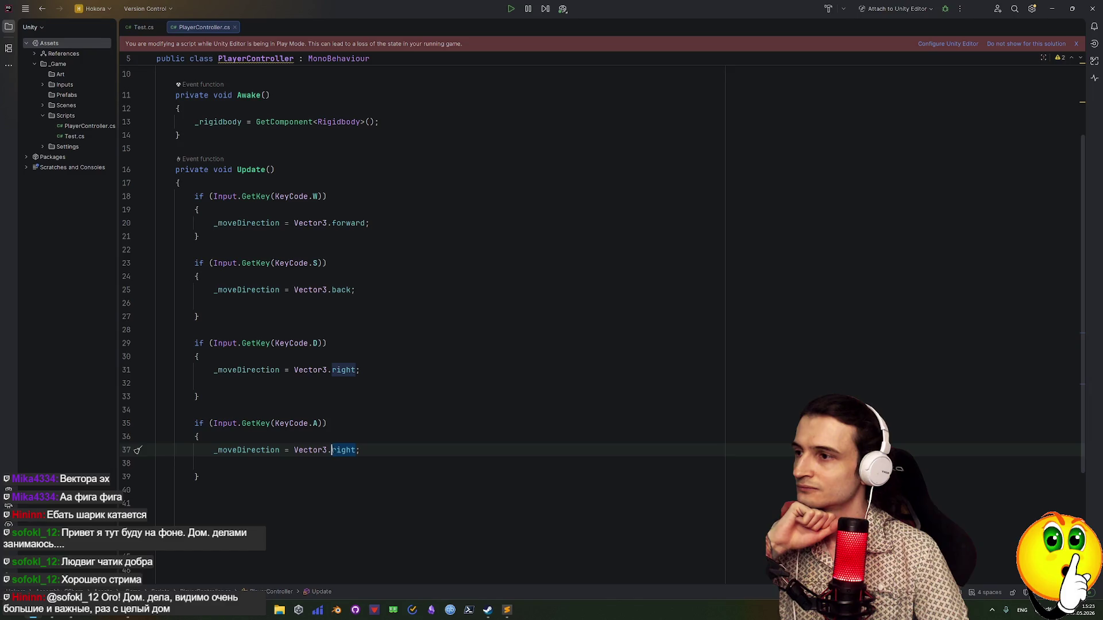
type("le")
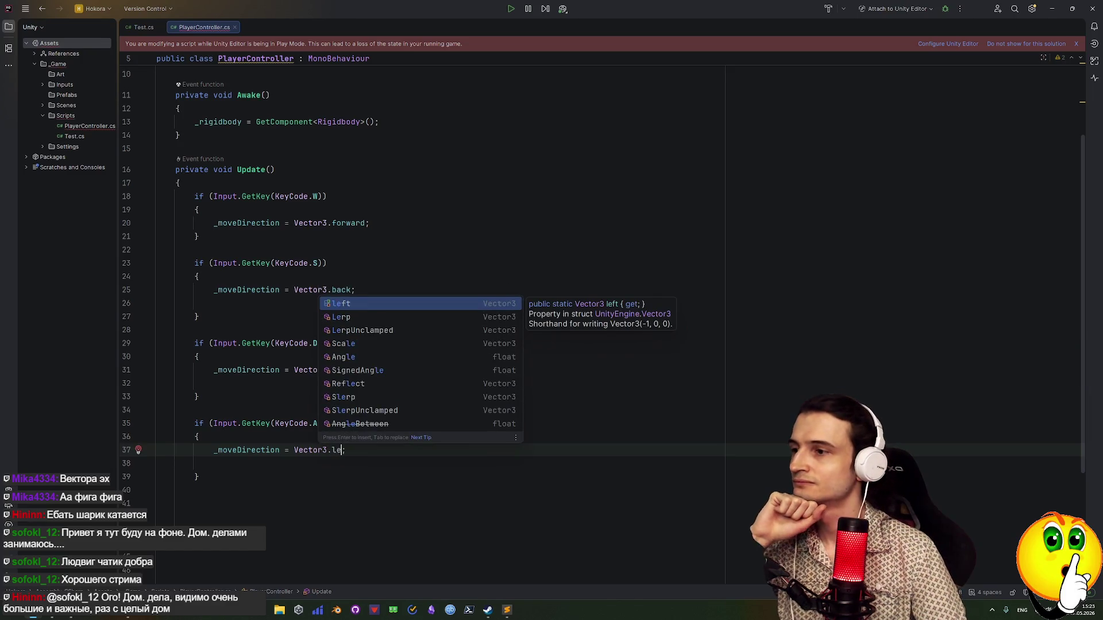
key("Return")
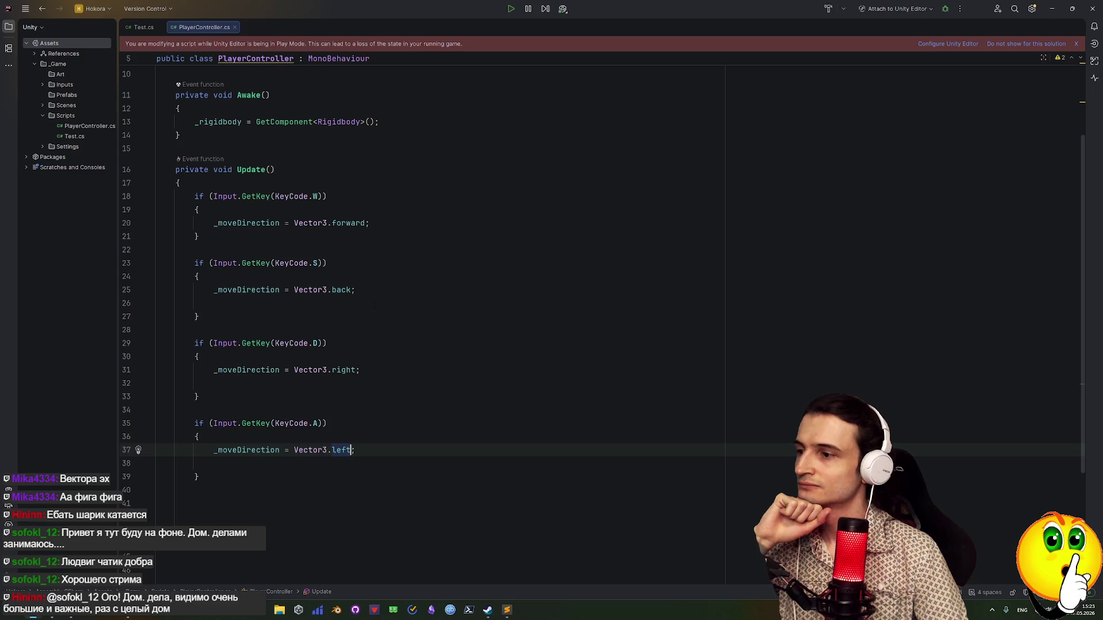
left_click(198, 277)
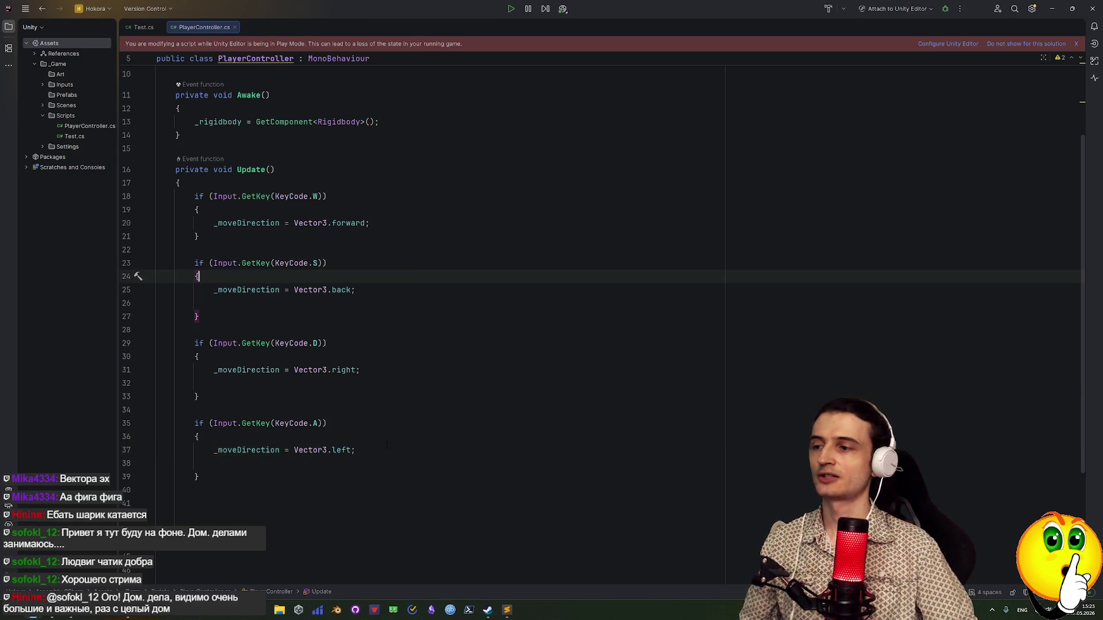
left_click(359, 490)
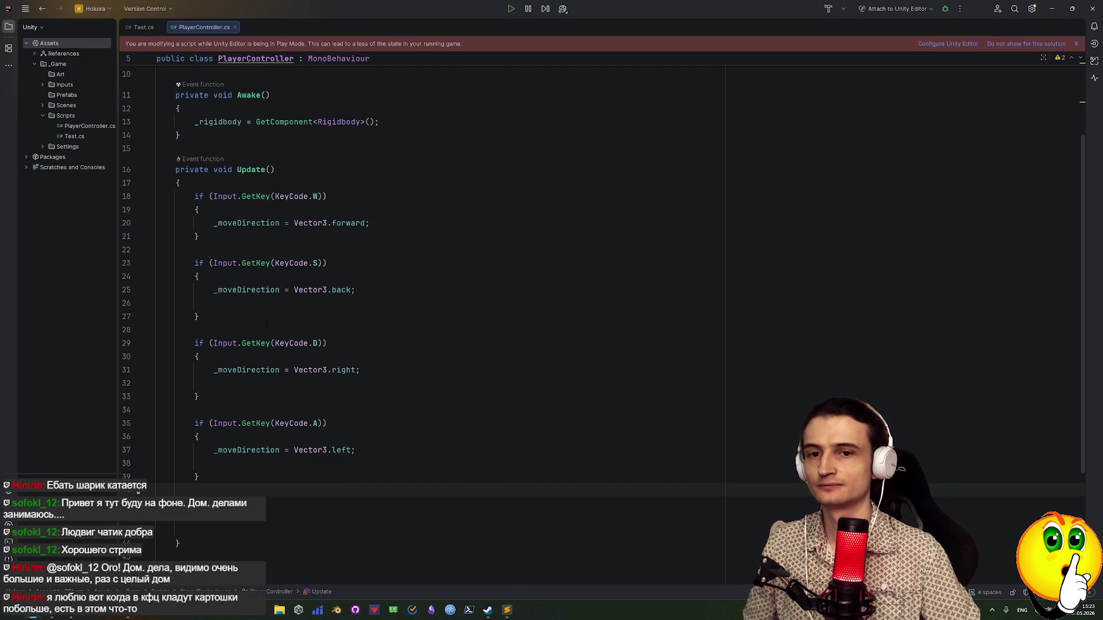
left_click_drag(194, 196, 262, 384)
left_click_drag(268, 437, 268, 477)
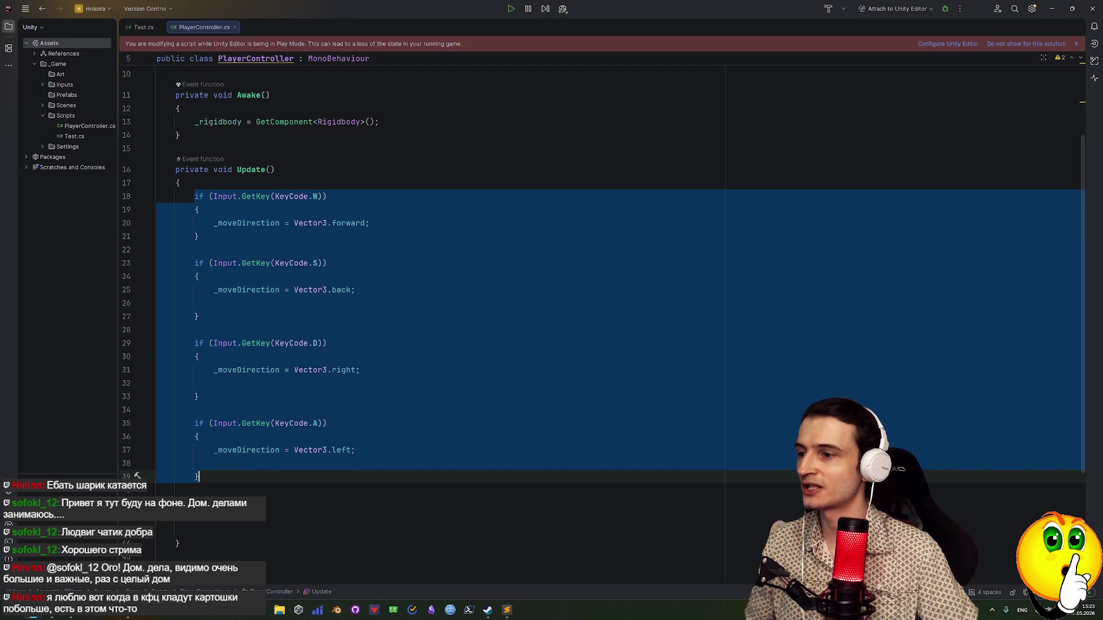
left_click(236, 517)
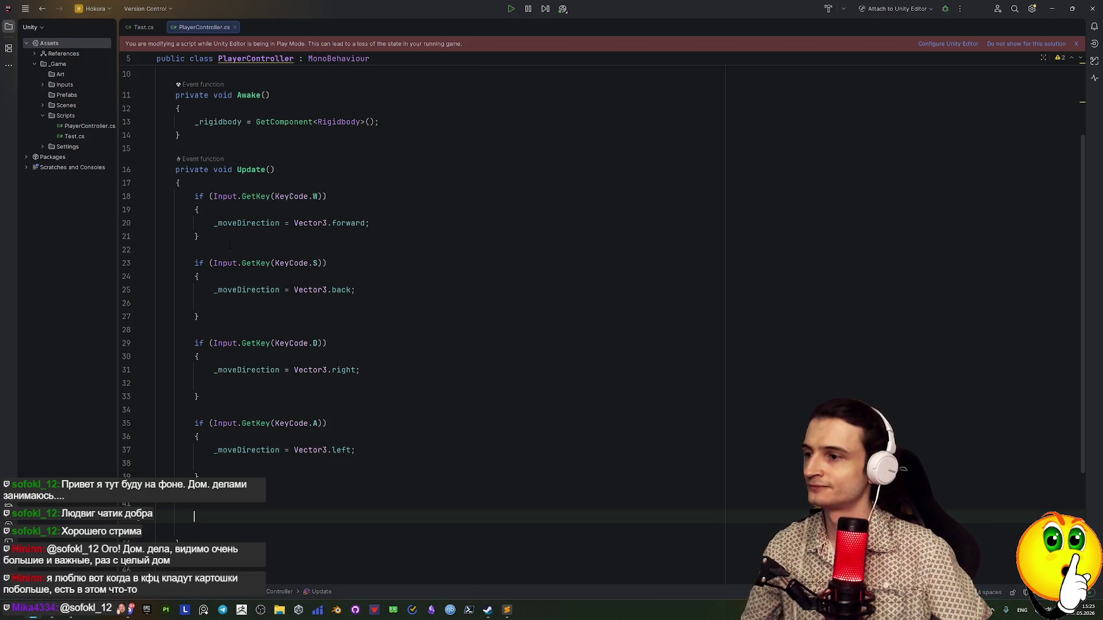
key("ctrl+z")
key("ctrl+z")
key("ctrl+z")
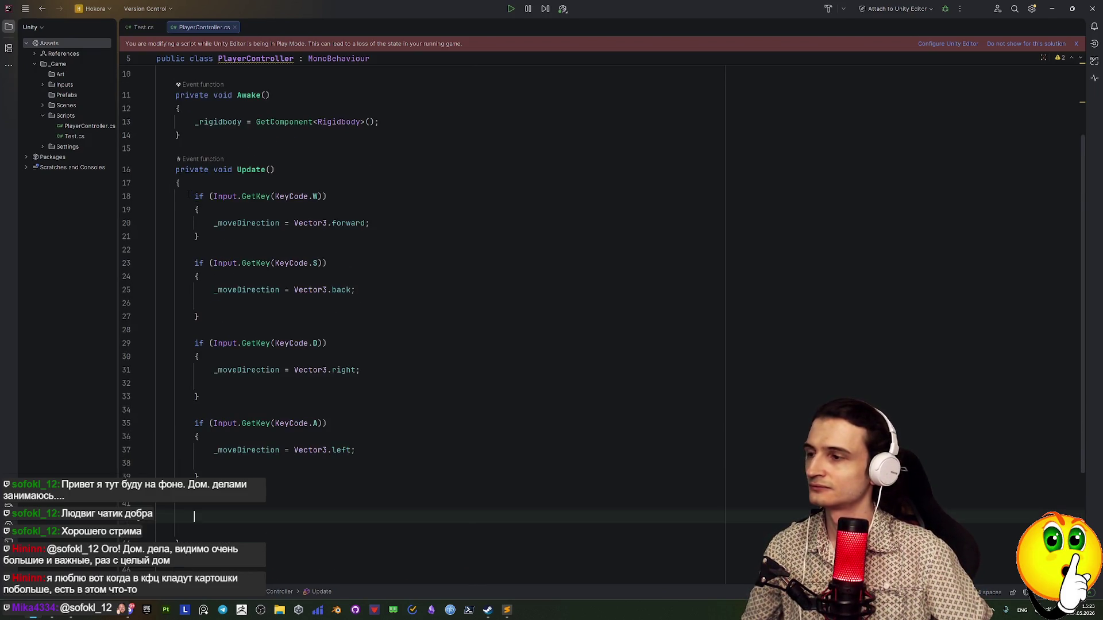
left_click_drag(194, 196, 199, 236)
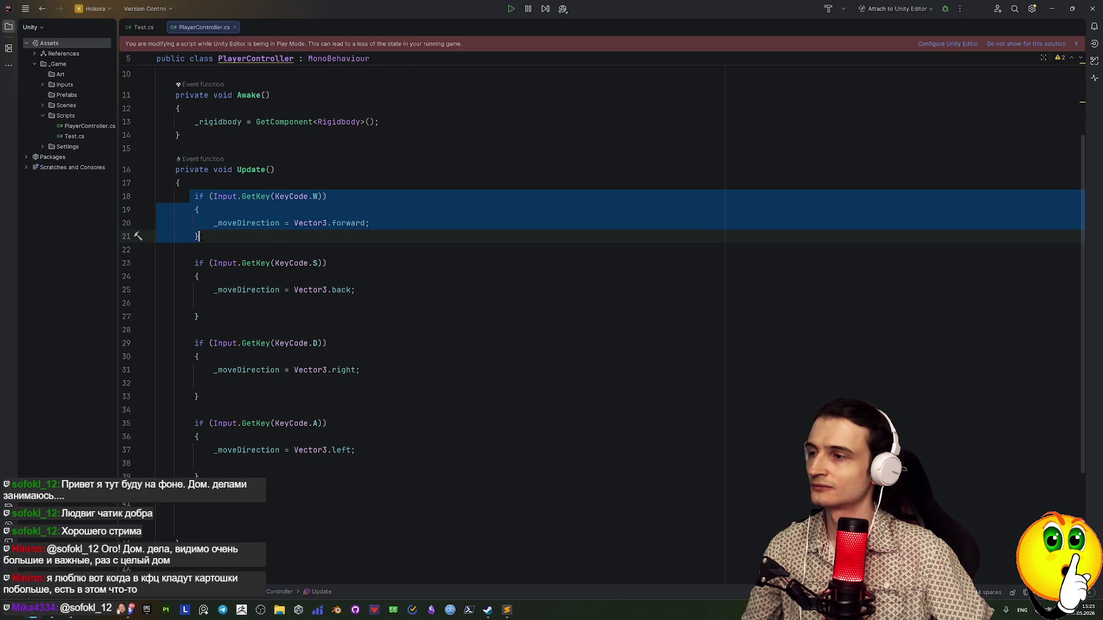
scroll(300, 248, "down", 5)
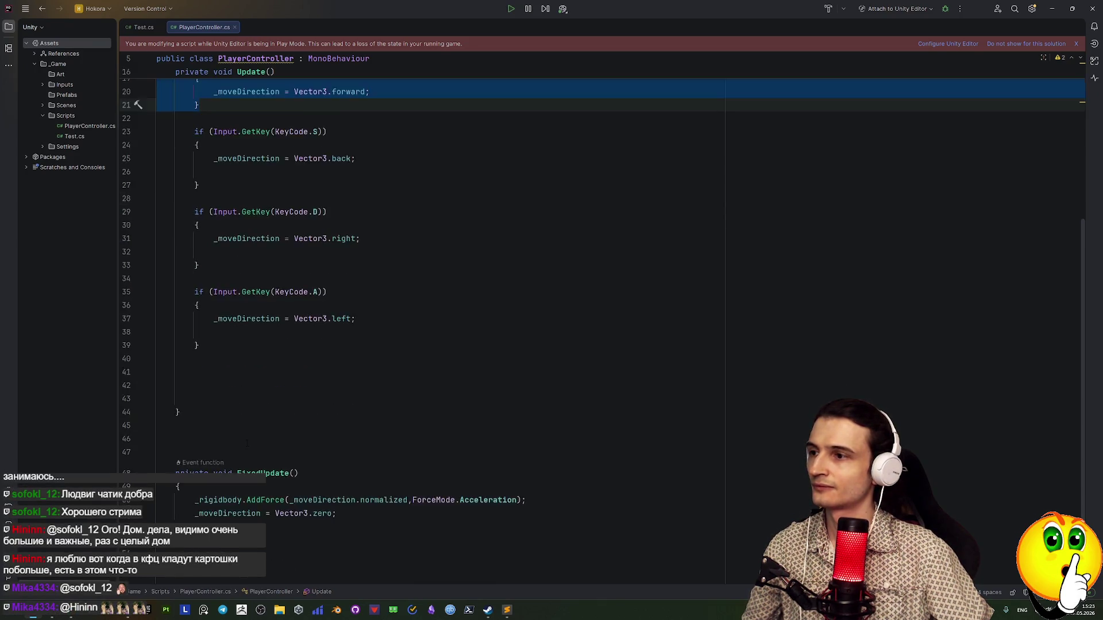
scroll(232, 504, "up", 7)
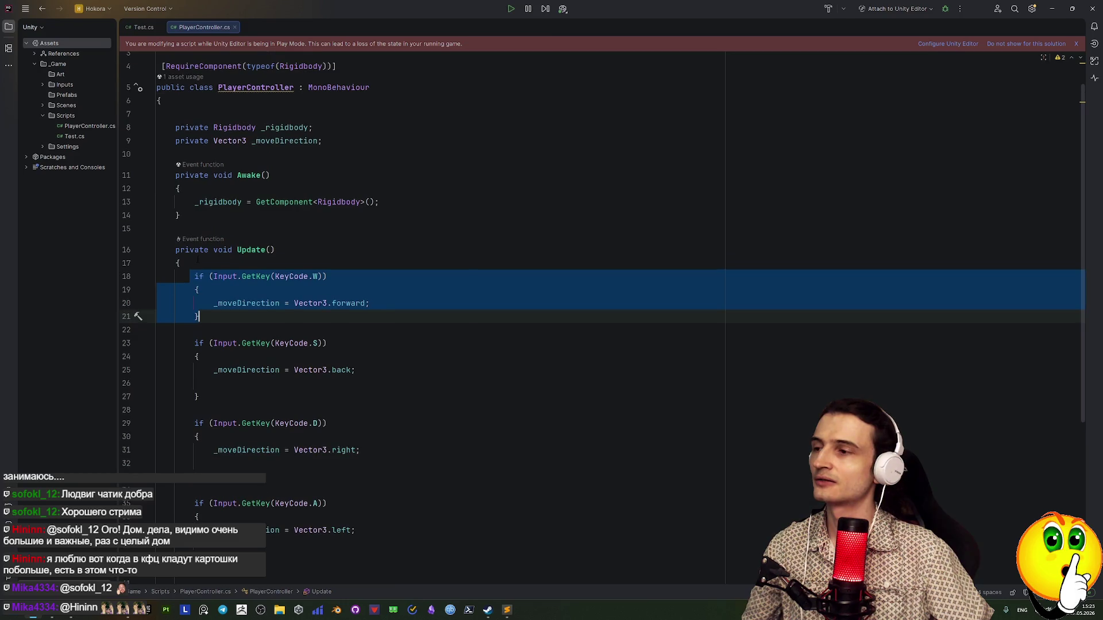
scroll(286, 321, "down", 1)
left_click(214, 290)
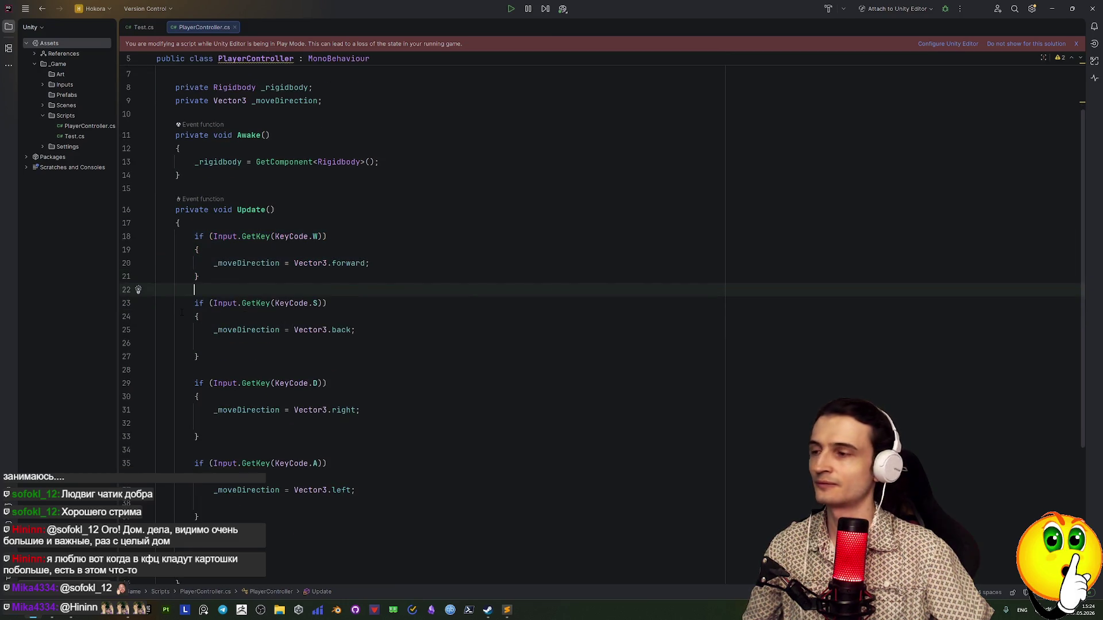
left_click_drag(190, 236, 324, 246)
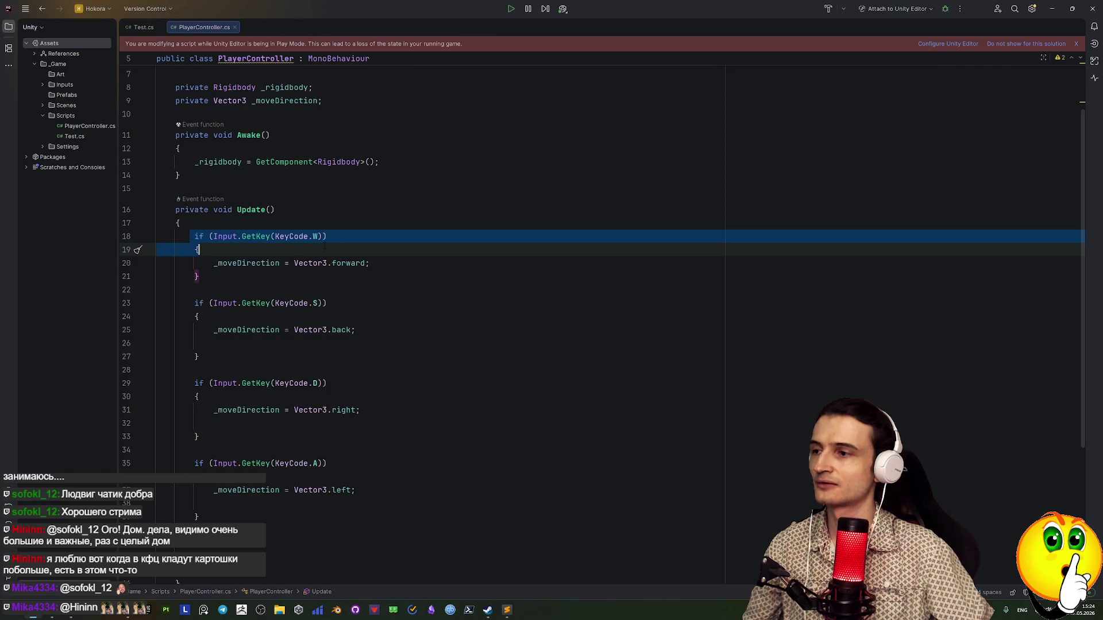
left_click(276, 276)
scroll(276, 276, "down", 5)
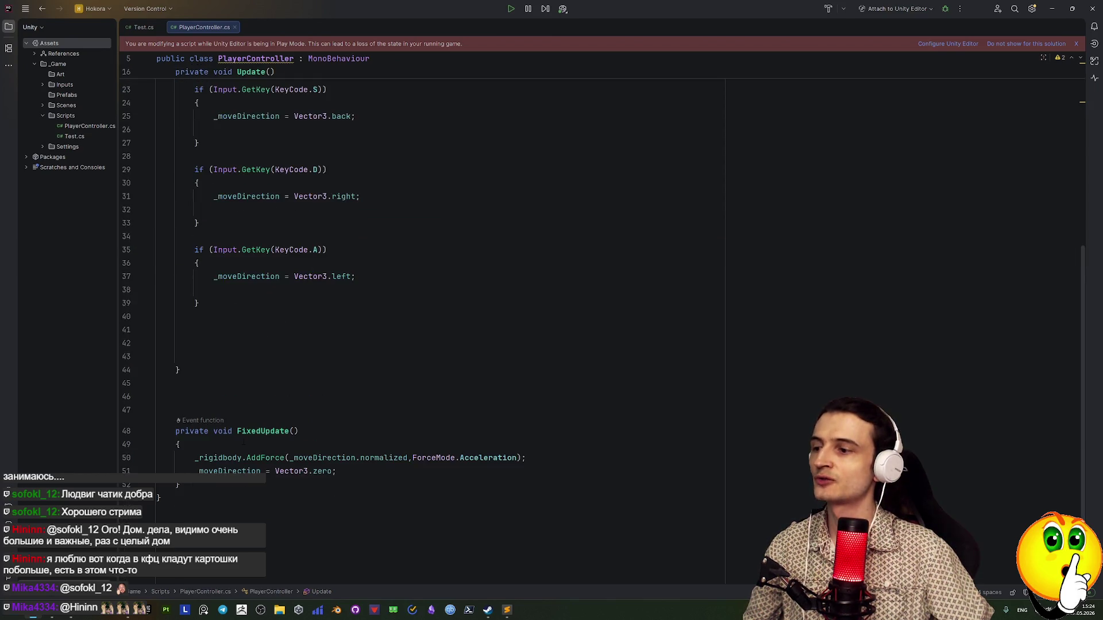
left_click(300, 447)
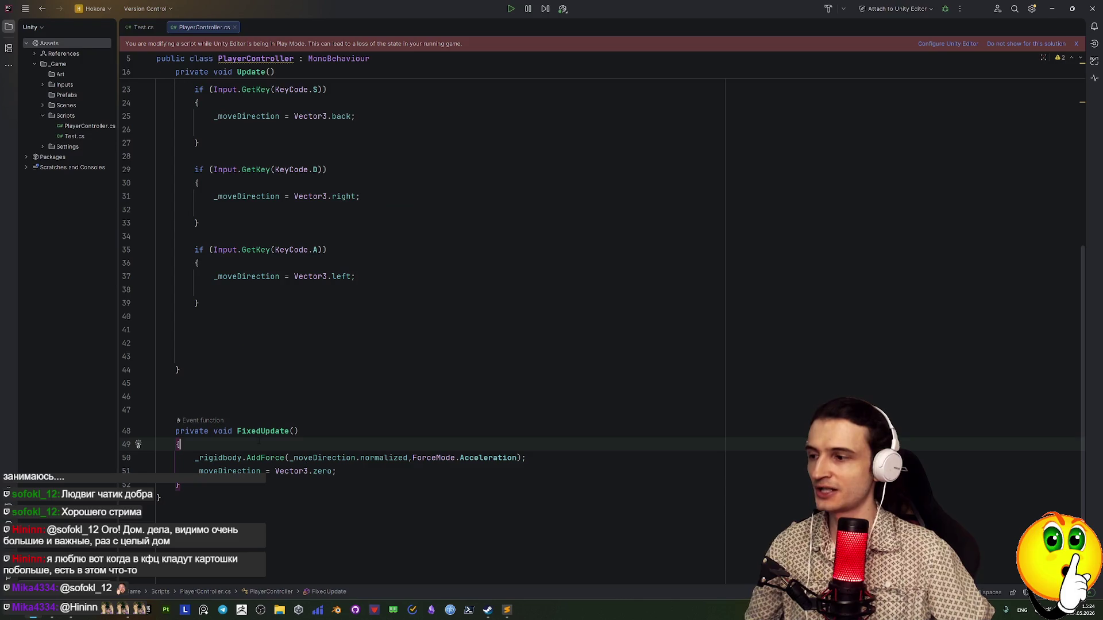
mouse_move(265, 432)
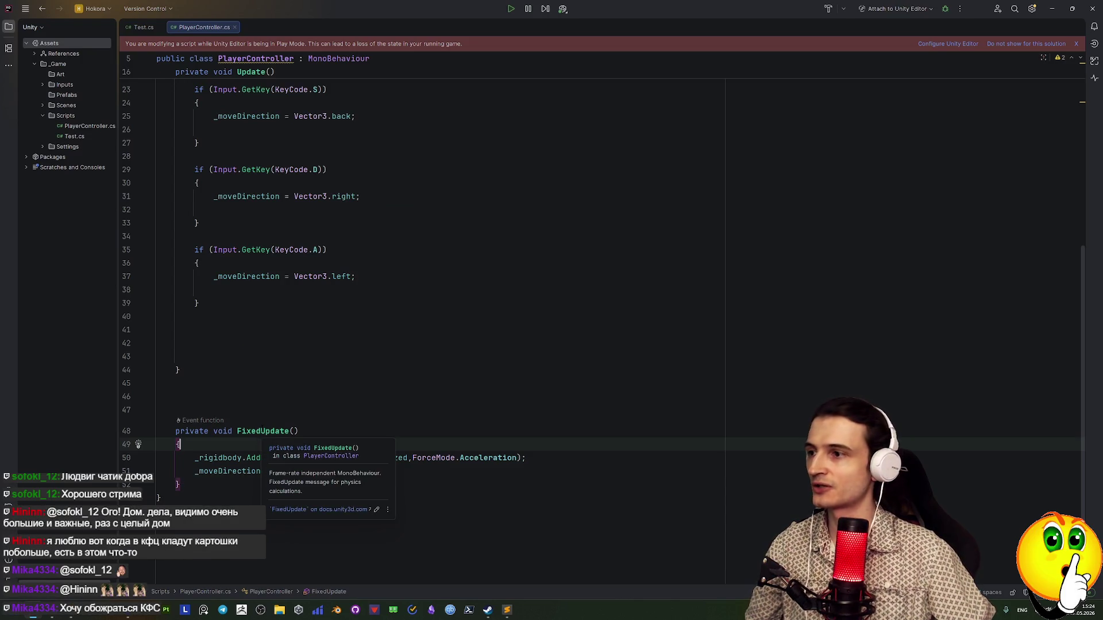
scroll(306, 451, "up", 5)
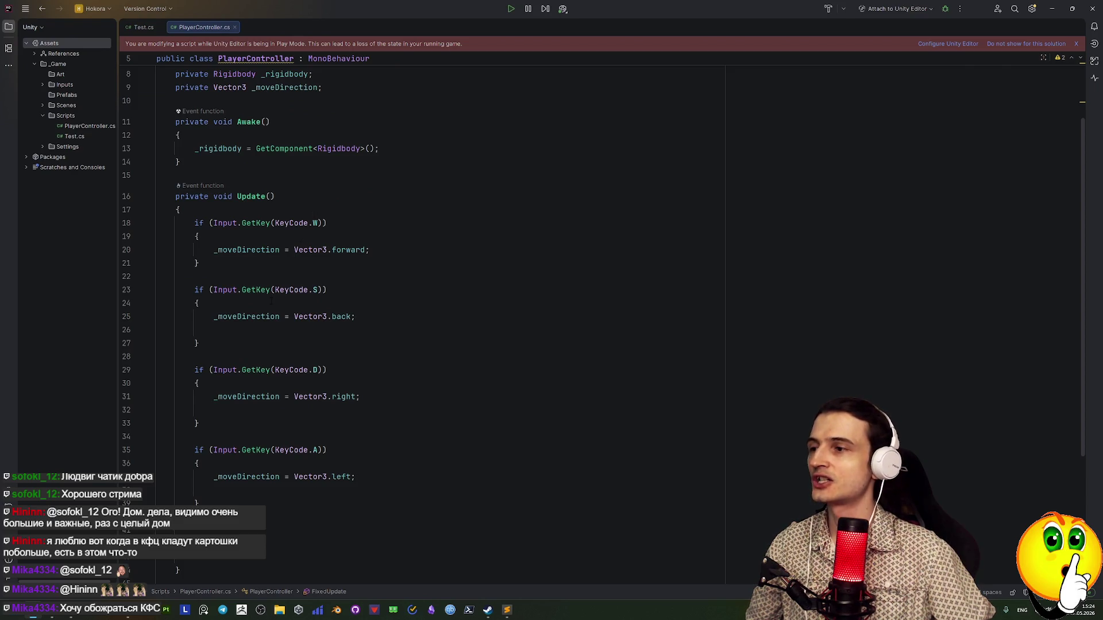
left_click(317, 449)
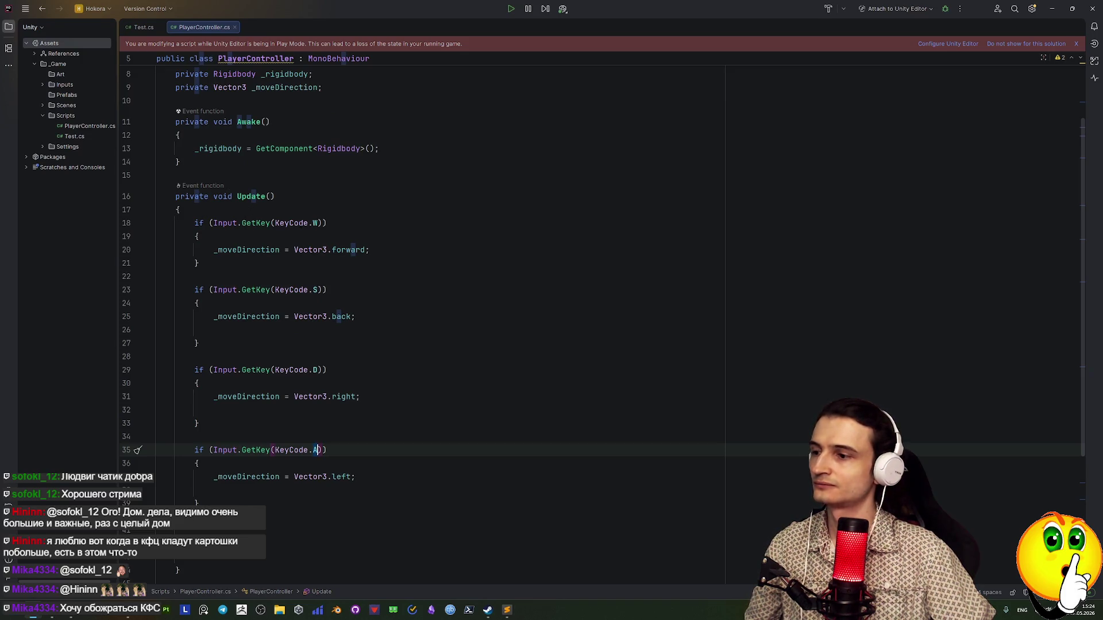
left_click_drag(315, 223, 319, 371)
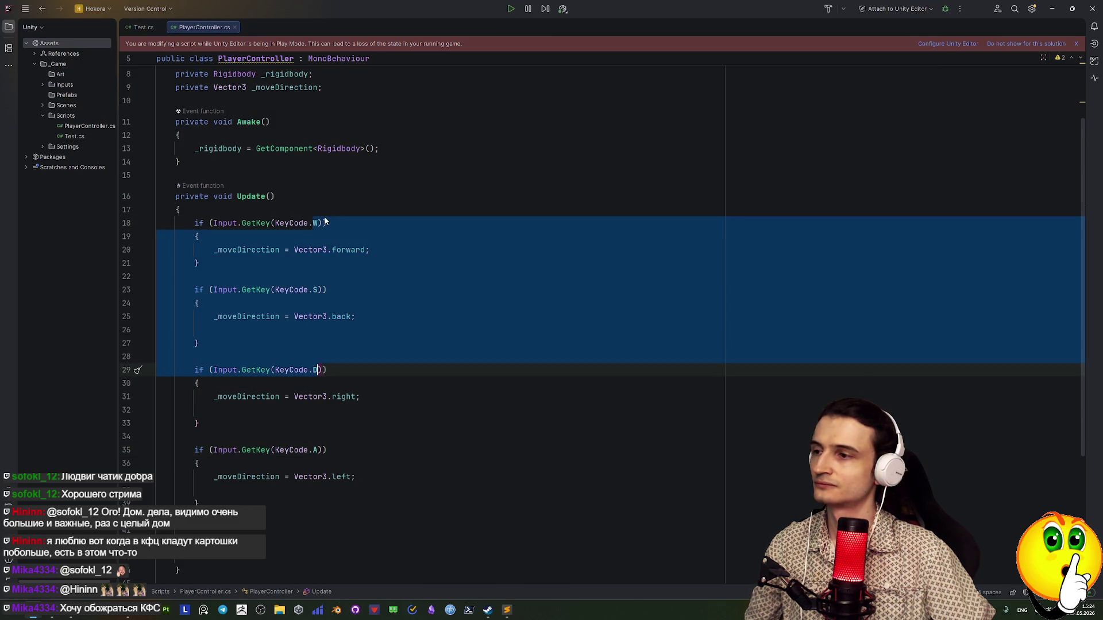
left_click_drag(315, 223, 319, 369)
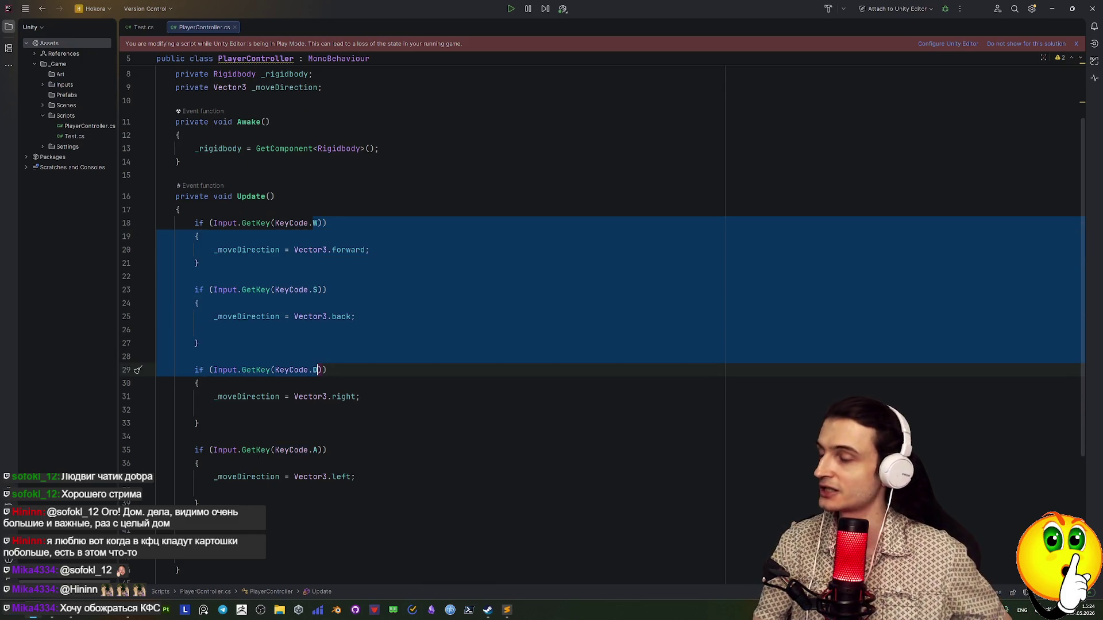
left_click(318, 370)
left_click(405, 383)
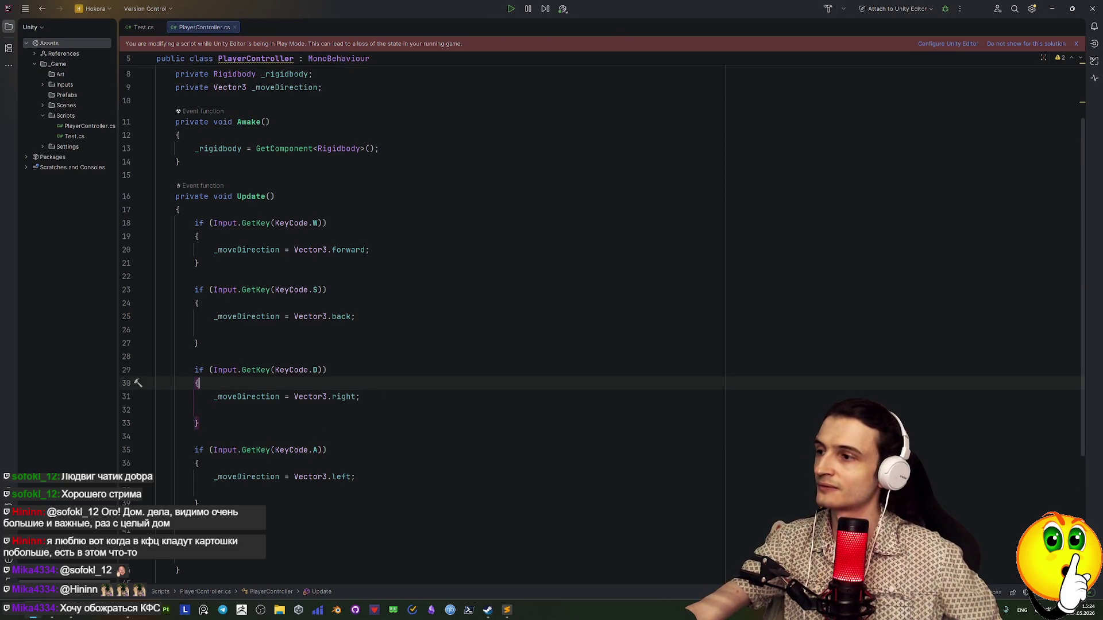
mouse_move(316, 450)
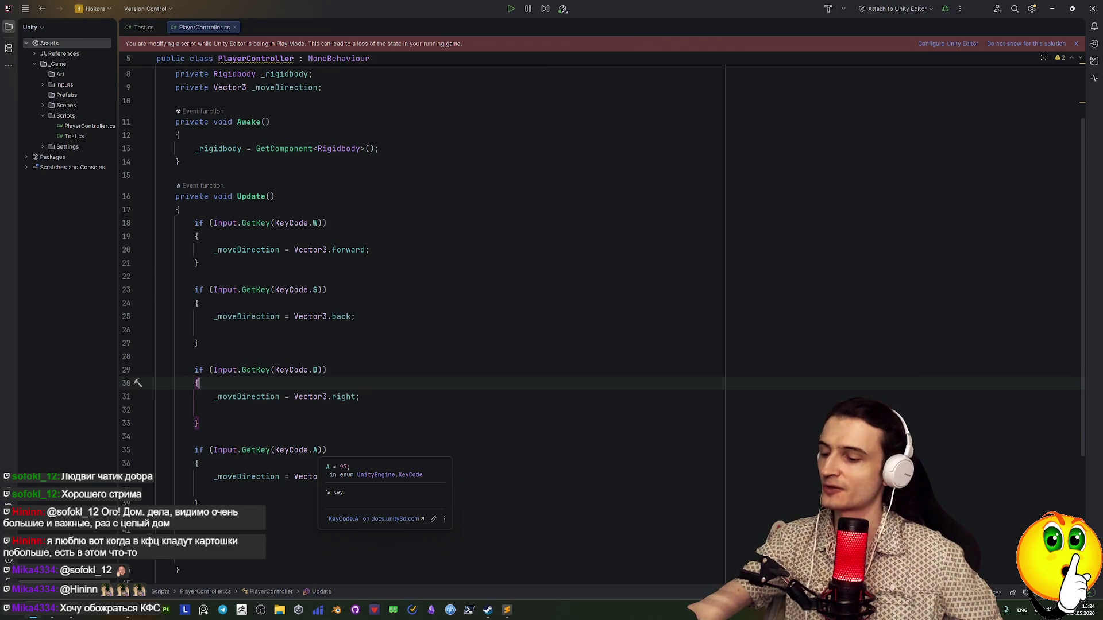
mouse_move(320, 450)
left_mouse_down()
mouse_move(197, 383)
mouse_move(318, 369)
left_mouse_up()
left_click(356, 333)
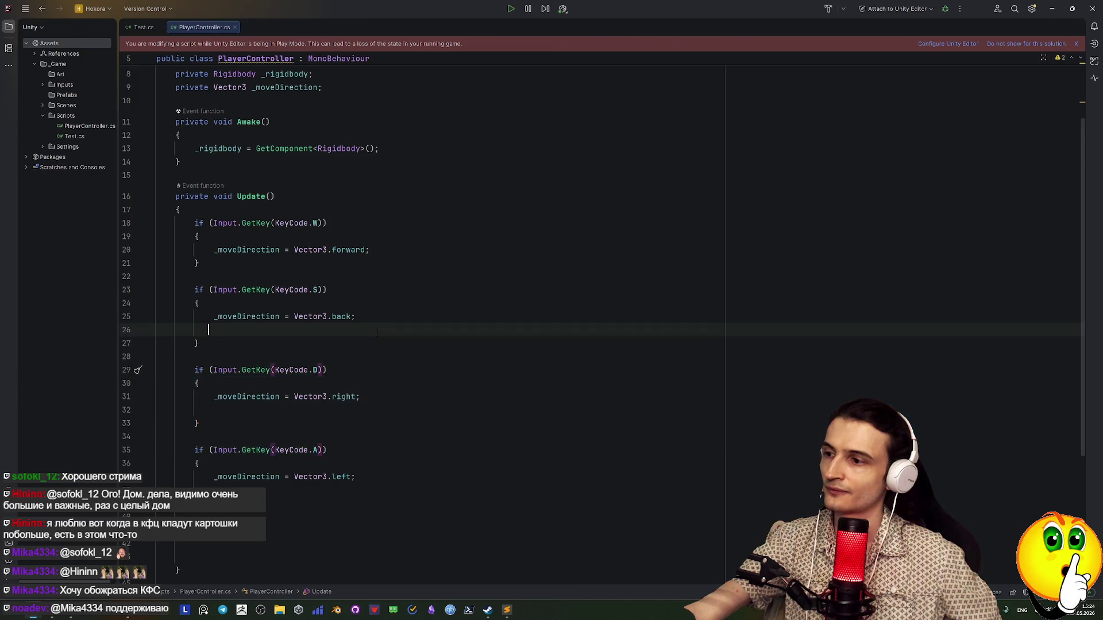
left_click_drag(310, 223, 317, 370)
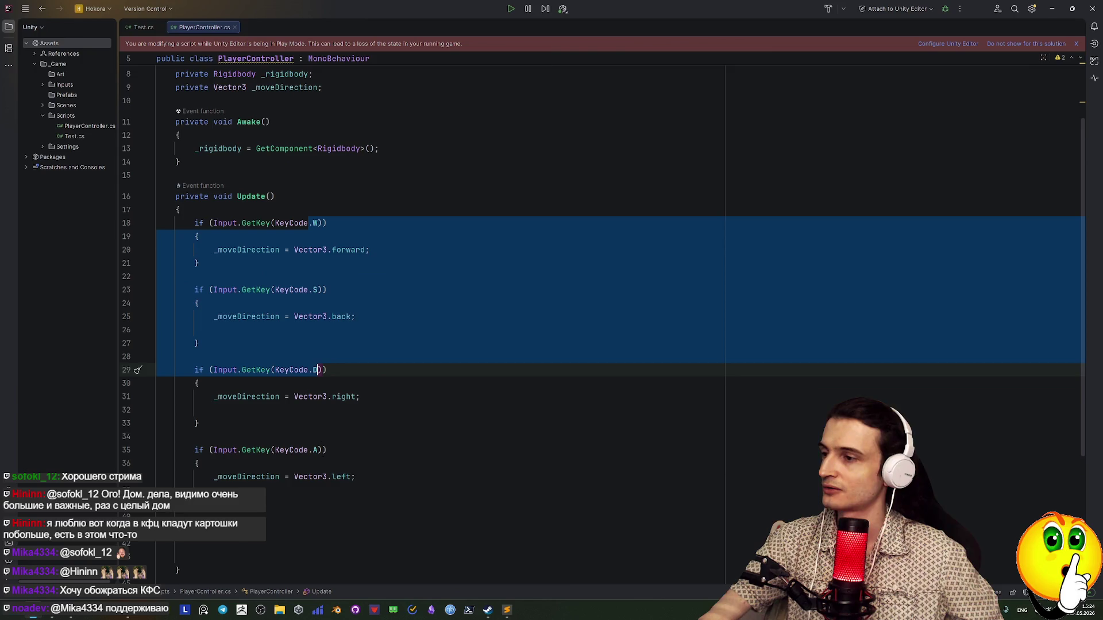
mouse_move(327, 449)
left_mouse_down()
mouse_move(307, 396)
mouse_move(317, 370)
left_mouse_up()
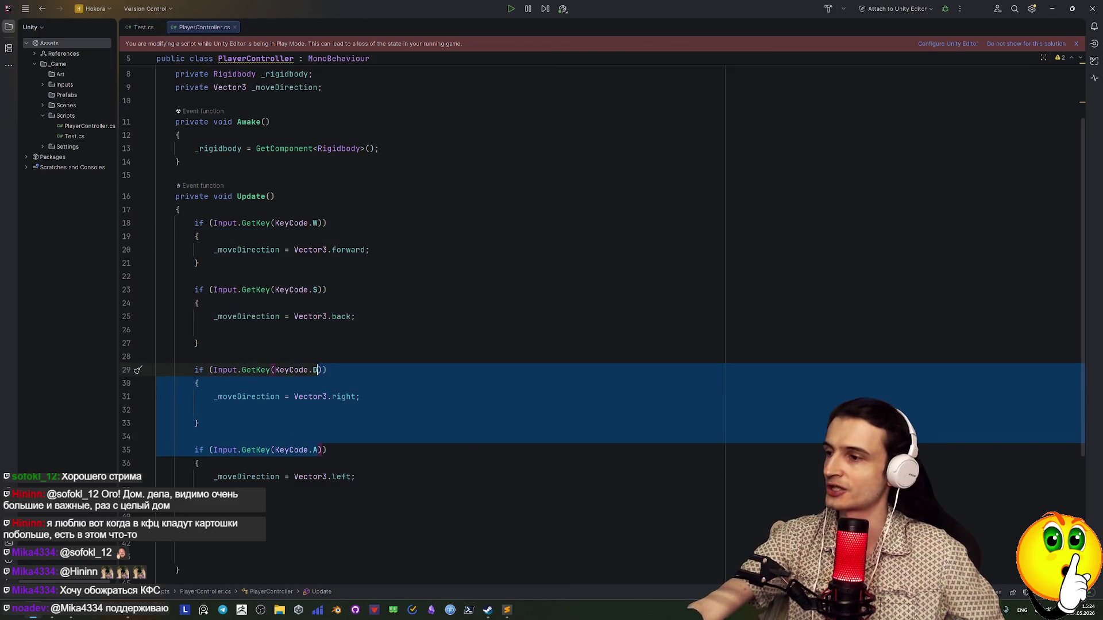
left_click(319, 289)
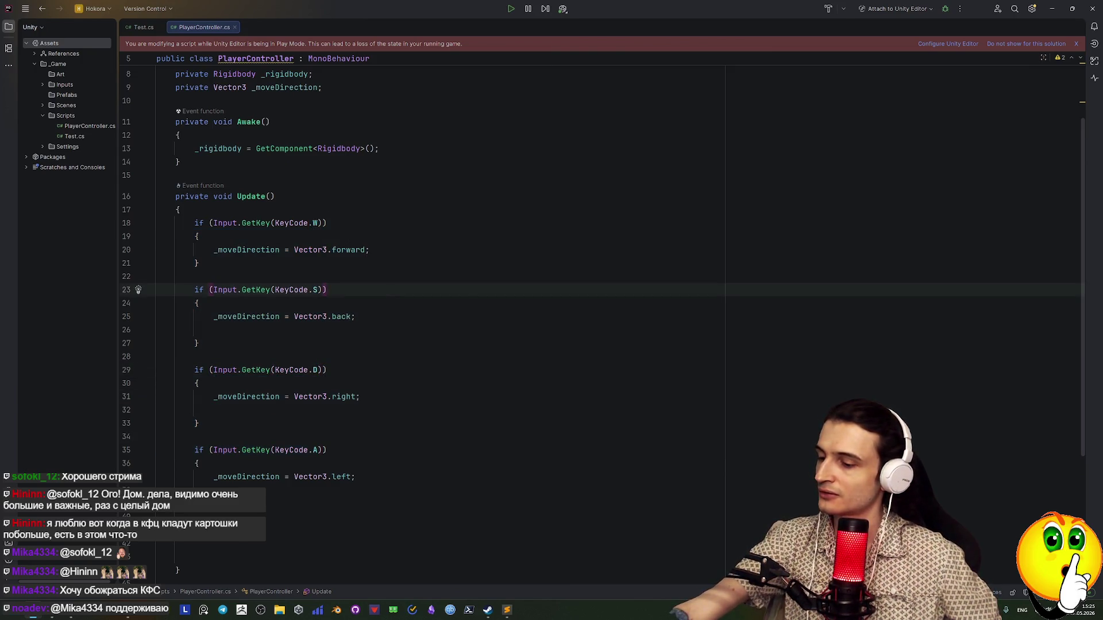
left_click_drag(313, 223, 316, 450)
left_click(392, 291)
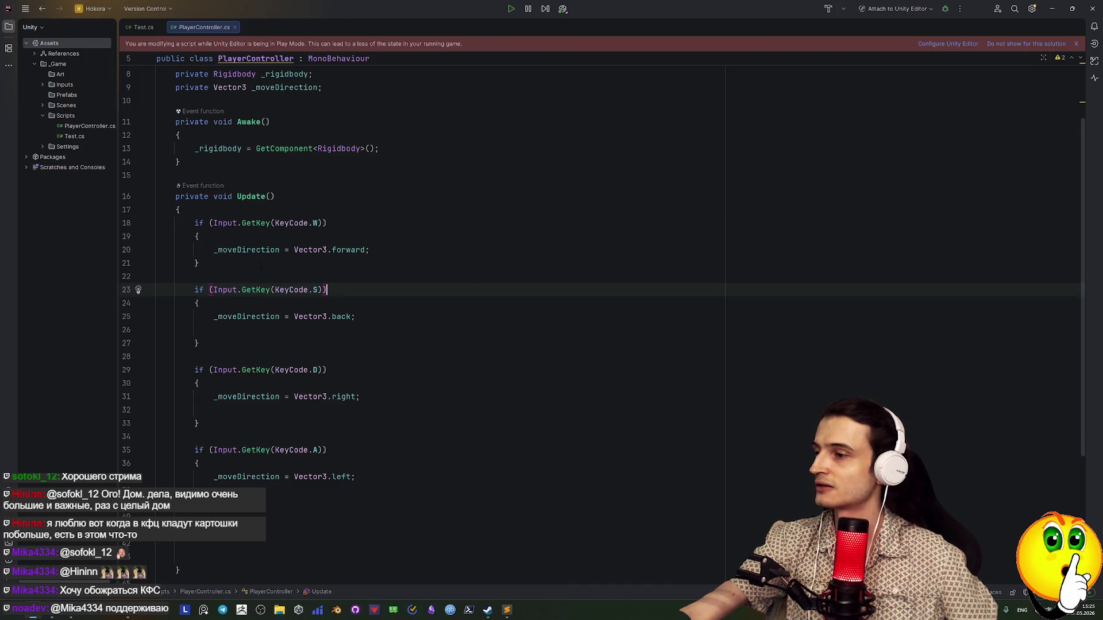
scroll(285, 458, "down", 5)
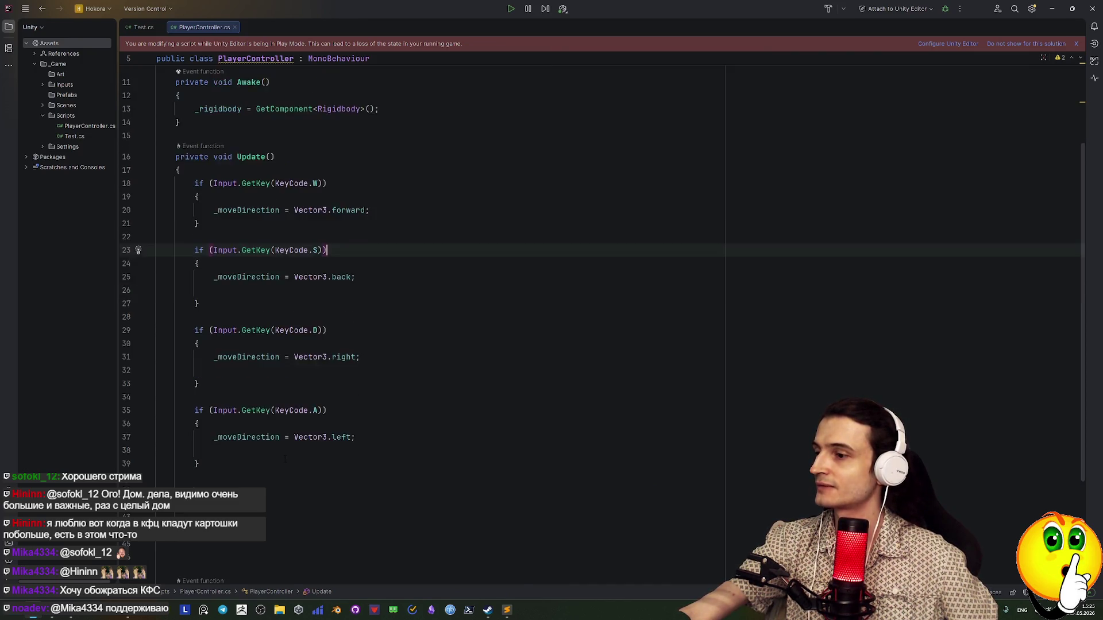
scroll(286, 458, "up", 3)
scroll(286, 458, "up", 2)
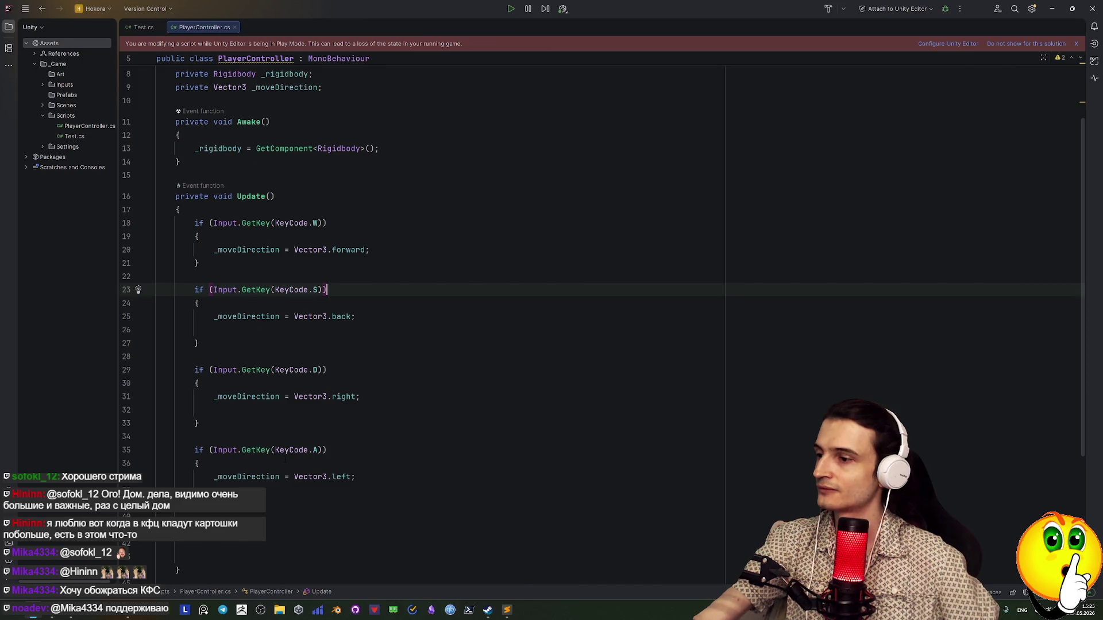
scroll(285, 458, "down", 3)
scroll(285, 458, "up", 3)
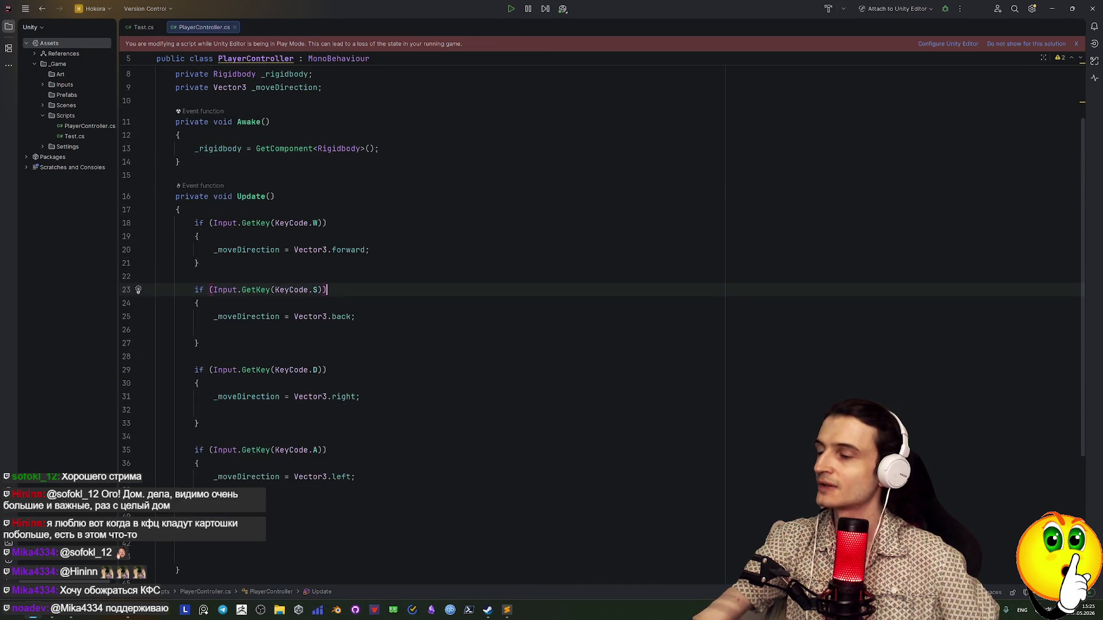
left_click(307, 450)
left_click(314, 370)
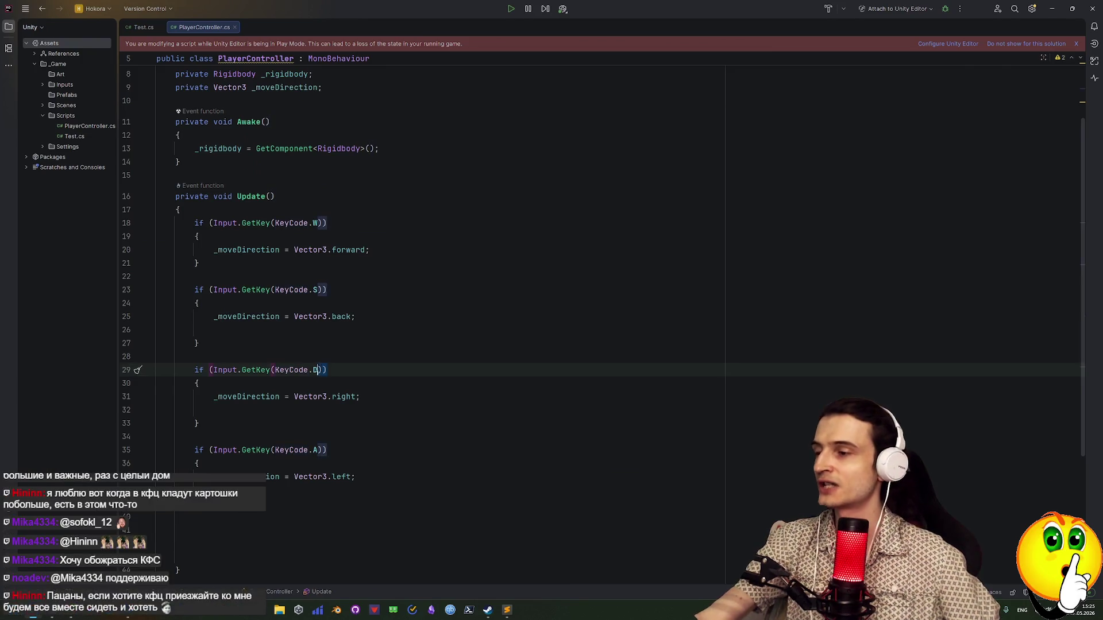
scroll(321, 479, "down", 1)
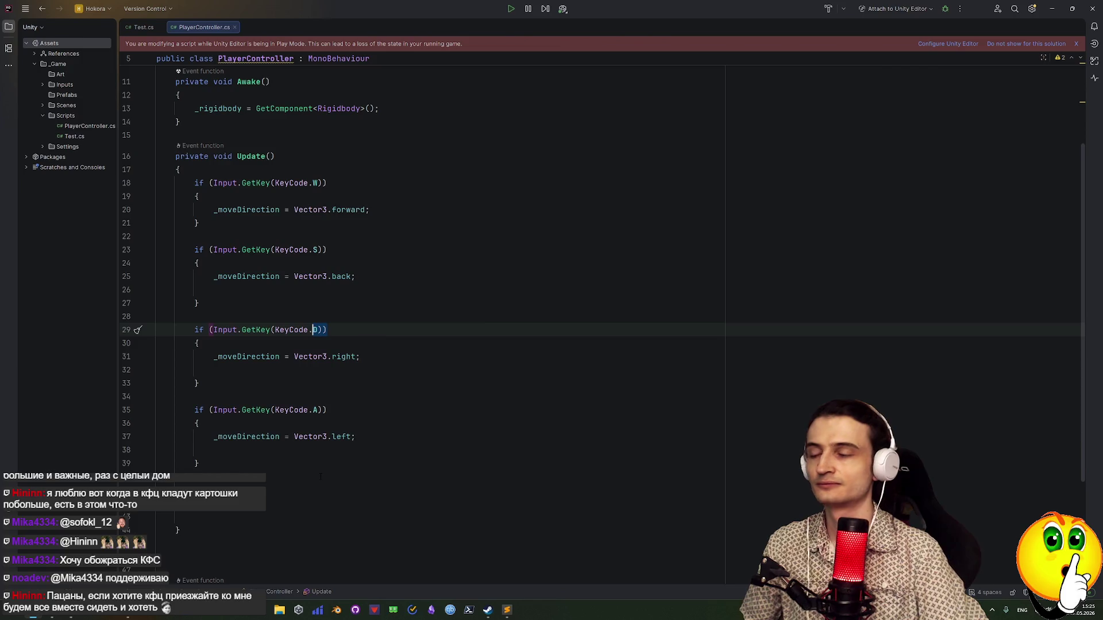
scroll(319, 448, "up", 1)
left_click(201, 422)
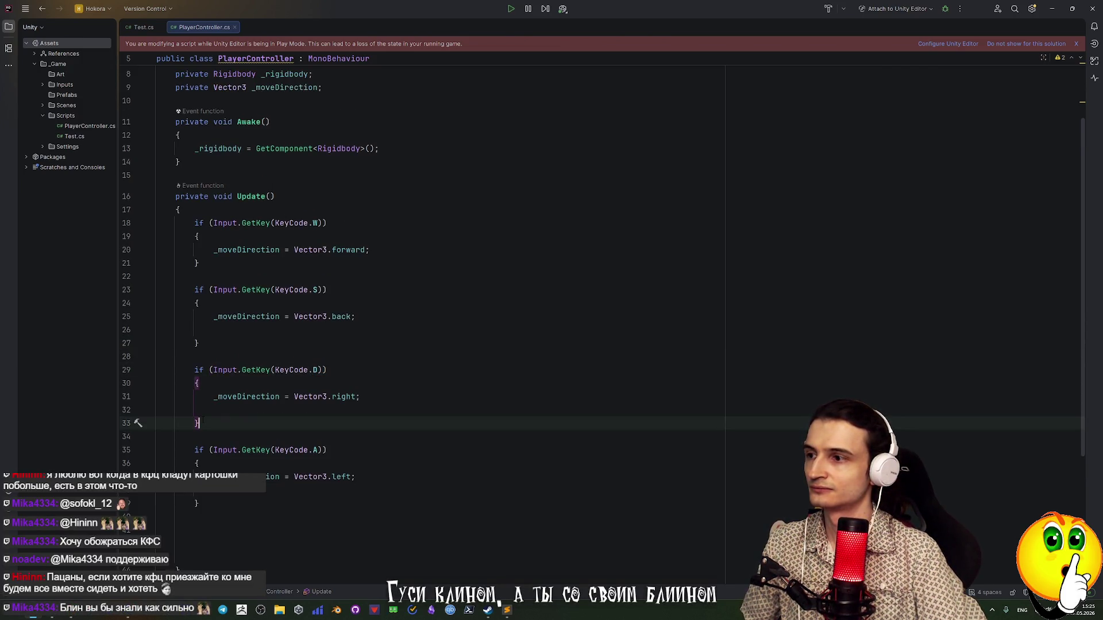
left_click_drag(201, 423, 195, 370)
left_click_drag(195, 223, 211, 506)
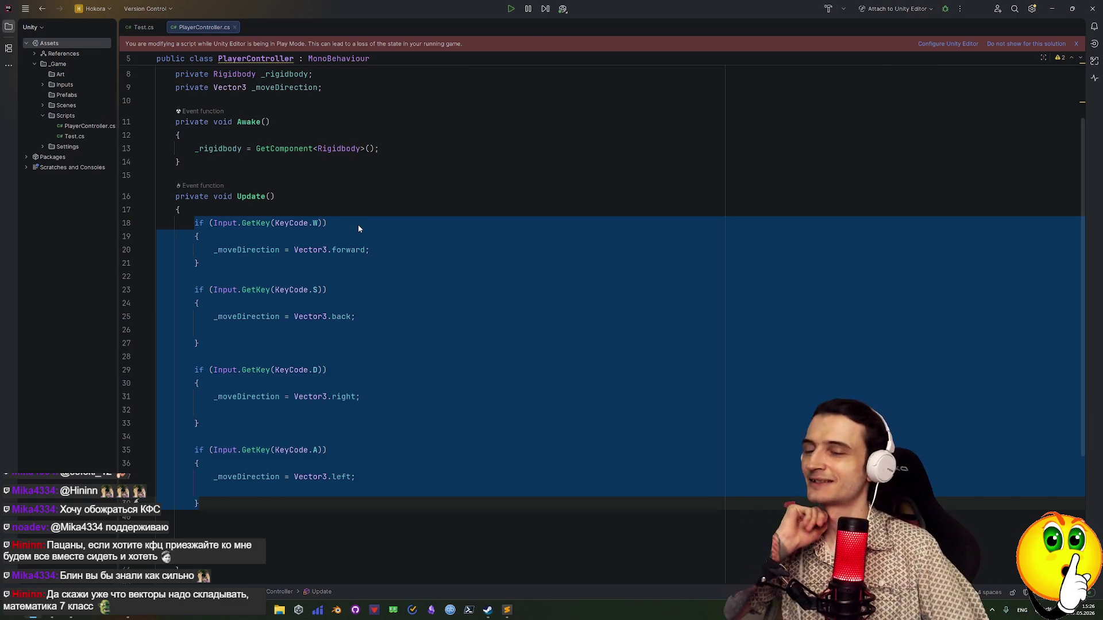
Review the key blocks by selecting the W block and then all four WASD blocks
left_click(337, 223)
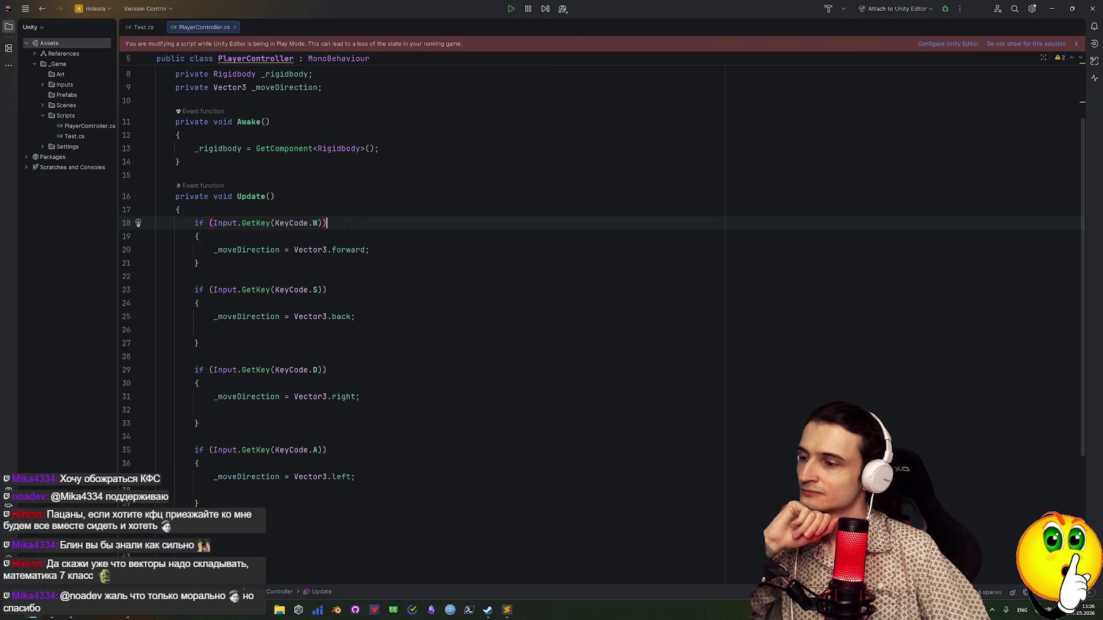
left_click_drag(190, 223, 199, 263)
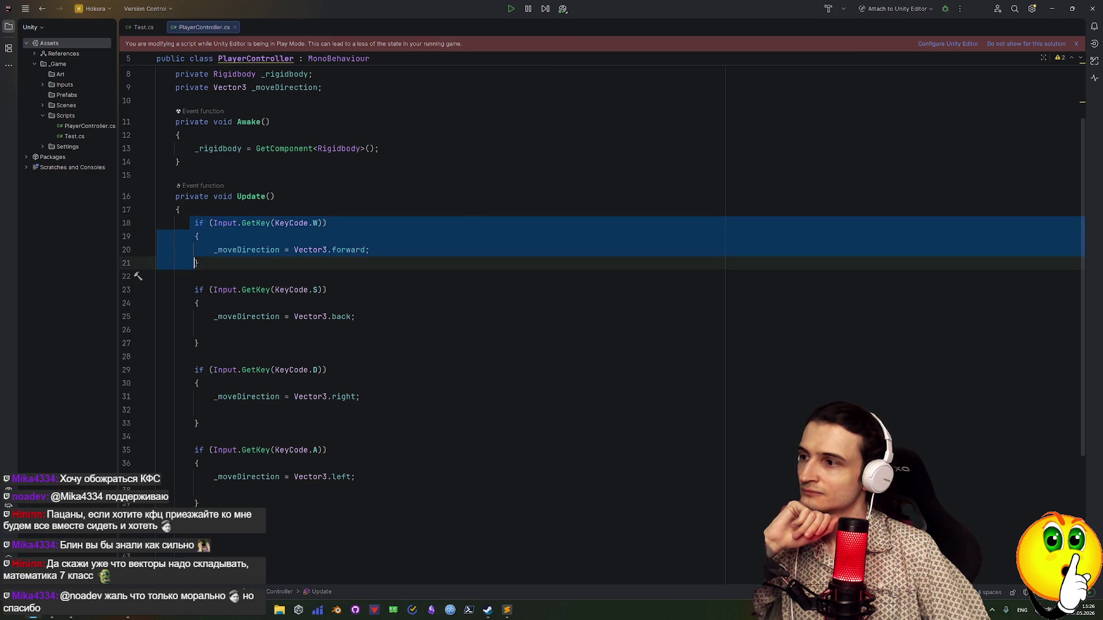
left_click(268, 276)
mouse_move(194, 223)
left_mouse_down()
mouse_move(198, 509)
mouse_move(221, 503)
left_mouse_up()
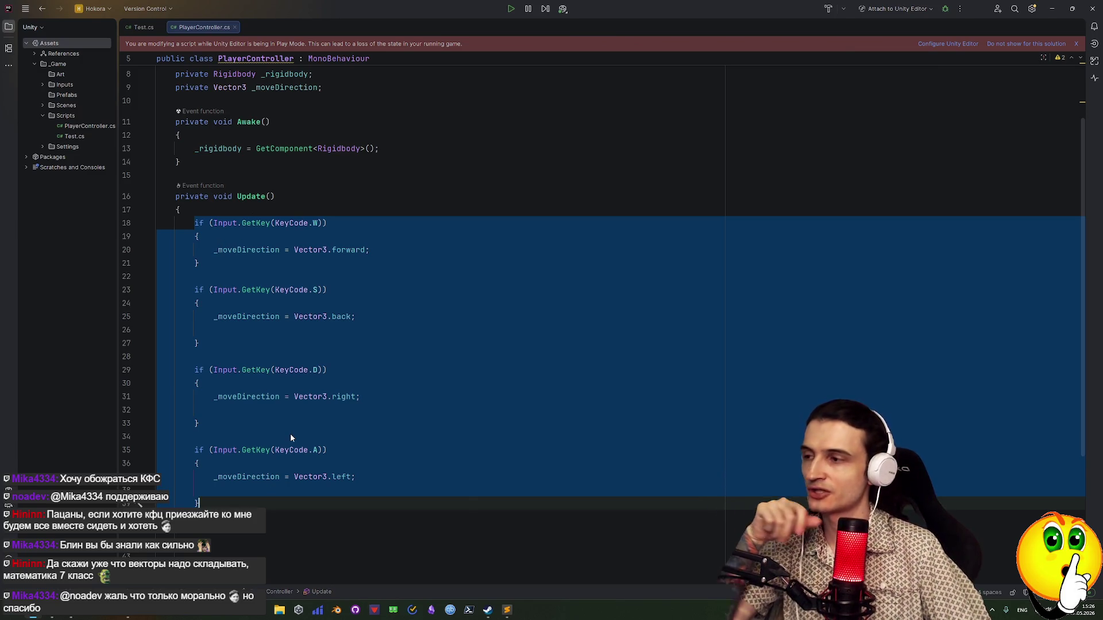
left_click(426, 354)
mouse_move(191, 218)
left_mouse_down()
mouse_move(195, 276)
mouse_move(196, 263)
left_mouse_up()
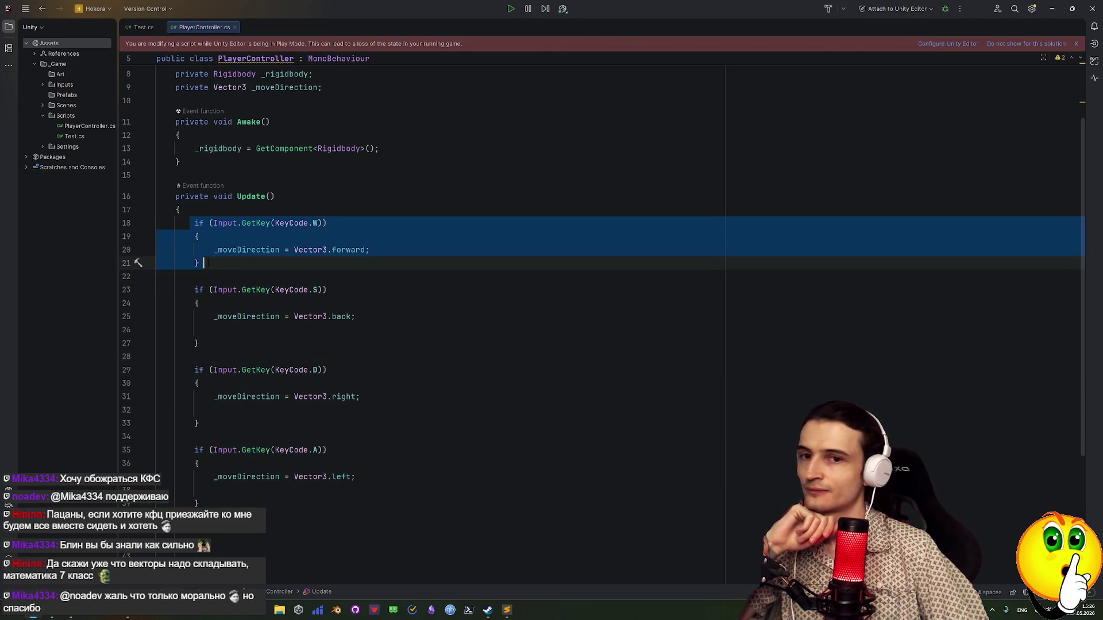
left_click(243, 349)
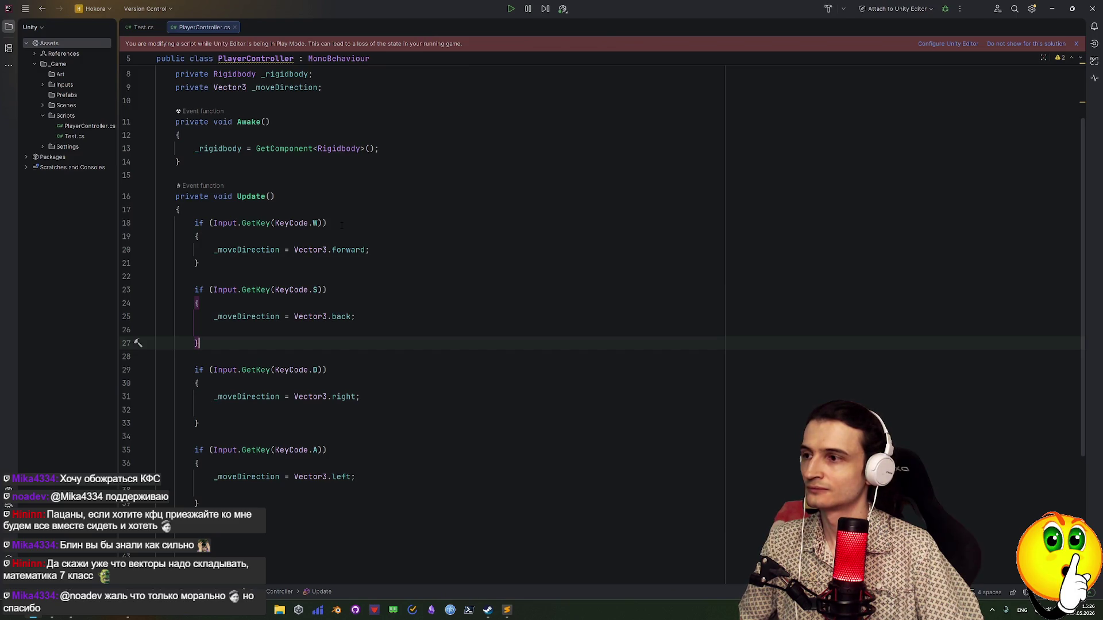
Check the gaps between the key blocks, then set a breakpoint on line 18's KeyCode.W check
scroll(326, 350, "down", 2)
left_click(216, 410)
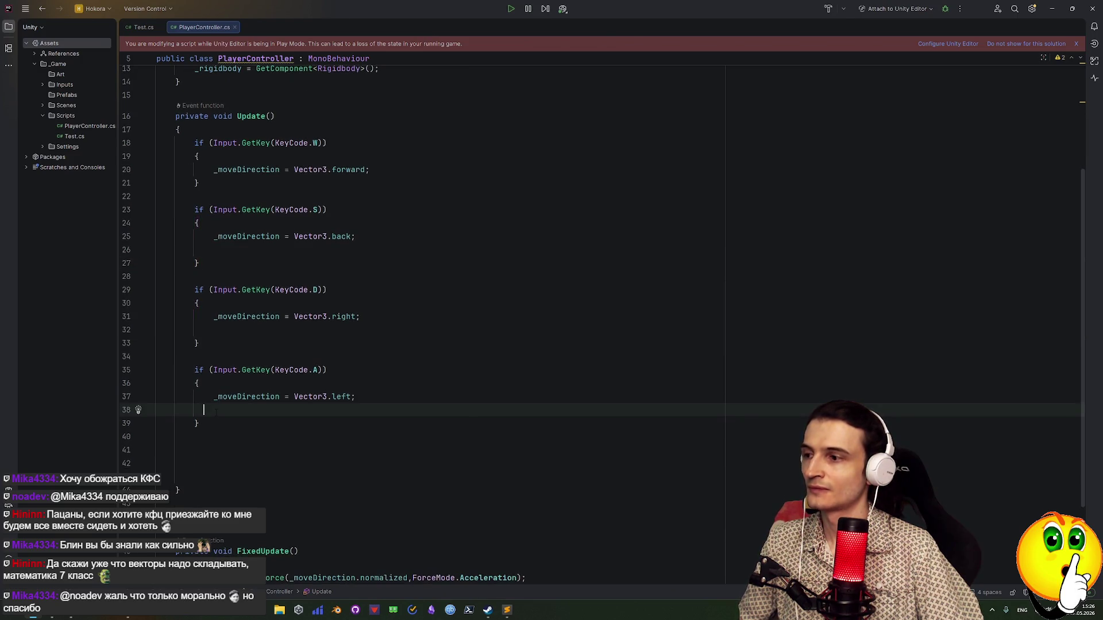
scroll(216, 412, "up", 3)
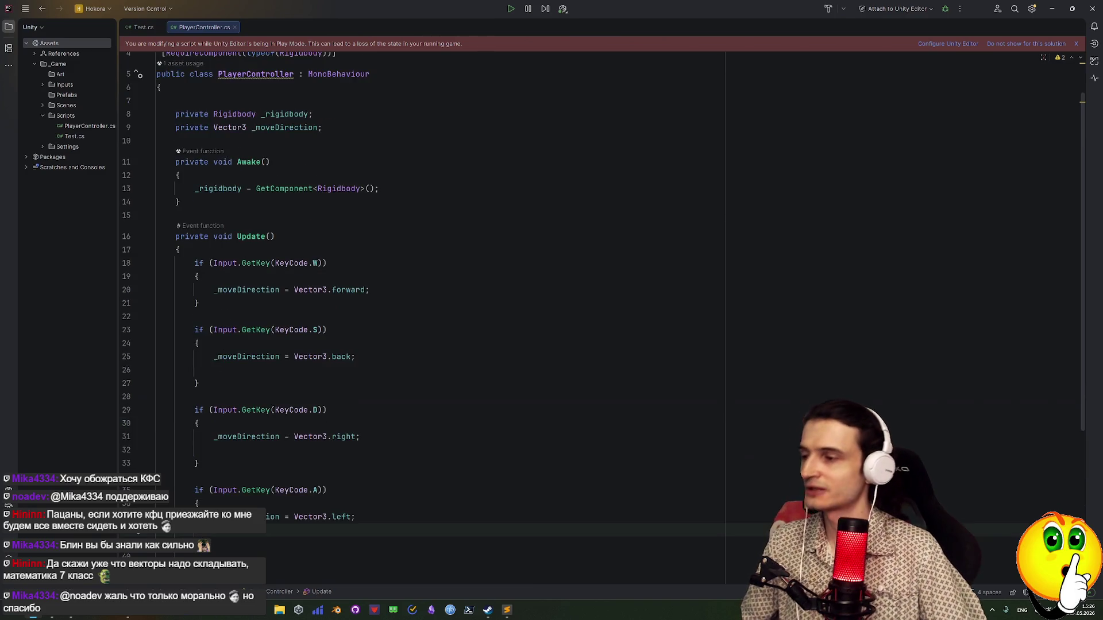
left_click(218, 315)
scroll(218, 313, "down", 2)
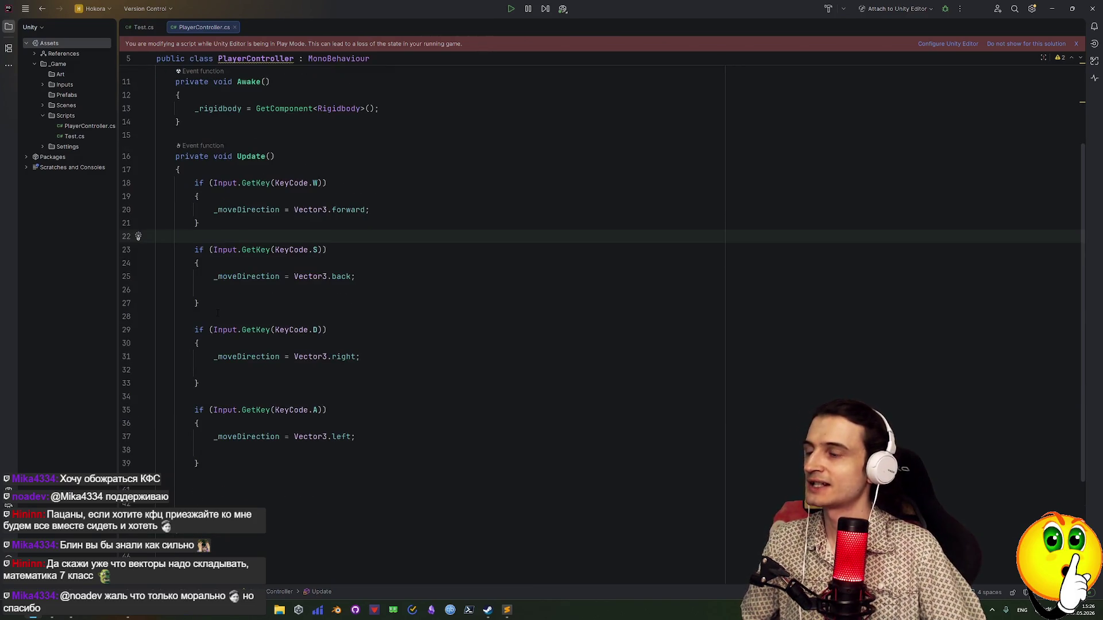
left_click(218, 315)
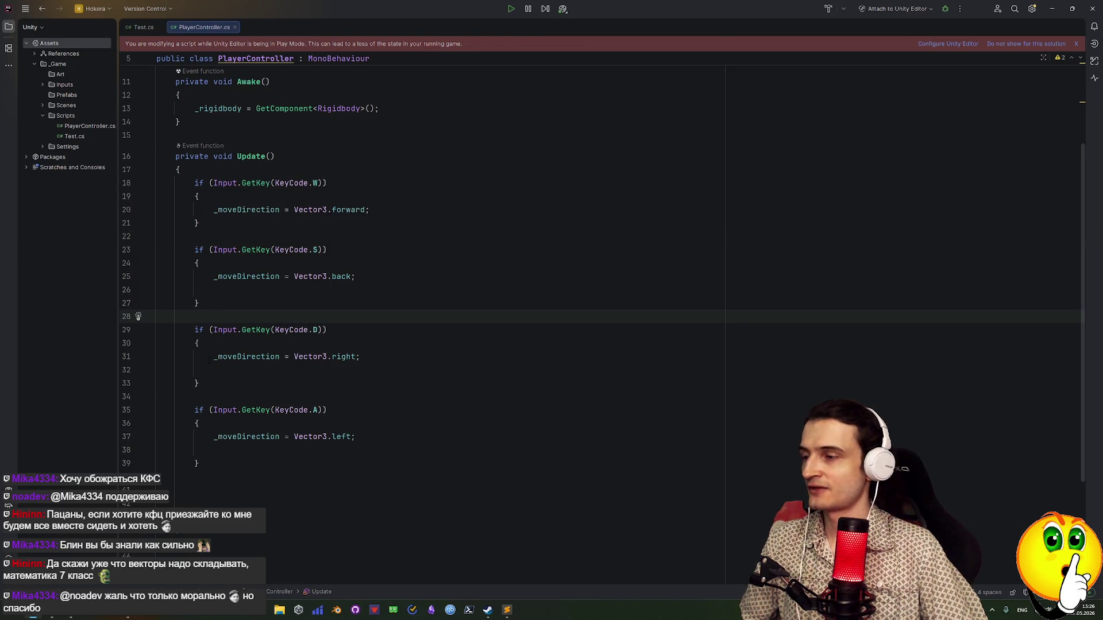
left_click(206, 392)
scroll(196, 396, "up", 2)
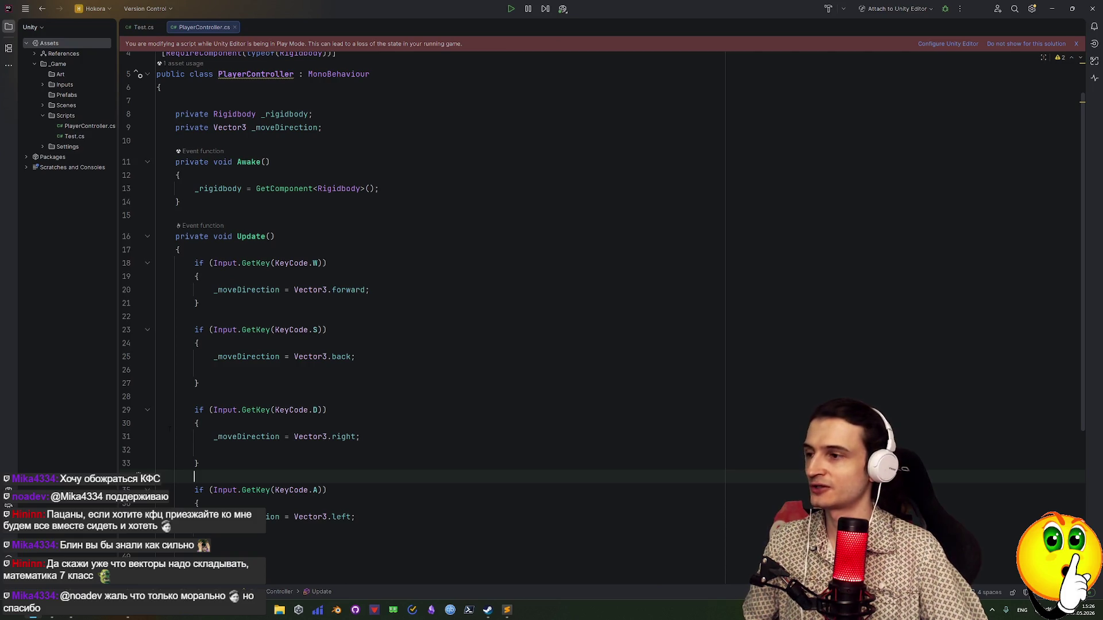
left_click(126, 264)
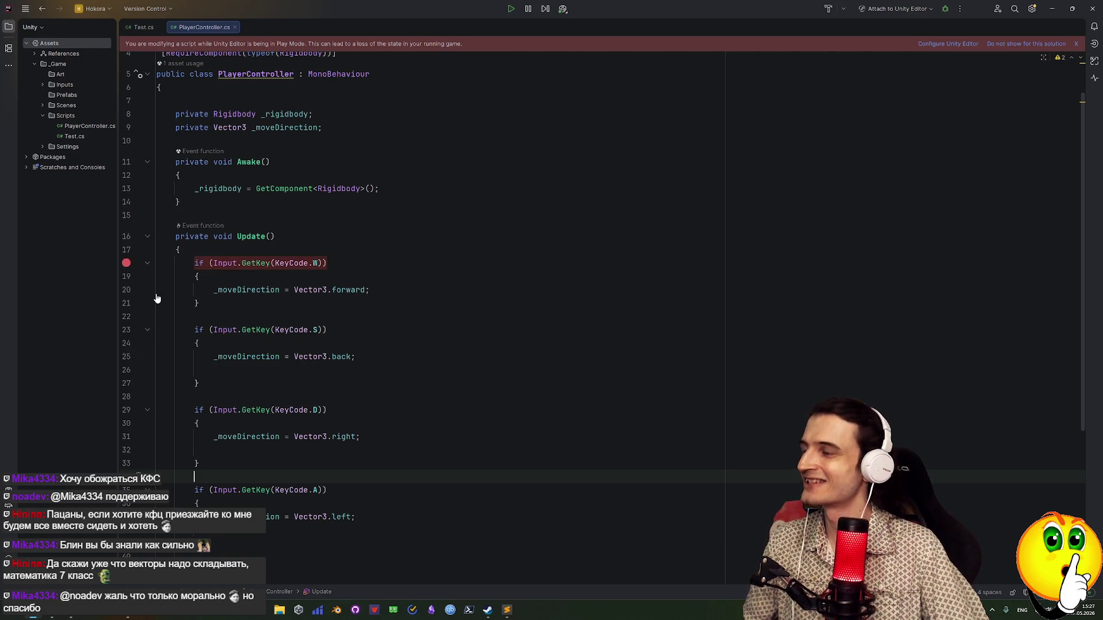
Attach the debugger to the Unity editor and open the line 18 breakpoint's settings
left_click(945, 8)
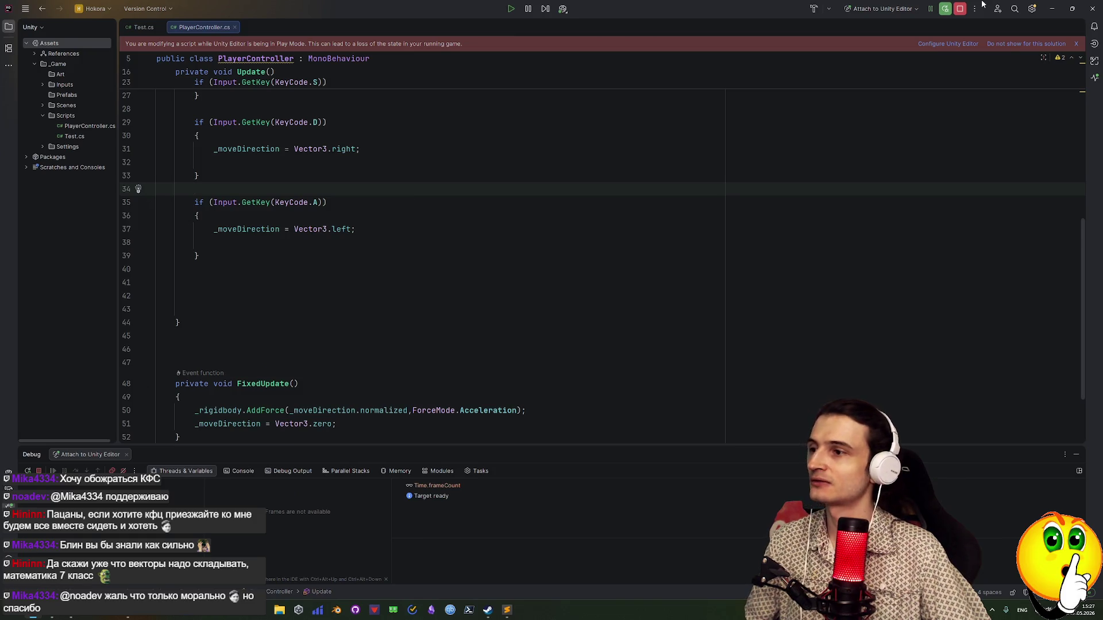
scroll(139, 196, "up", 8)
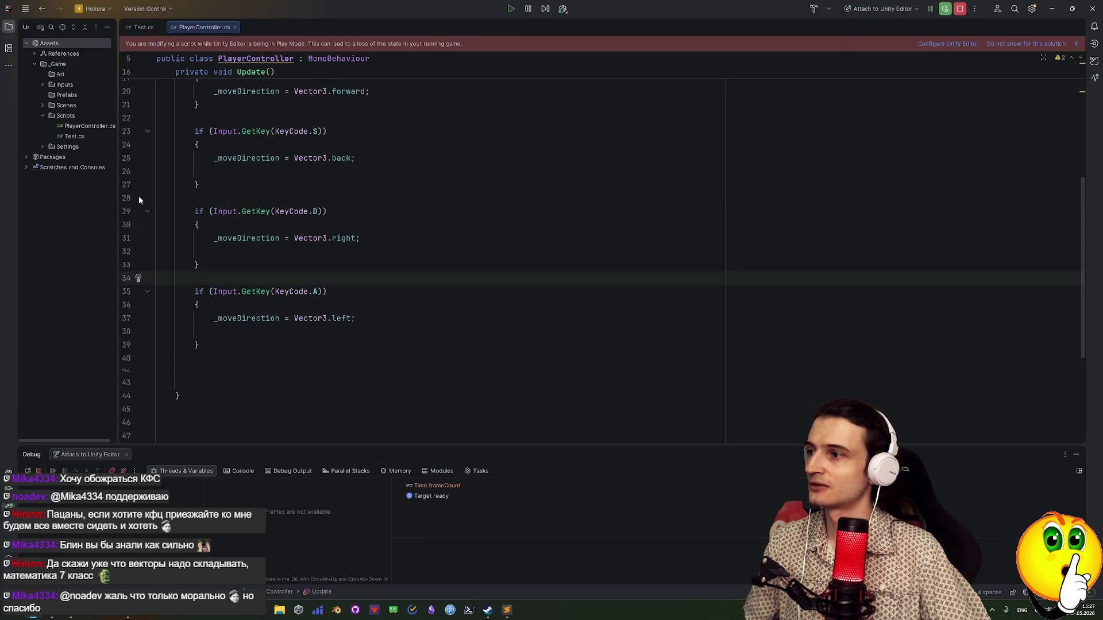
right_click(128, 309)
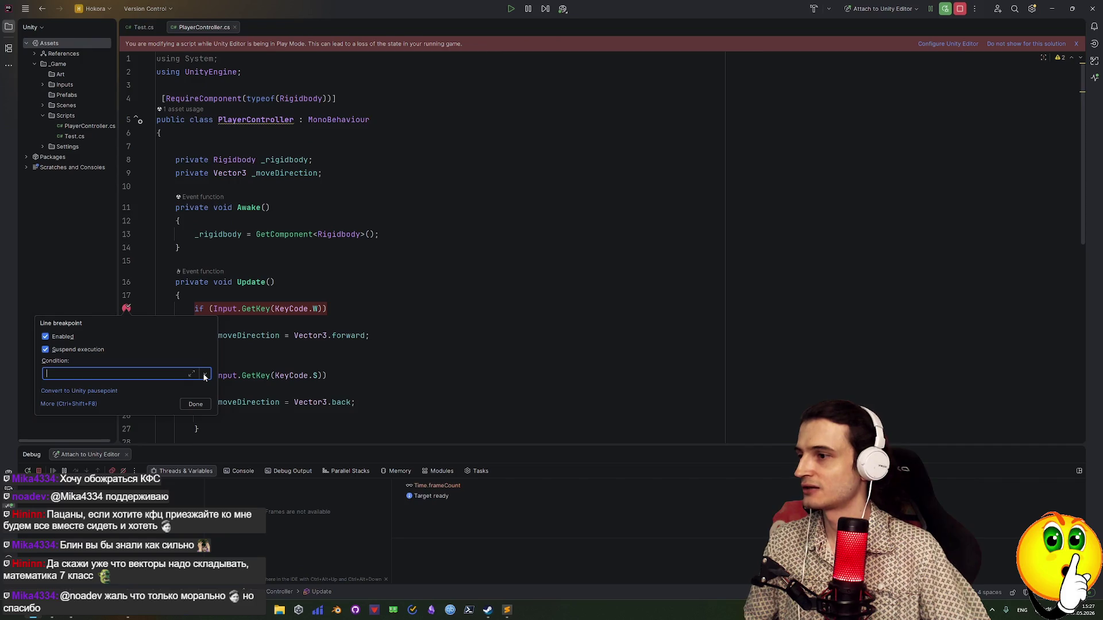
Rewrite the line 18 breakpoint condition as Input.GetKey(KeyCode.W) &&
type("input")
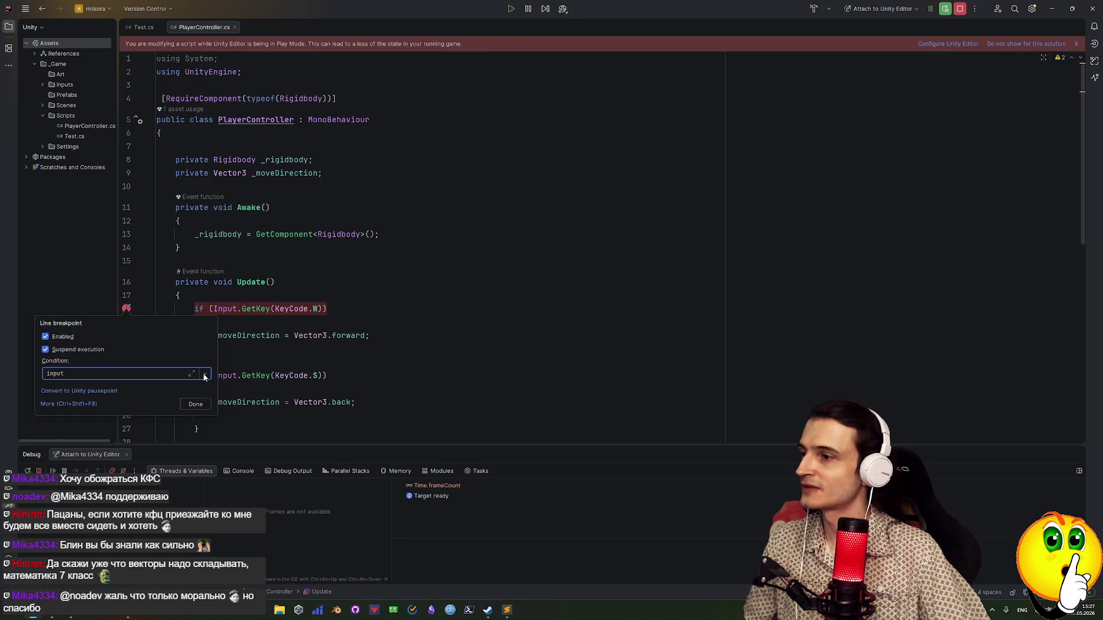
key("BackSpace")
key("BackSpace")
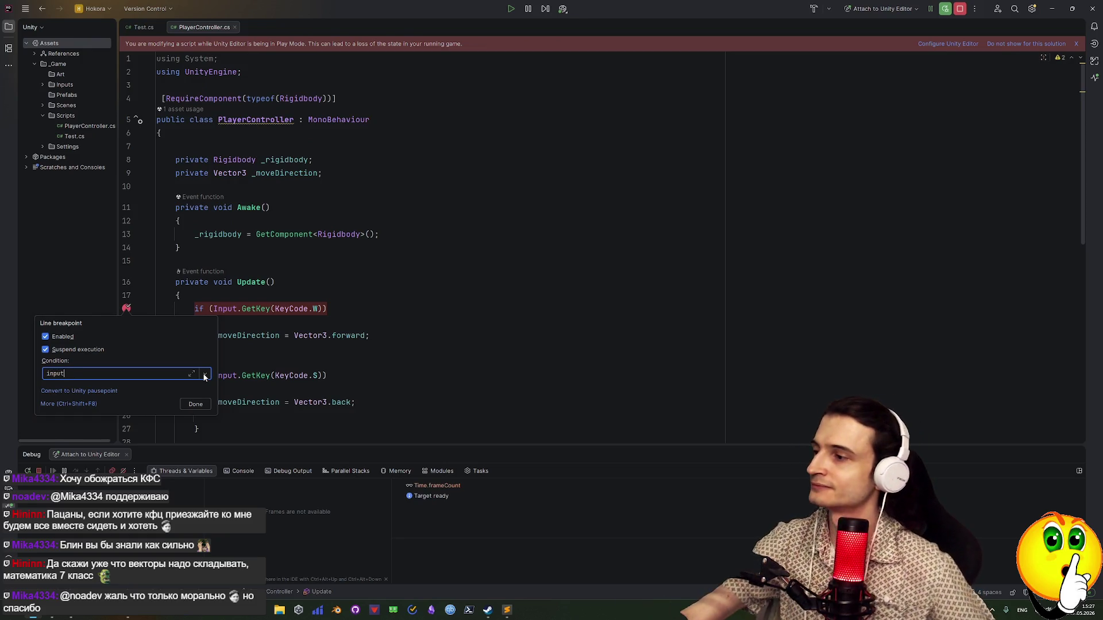
key("BackSpace")
key("BackSpace")
key("BackSpace")
type("I")
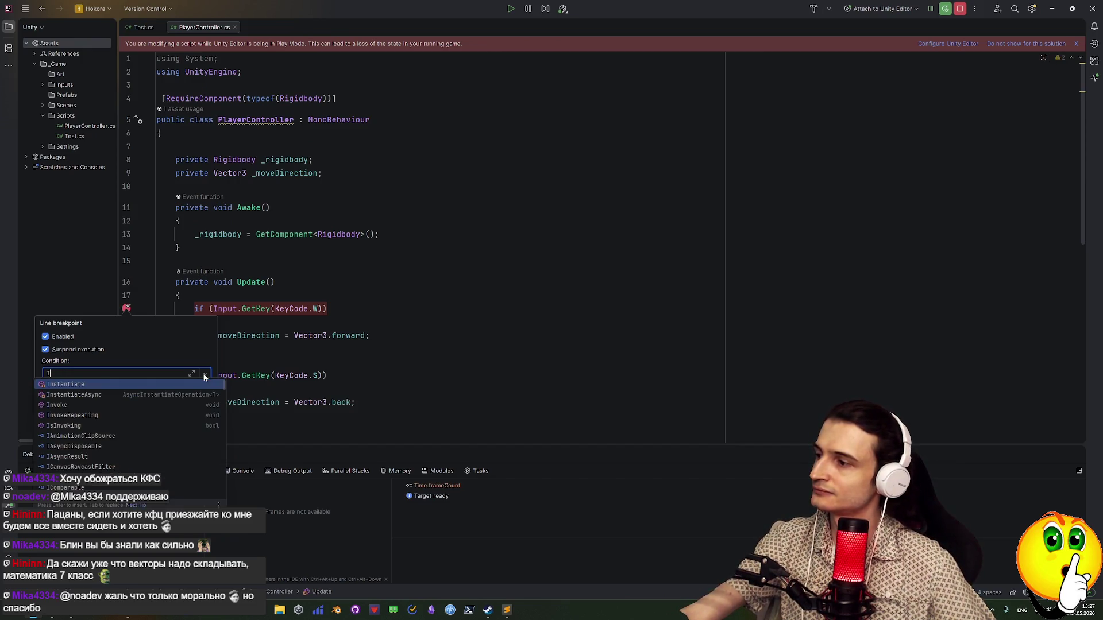
type("n")
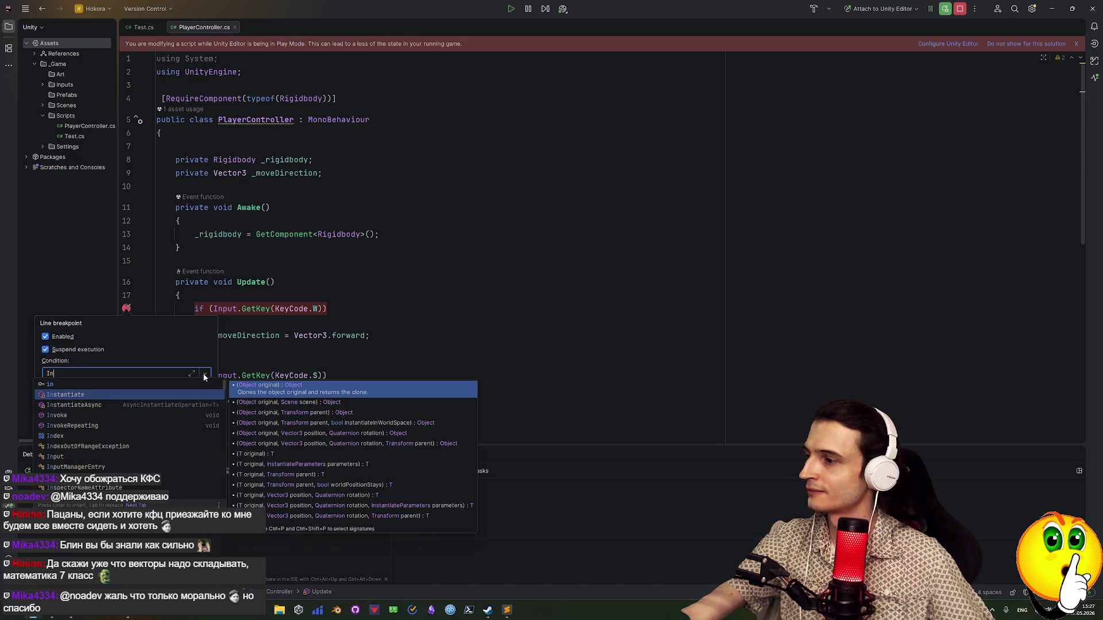
type("put")
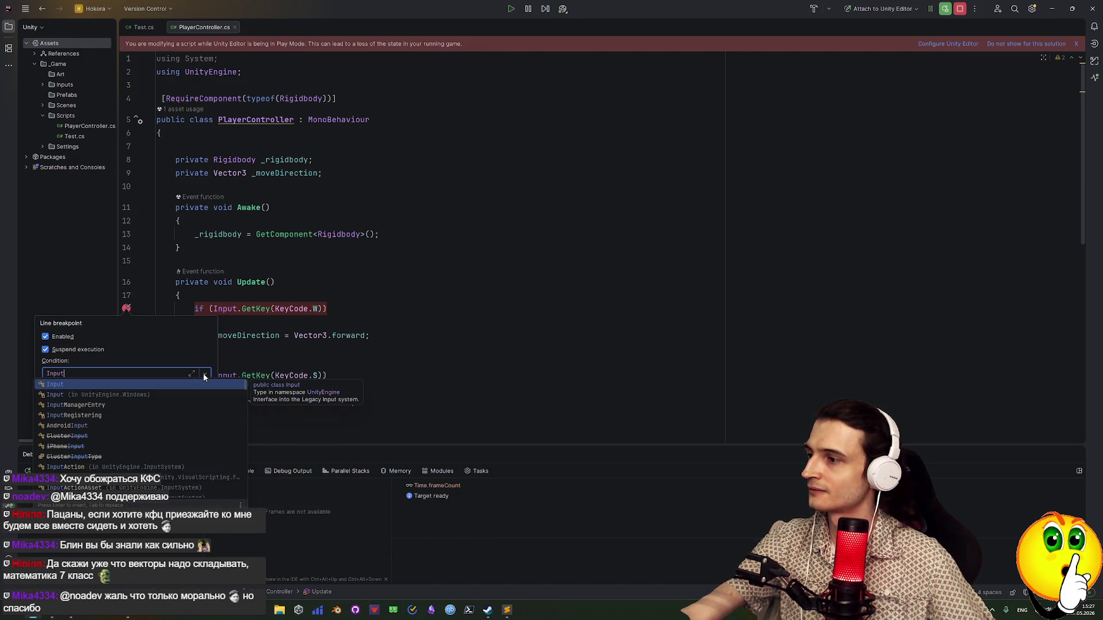
type(".")
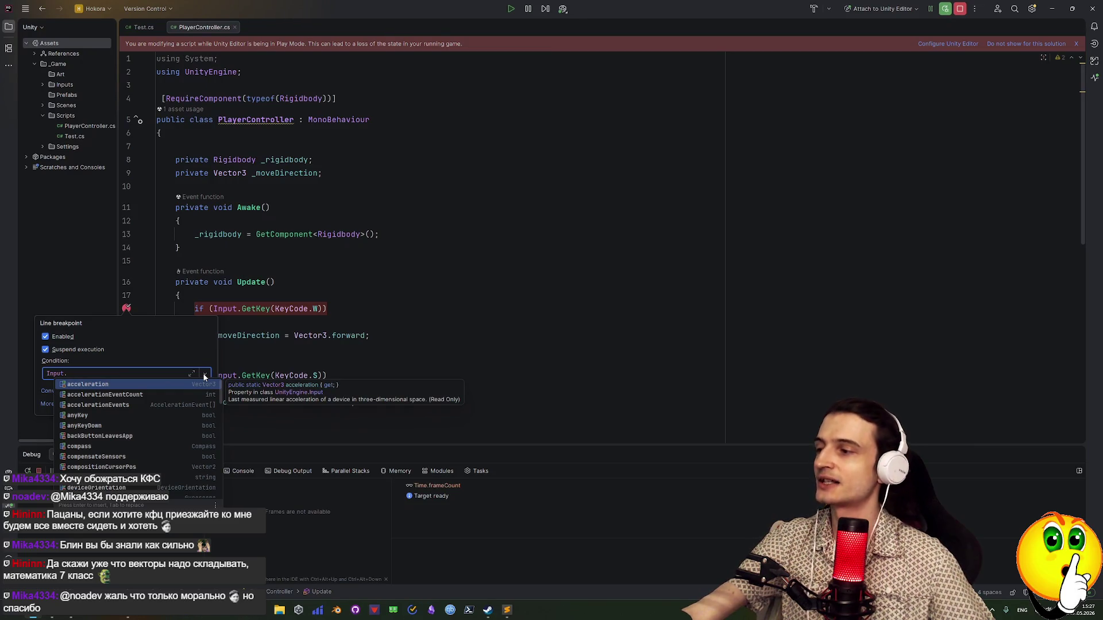
type("w")
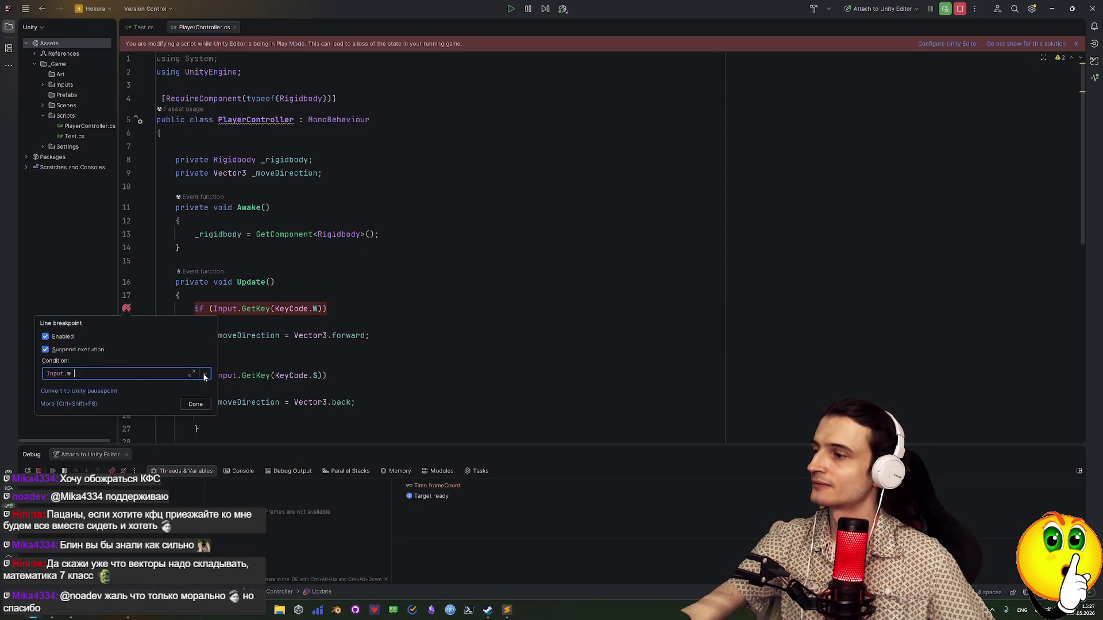
type(" &")
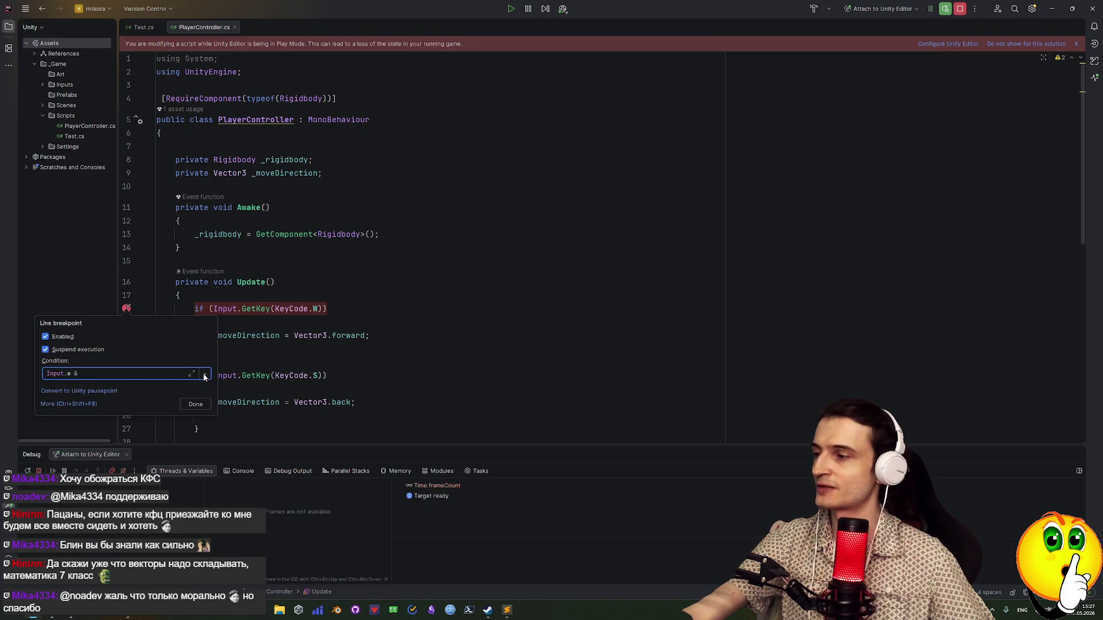
type("&")
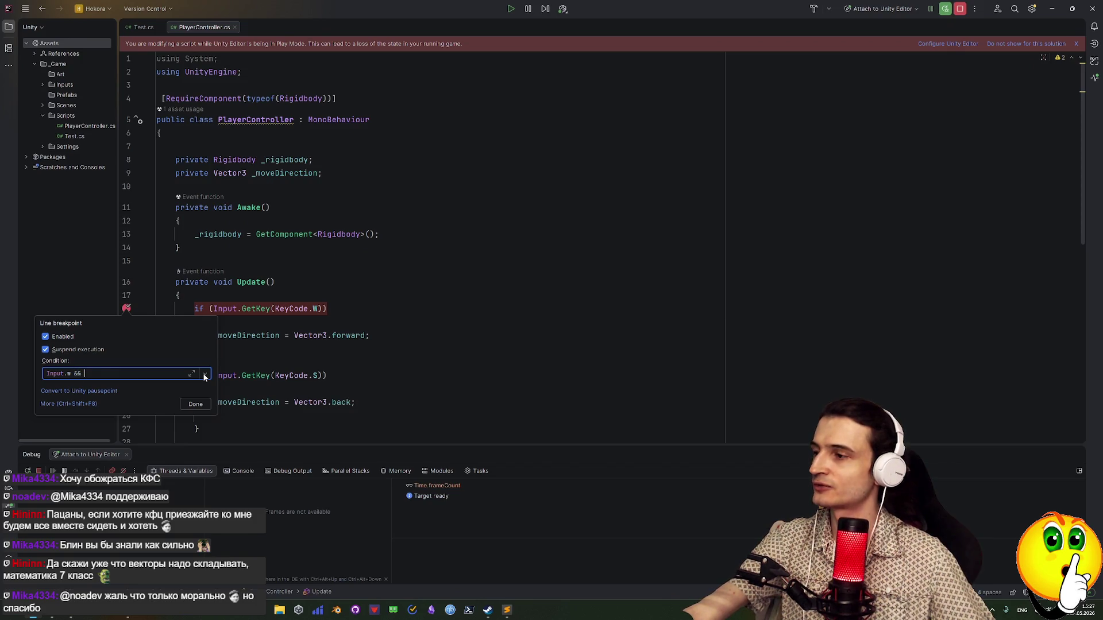
key("ctrl+shift+Left")
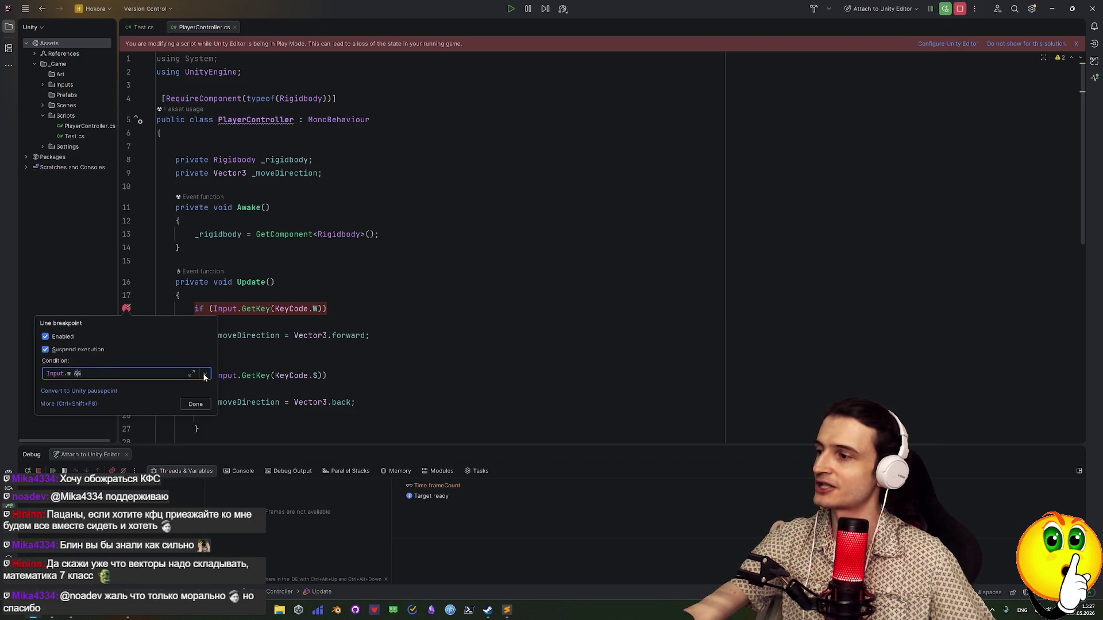
key("BackSpace")
key("BackSpace")
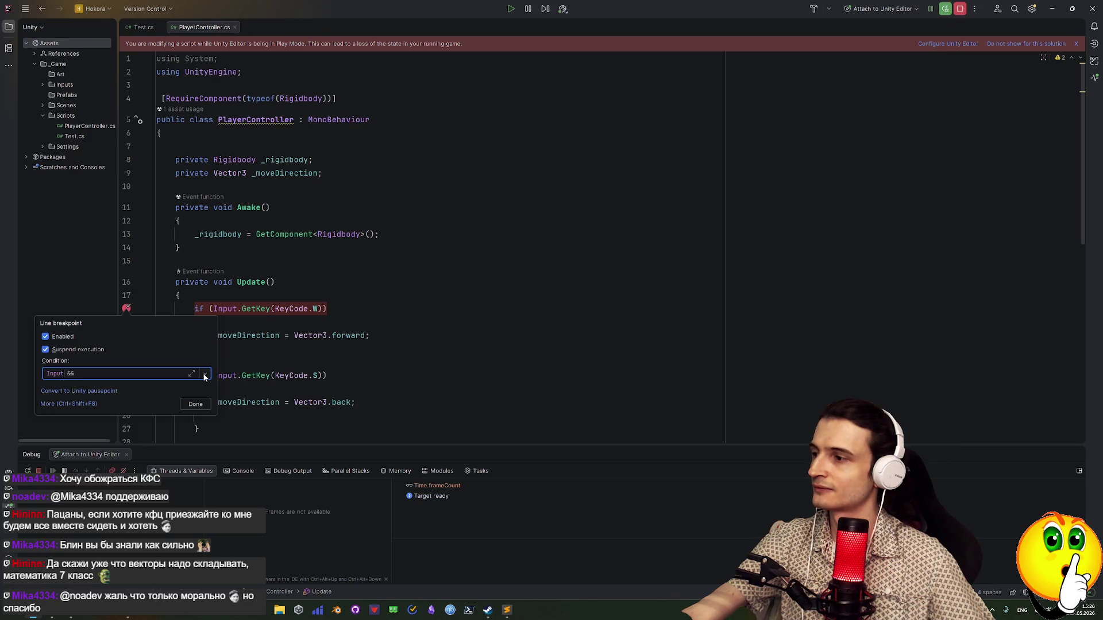
type("(")
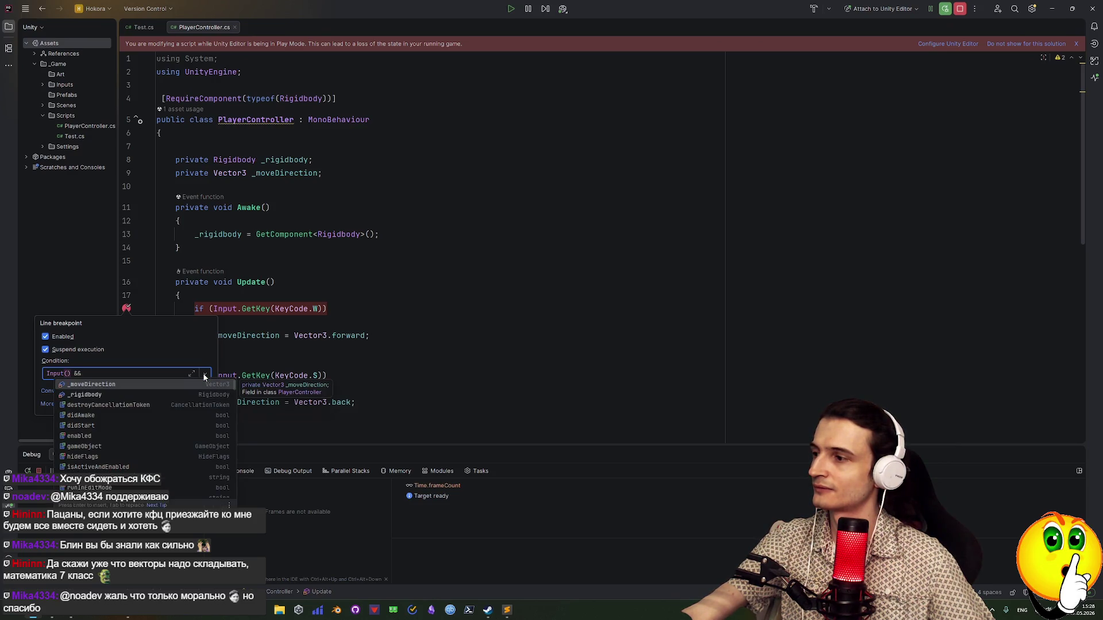
key("BackSpace")
type(".")
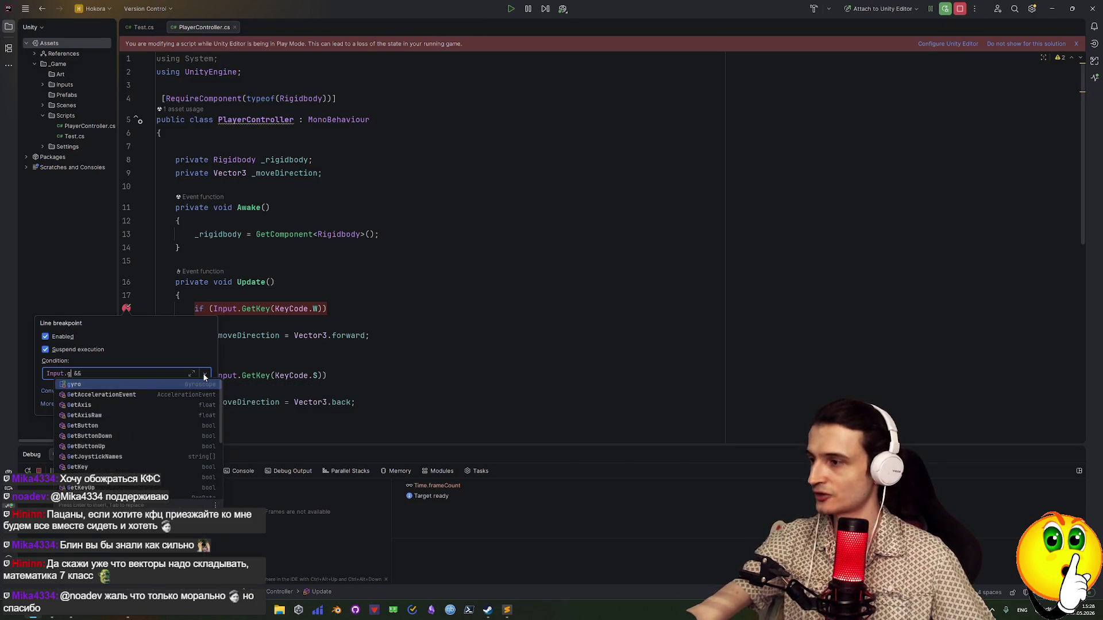
type("g")
key("BackSpace")
type("Ge")
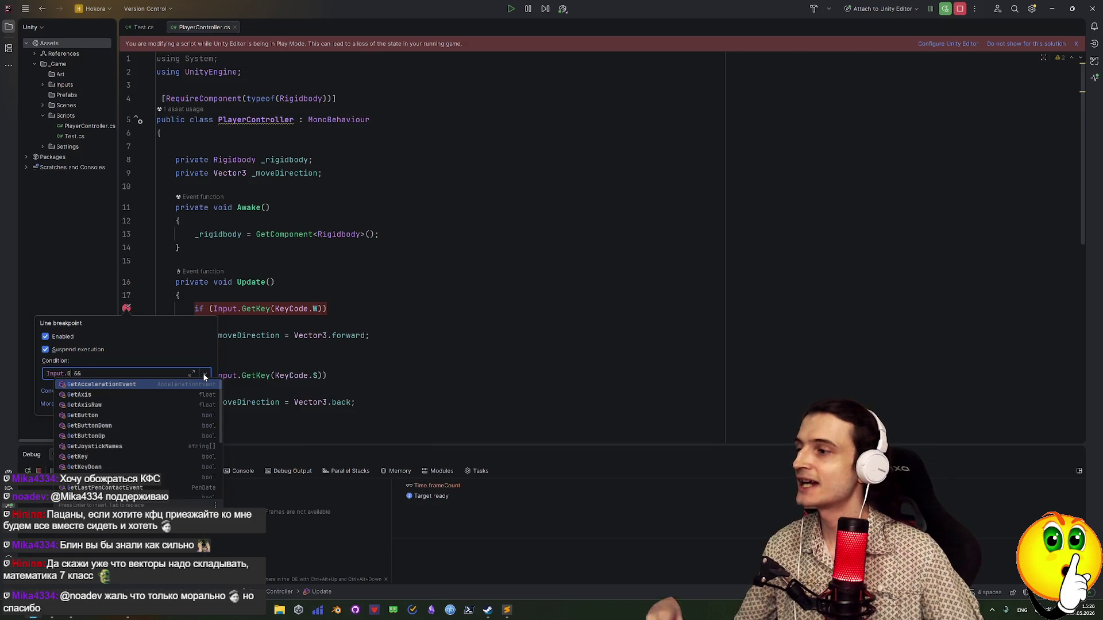
type("tK")
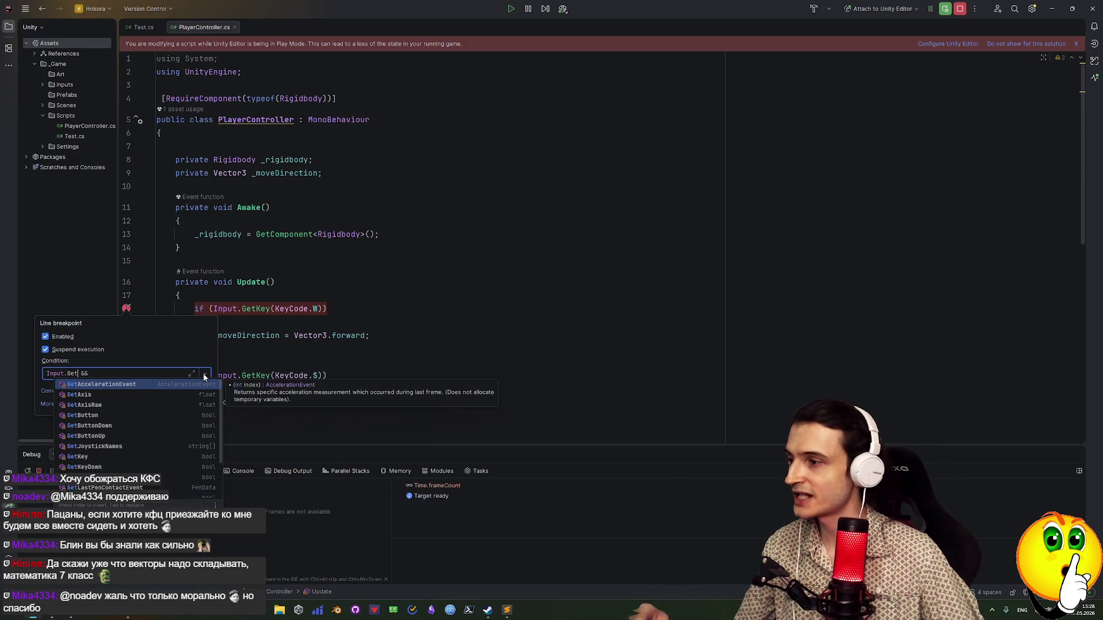
type("ey")
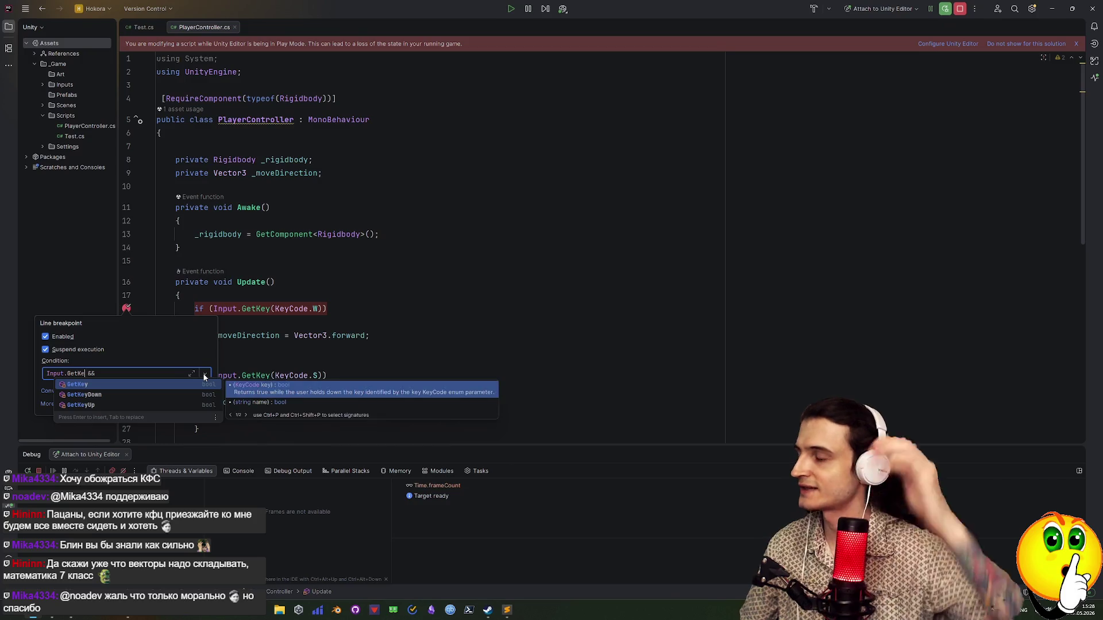
type("(Ke")
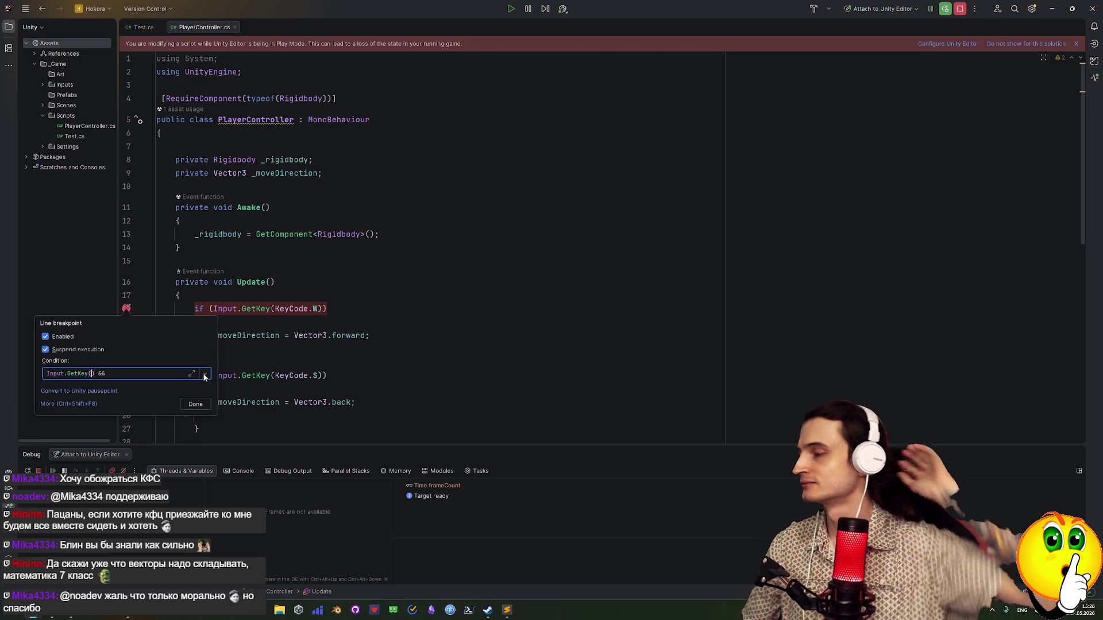
type("y")
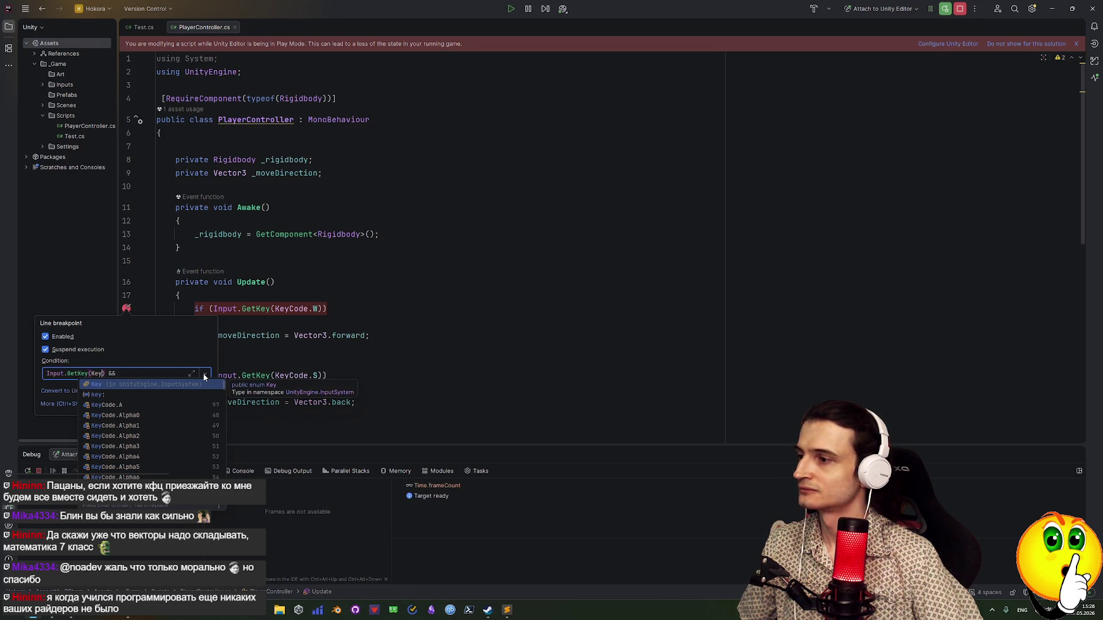
type("Code")
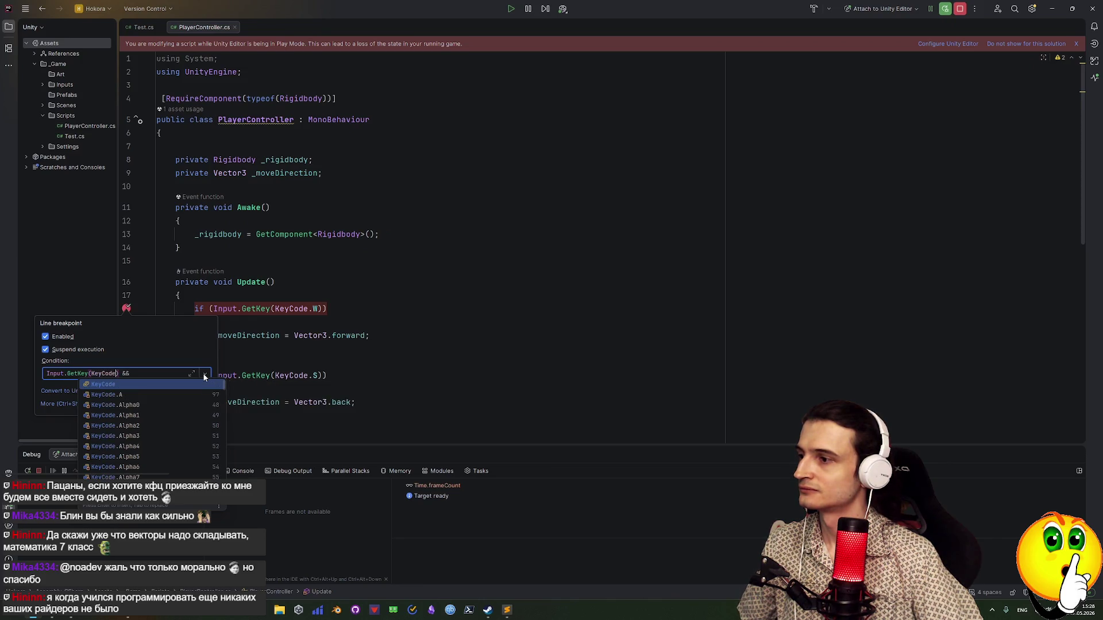
type(".W")
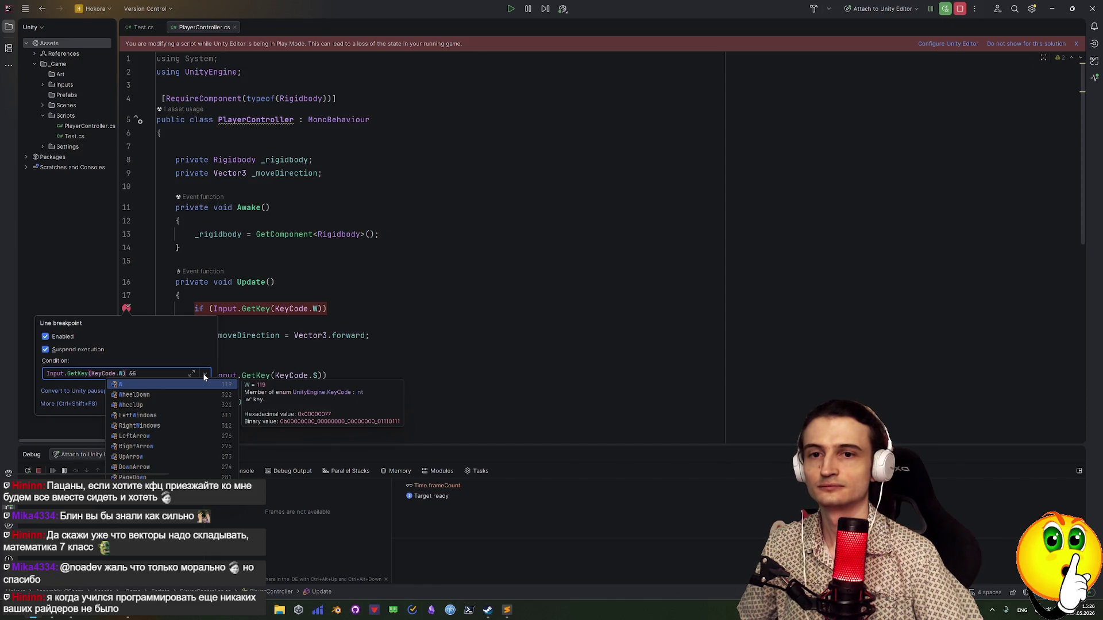
key("End")
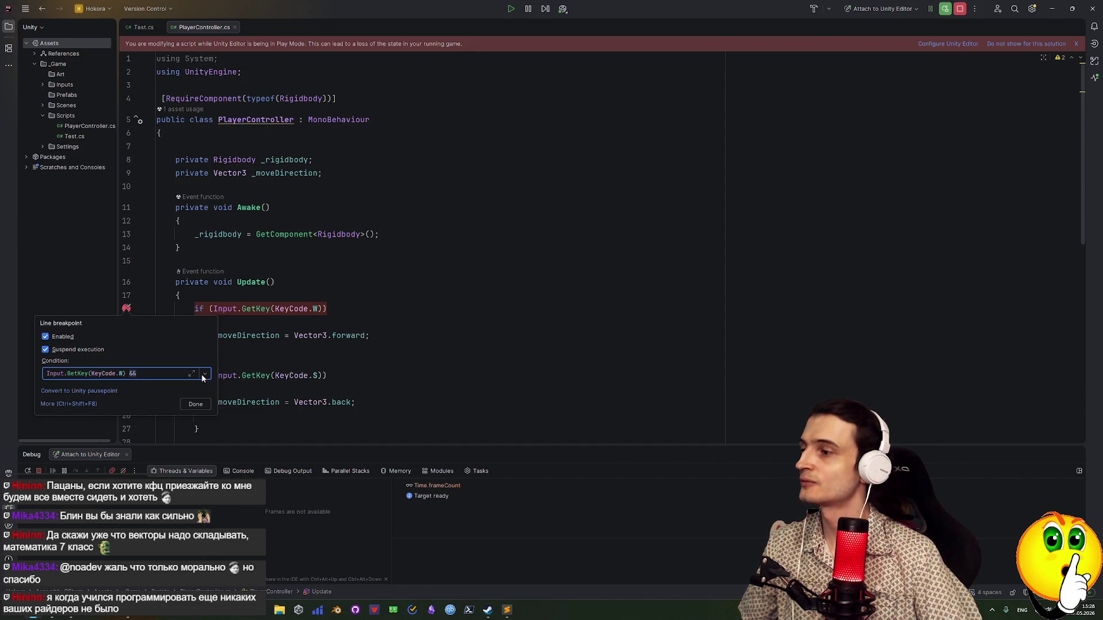
Append a second check Input.GetKey(KeyCode.A) by copying the W check and changing its key
left_click_drag(126, 373, 39, 376)
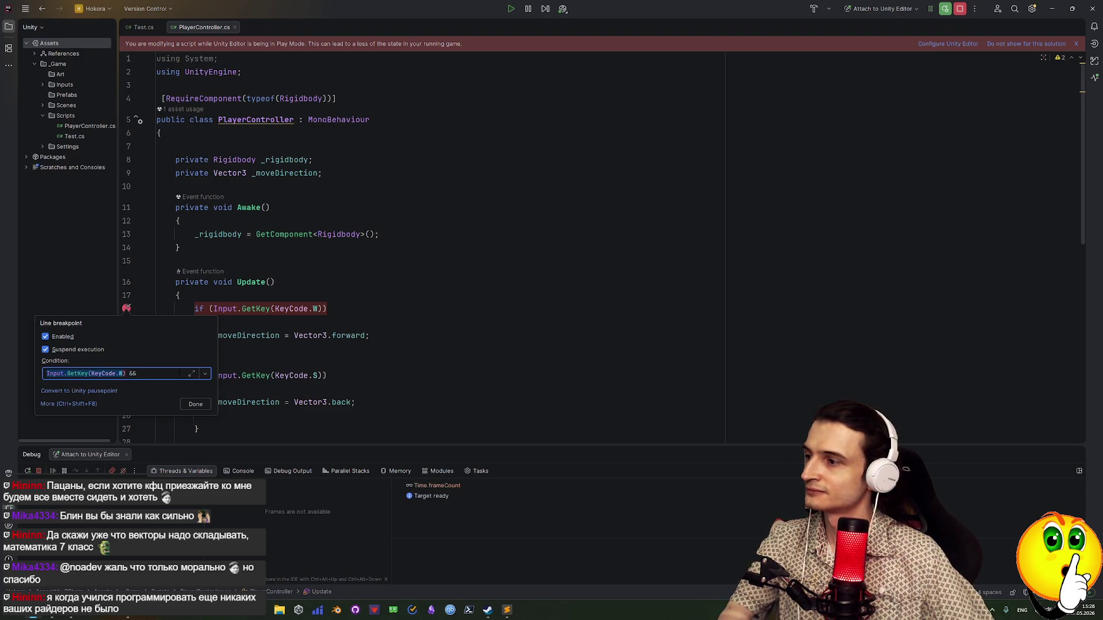
key("ctrl+c")
key("End")
key("ctrl+v")
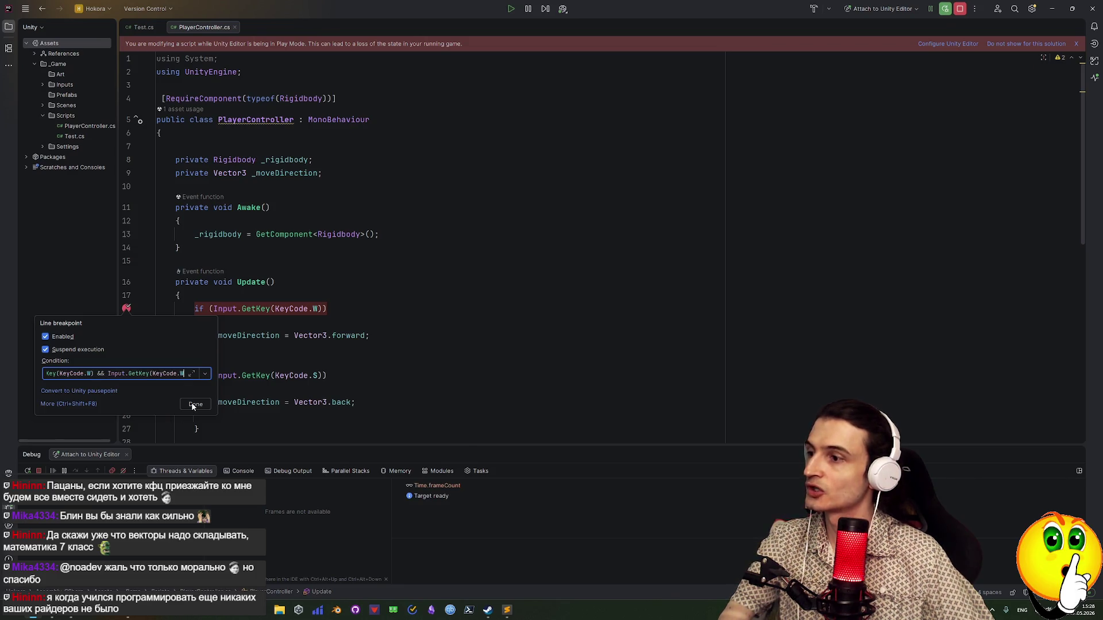
type(")")
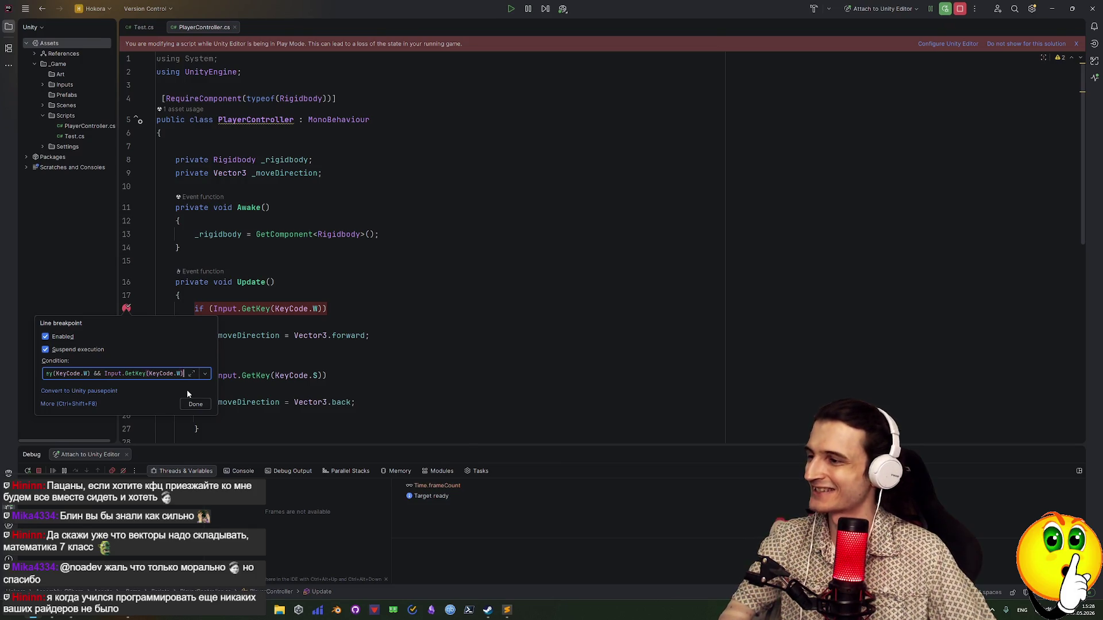
key("BackSpace")
type("s")
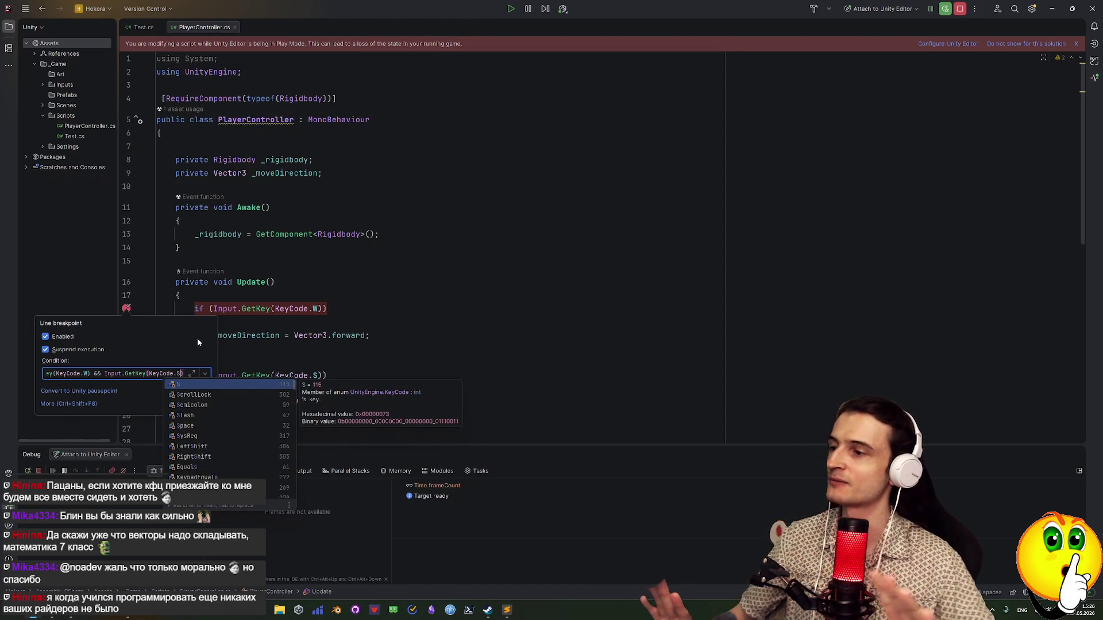
key("Return")
left_click(177, 374)
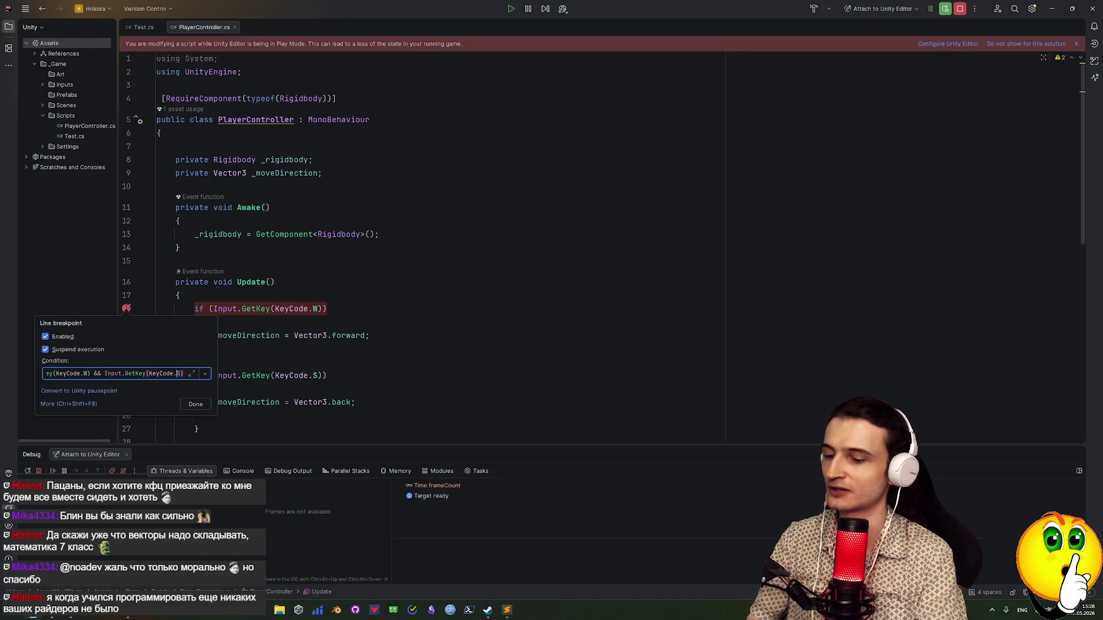
type("A")
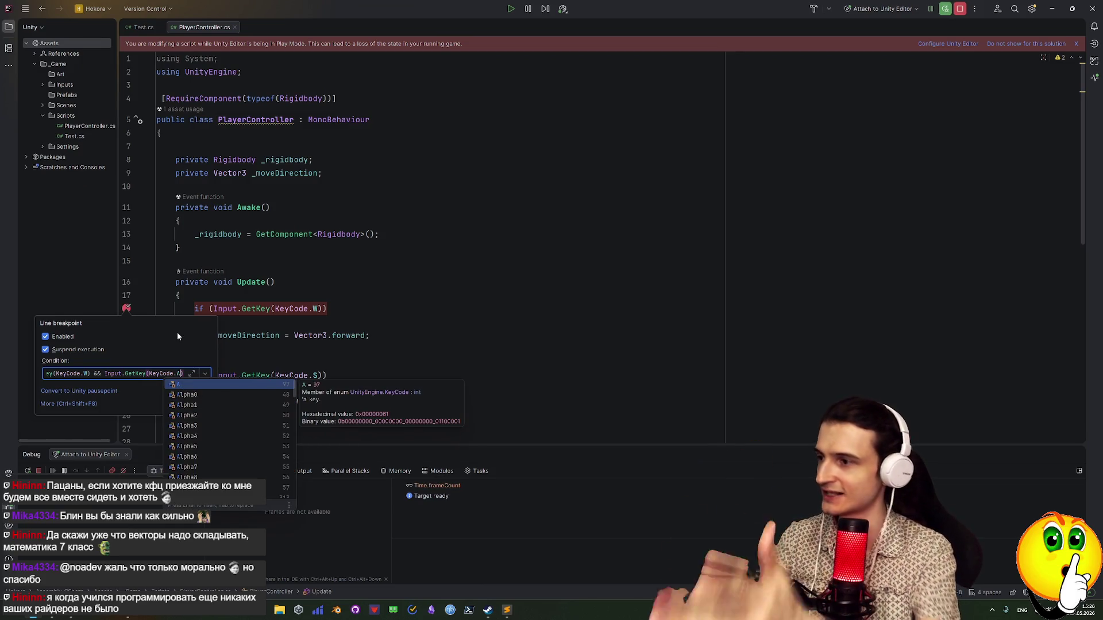
key("Escape")
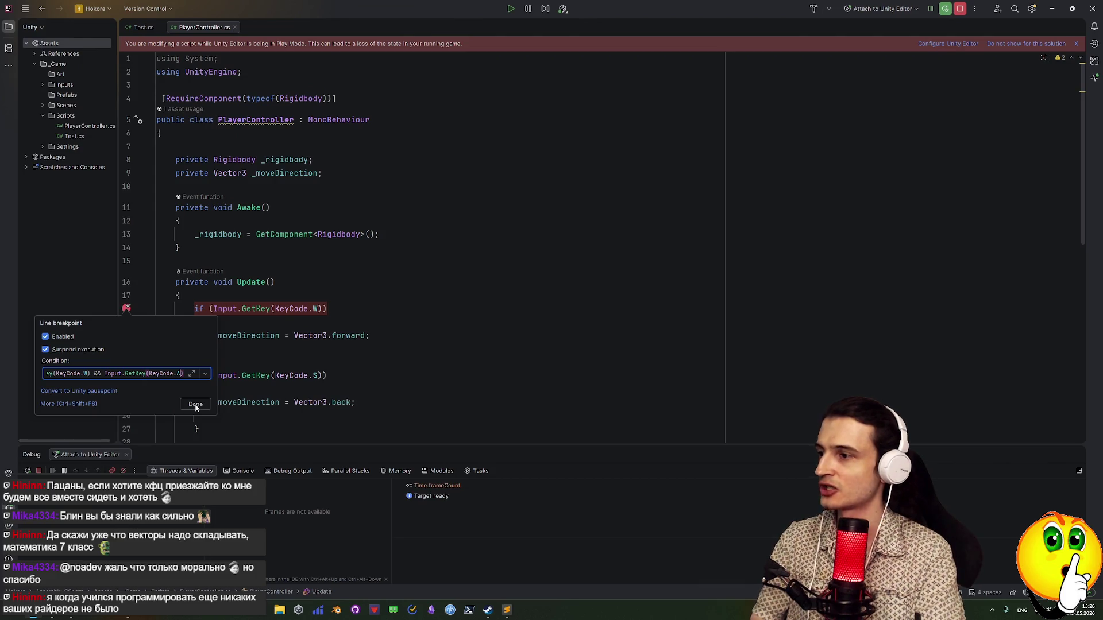
Confirm the condition Input.GetKey(KeyCode.W) && Input.GetKey(KeyCode.A) and switch to Unity
key("Tab")
key("Return")
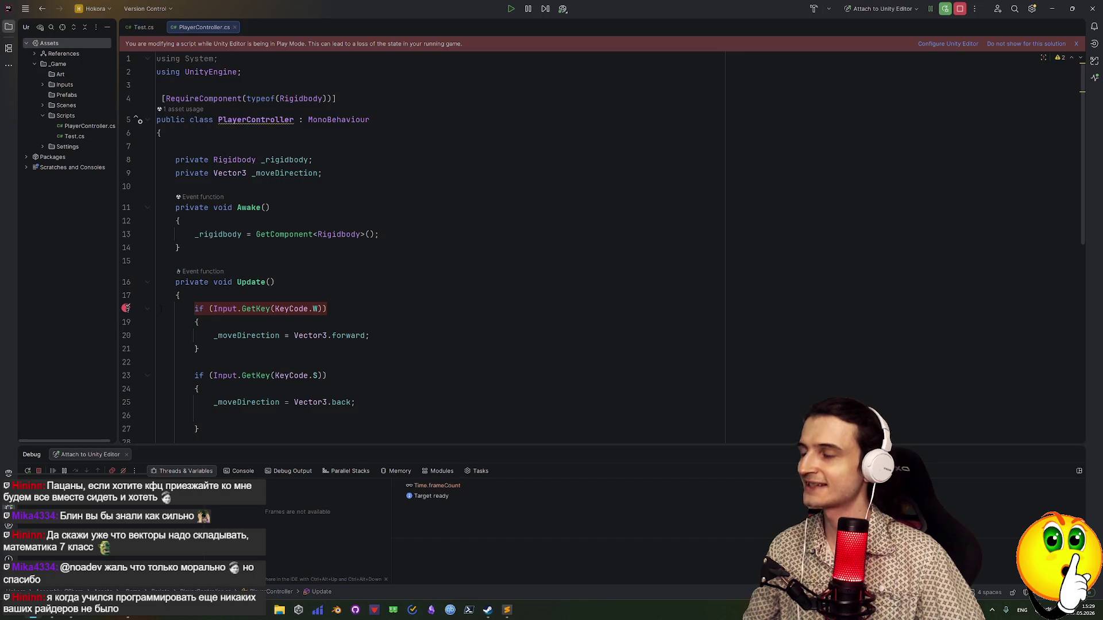
key("alt+Tab")
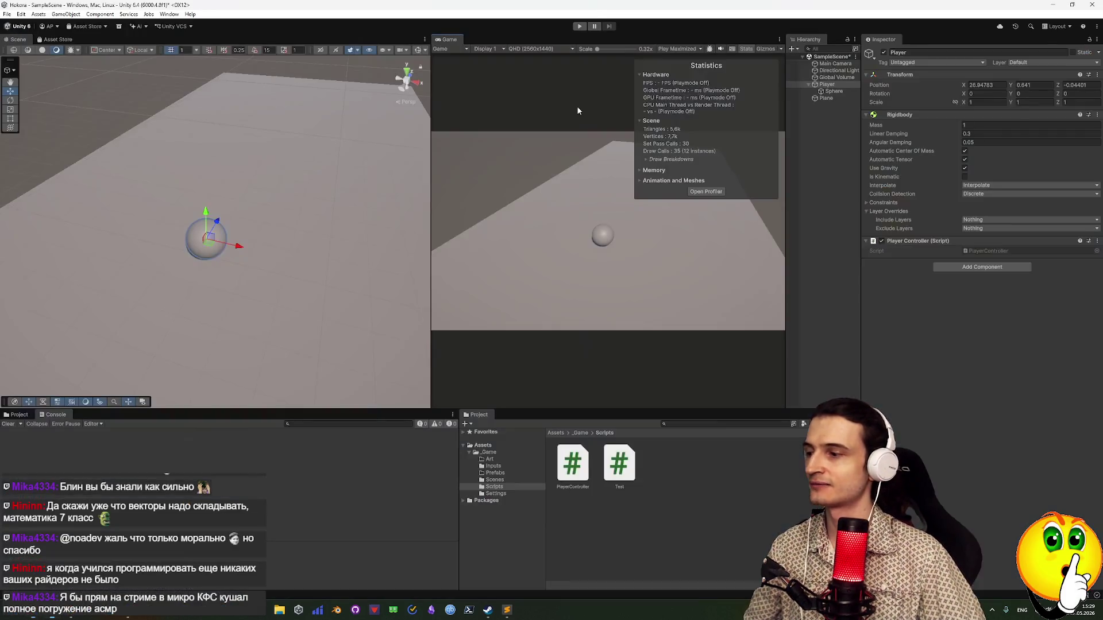
Start Play mode and hold W so the sphere rolls forward and hits the breakpoint
left_click(579, 27)
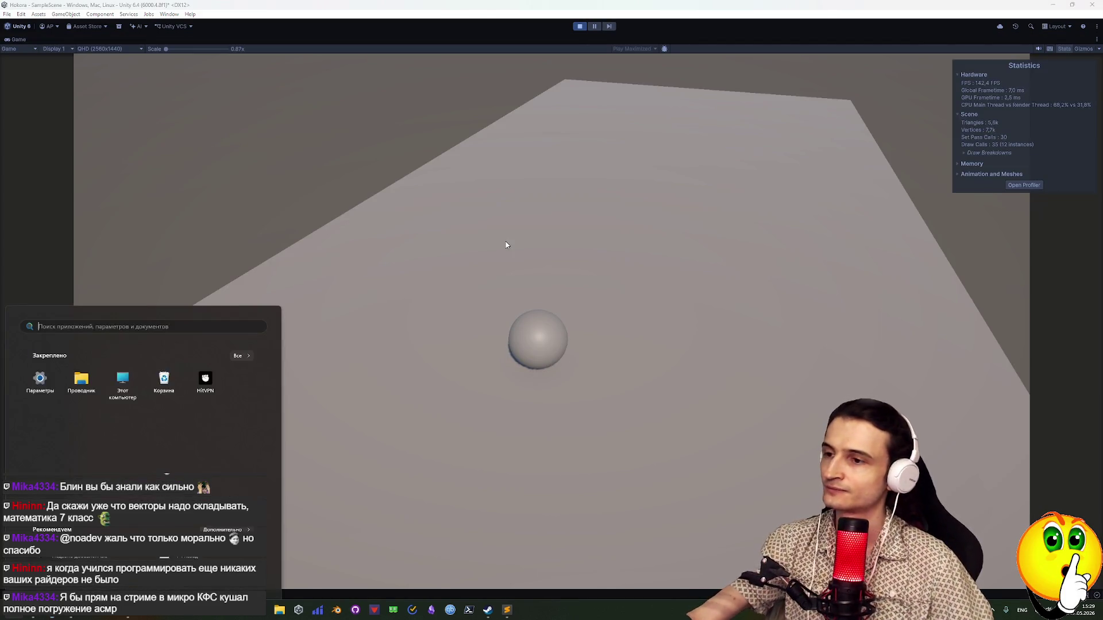
key("w")
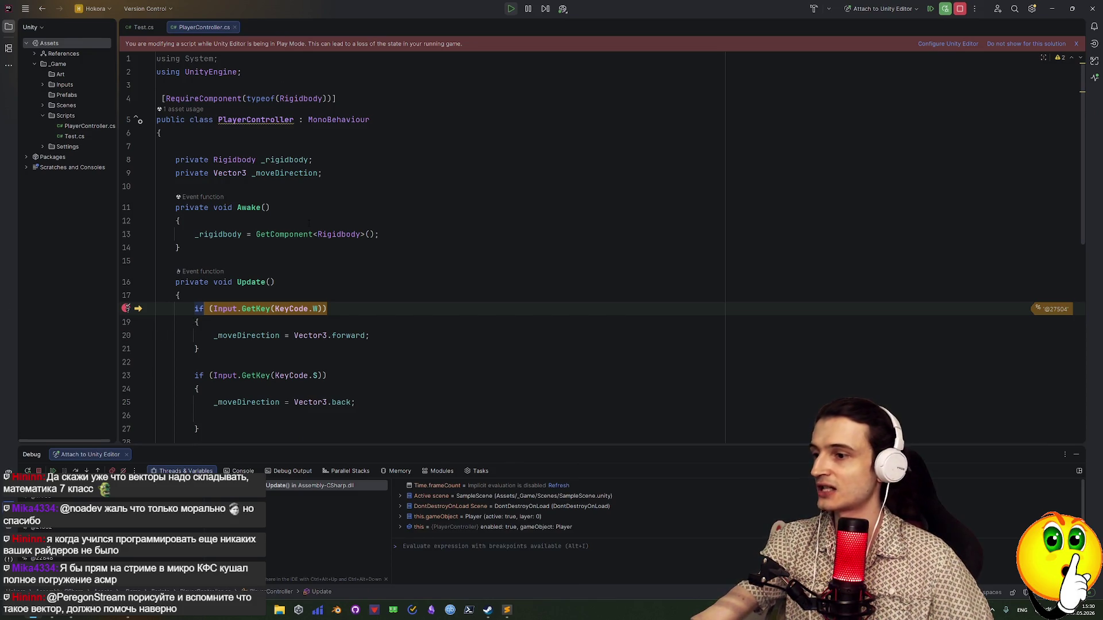
Add an evaluated _moveDirection expression in the debugger
mouse_move(271, 174)
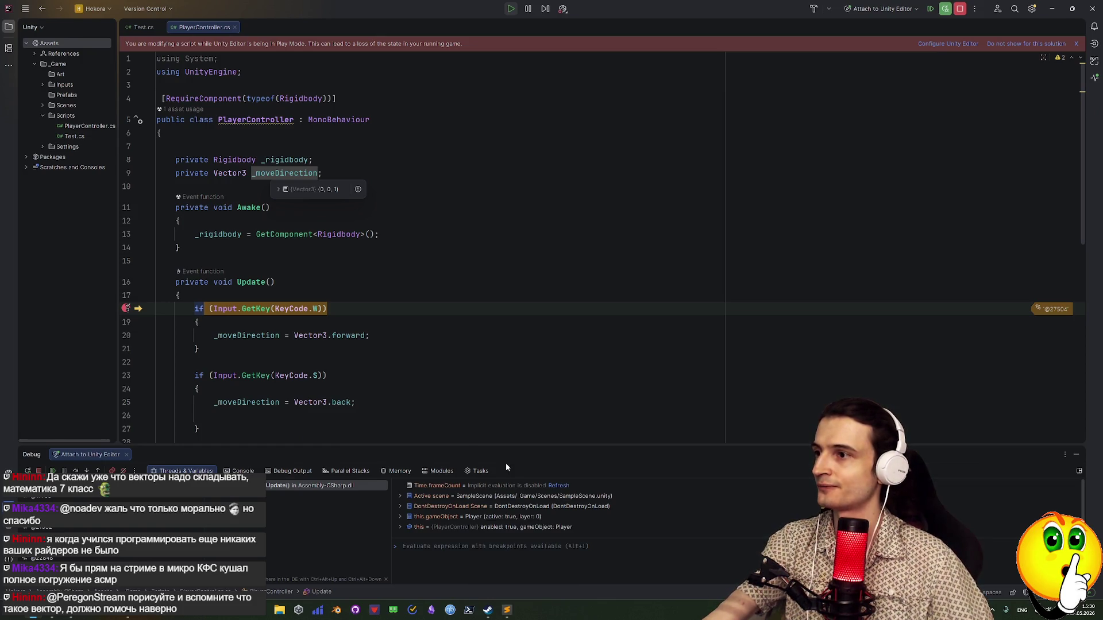
left_click(445, 546)
type("M")
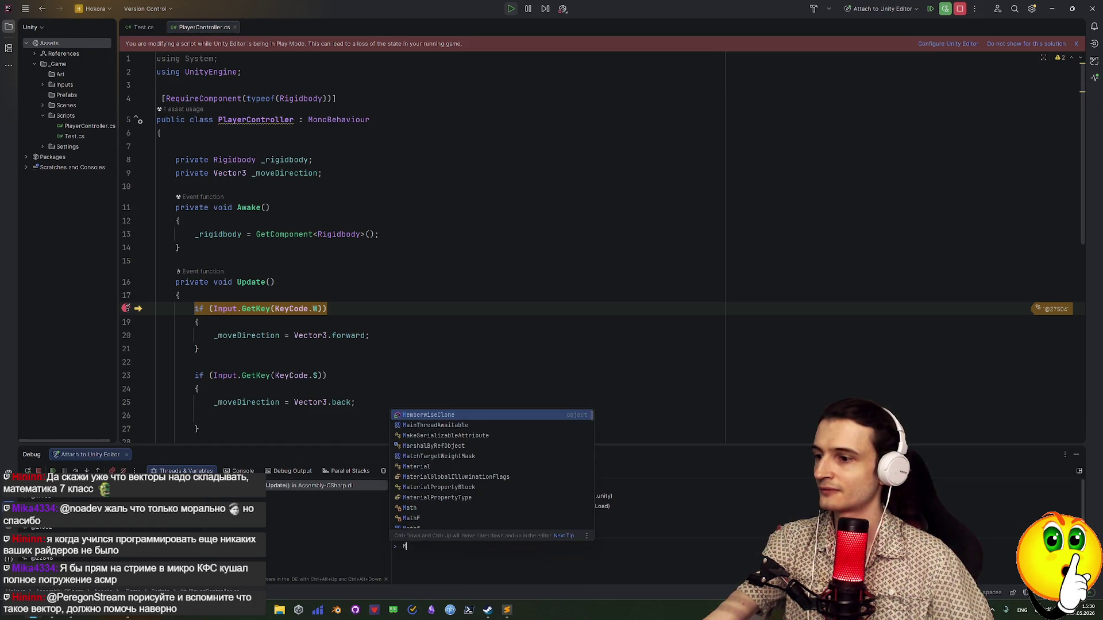
key("BackSpace")
type("_")
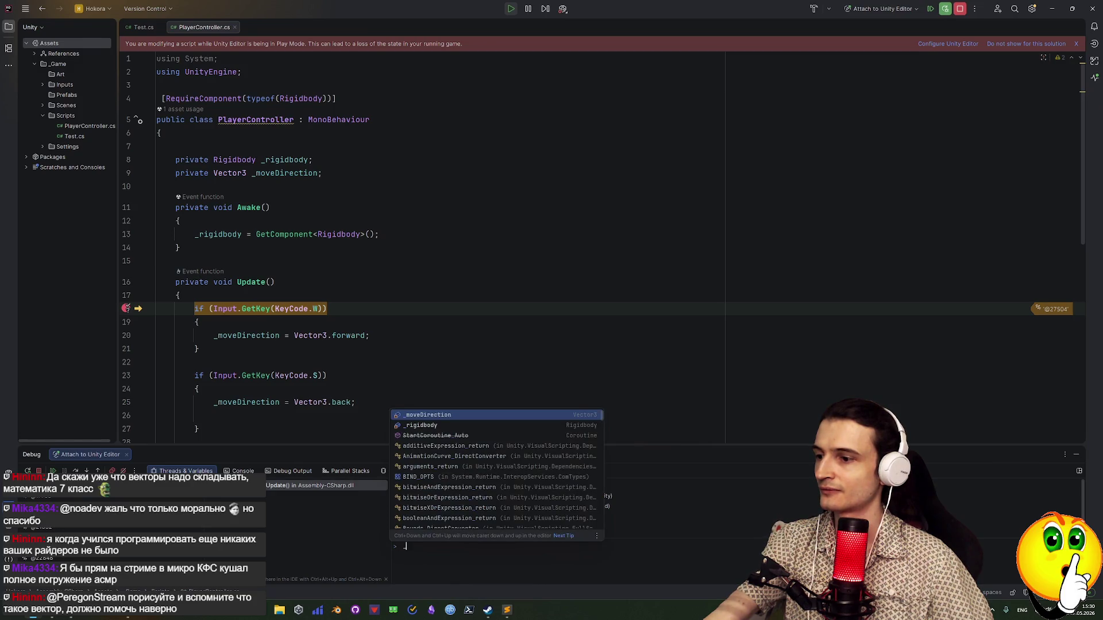
key("Return")
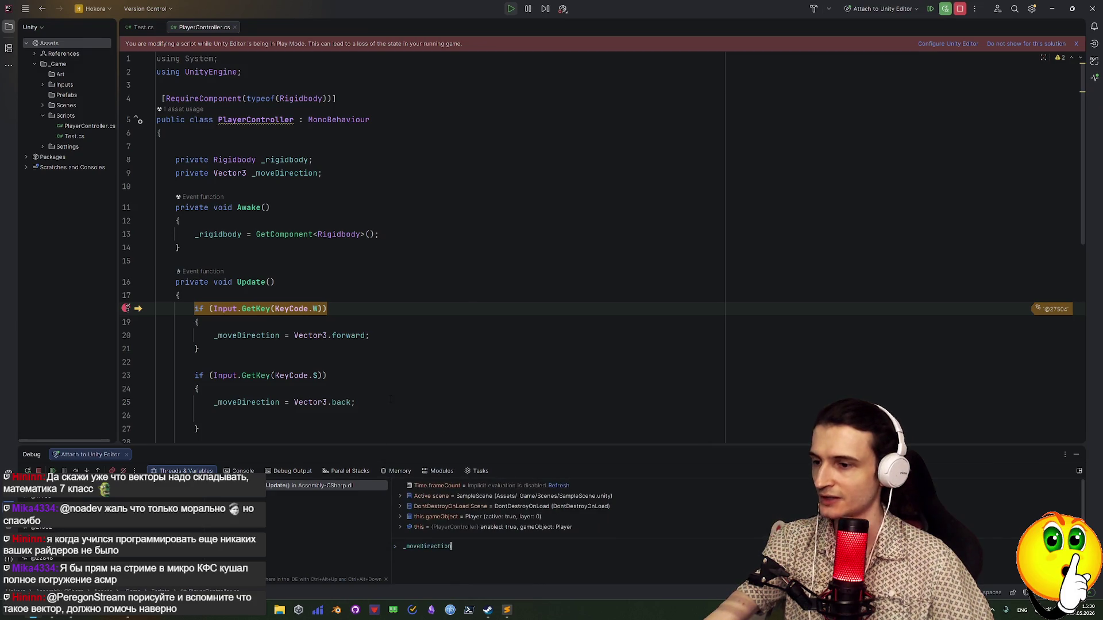
key("Return")
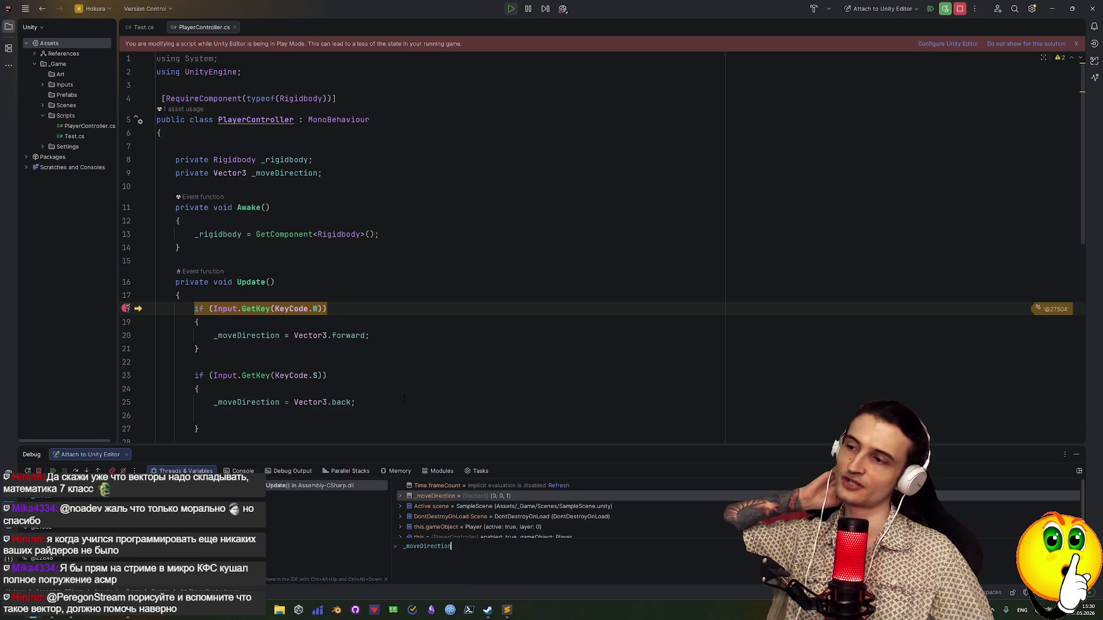
Step over three times through the W block's forward assignment to line 21
key("F10")
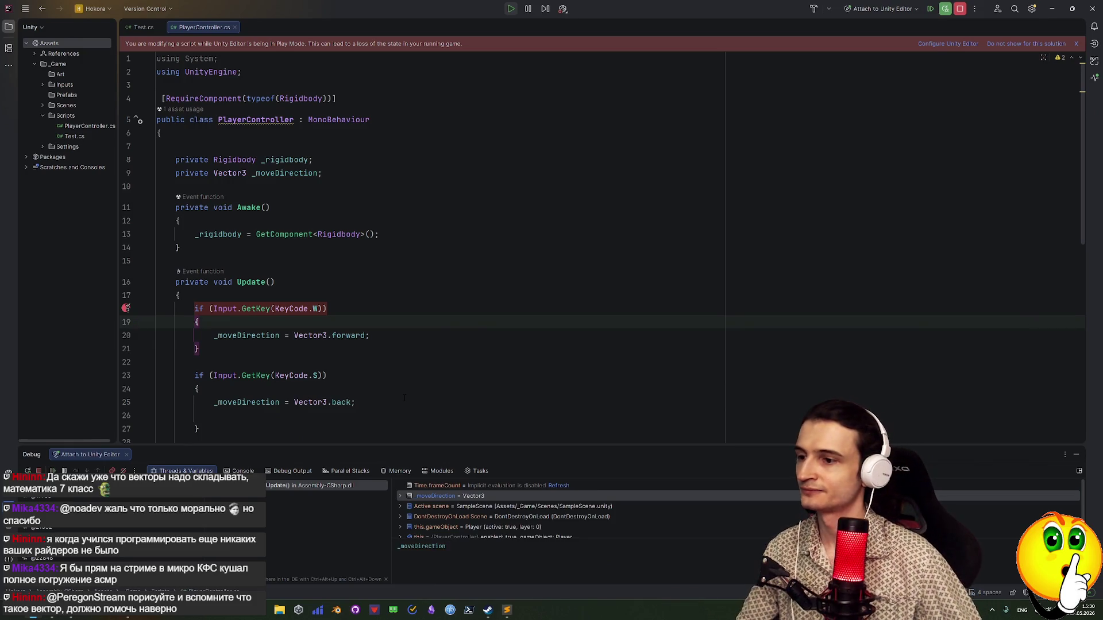
key("F10")
key("F10")
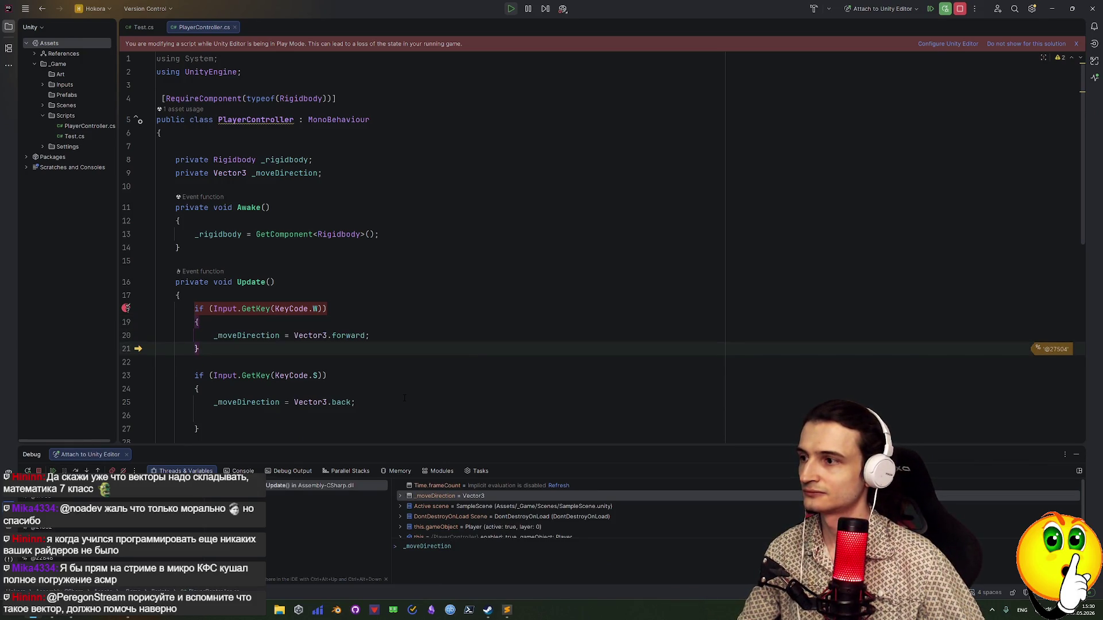
key("F10")
key("F10")
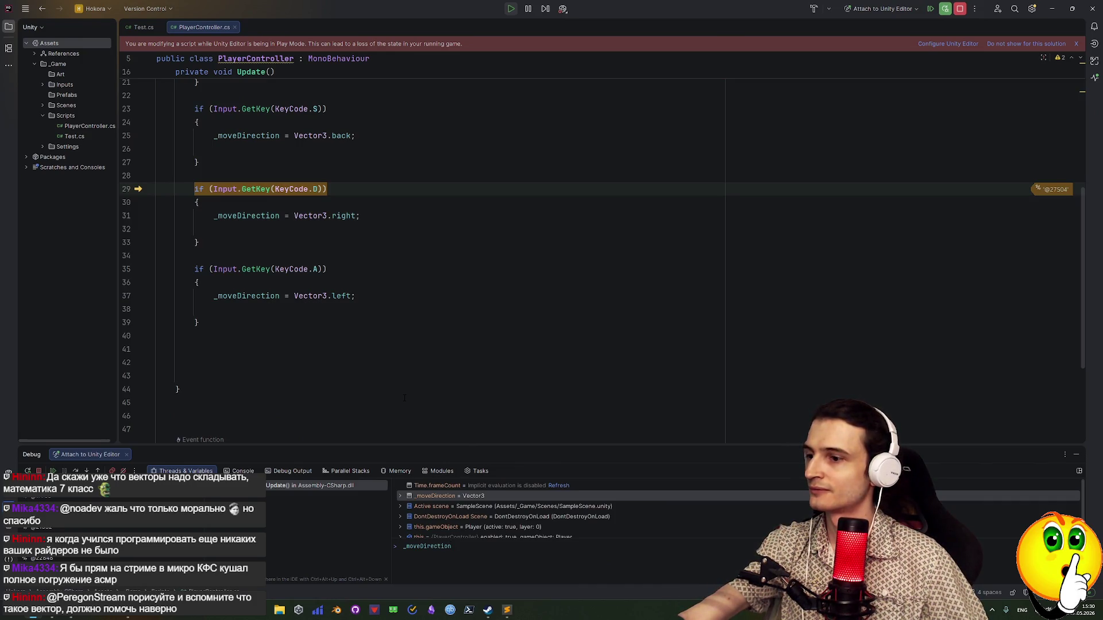
Expand _moveDirection, step to the A check, and enlarge the debug panel to show its rows
left_click(400, 495)
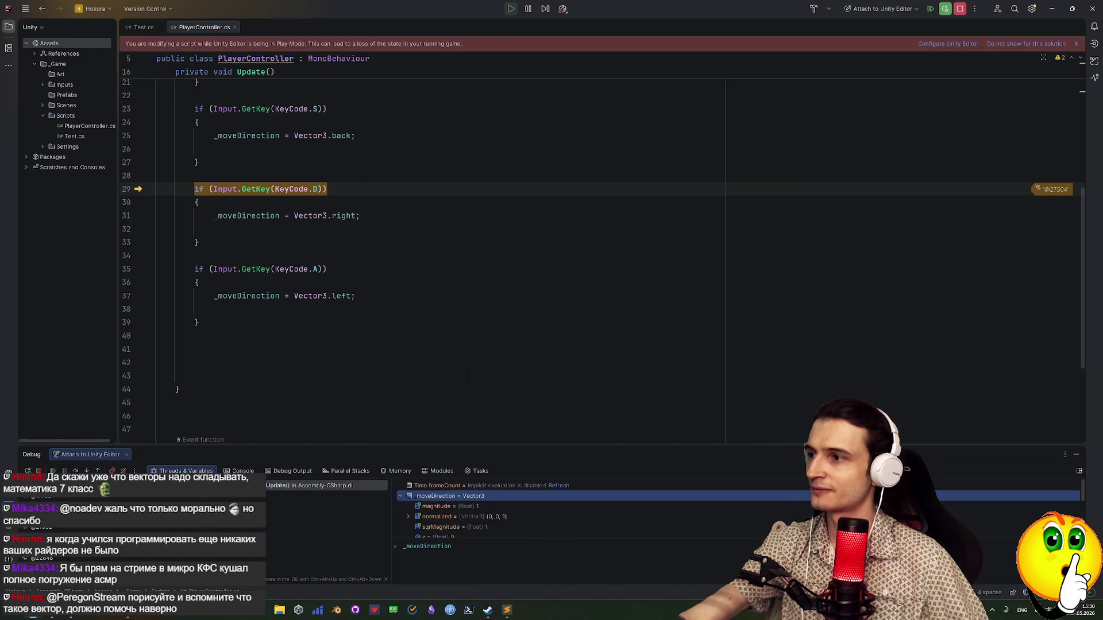
key("F10")
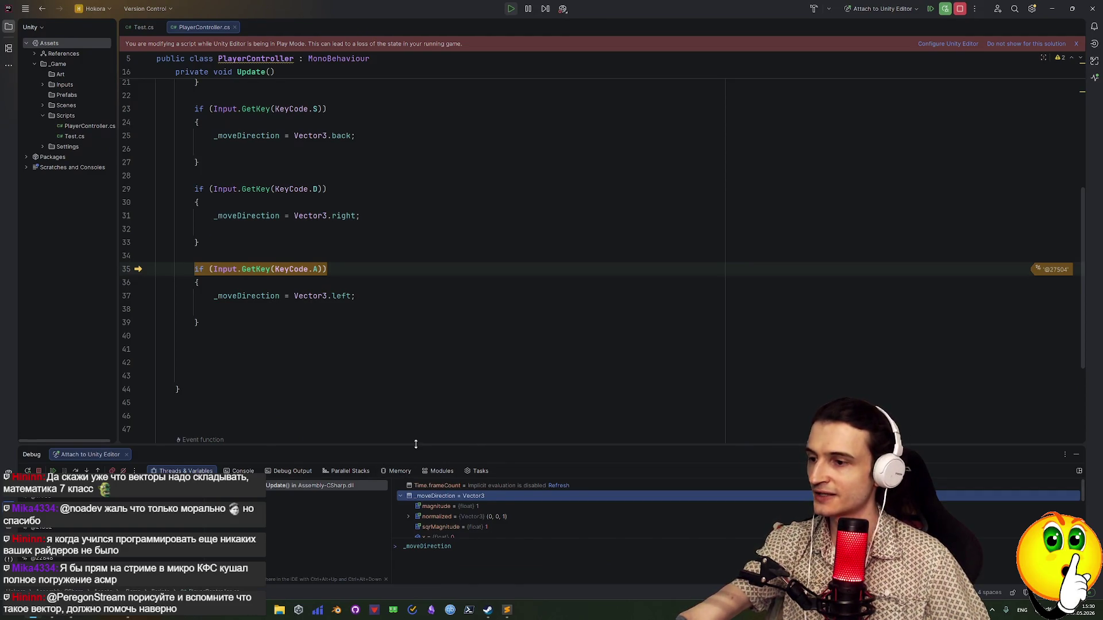
left_click_drag(416, 447, 416, 433)
left_click_drag(453, 535, 453, 564)
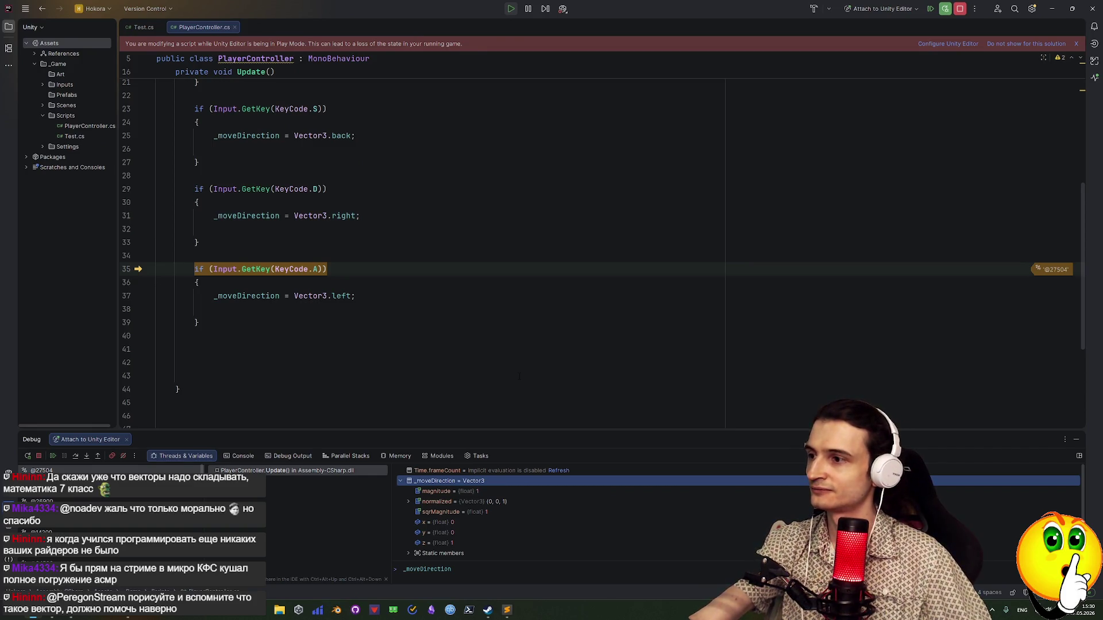
Step into the A block's left assignment, then resume with F9 and return to the game
key("F8")
key("F8")
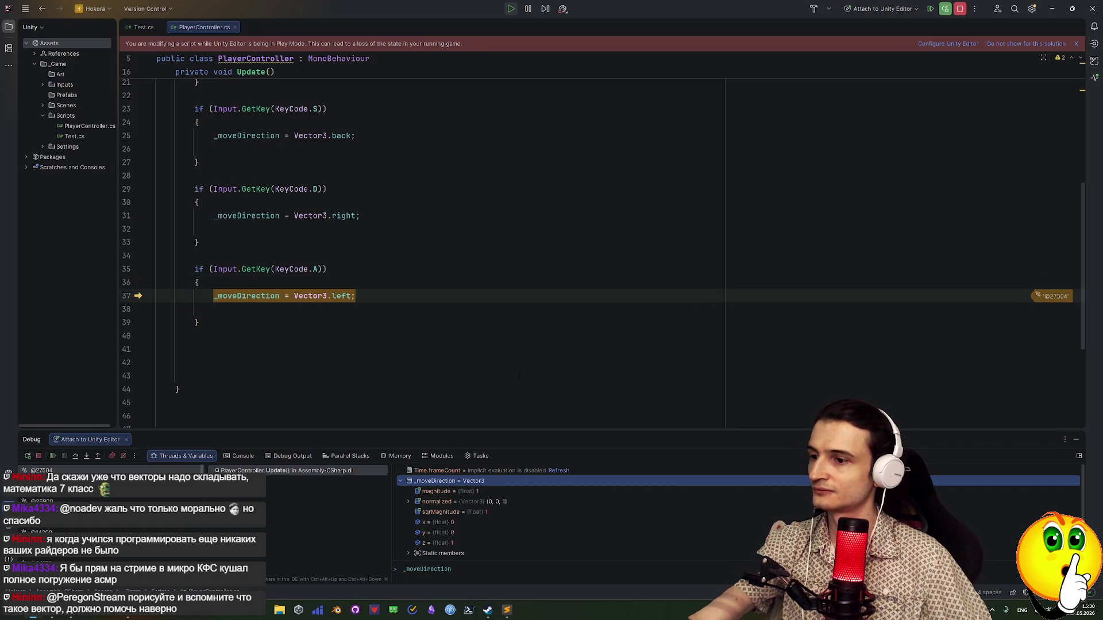
key("F8")
key("F8")
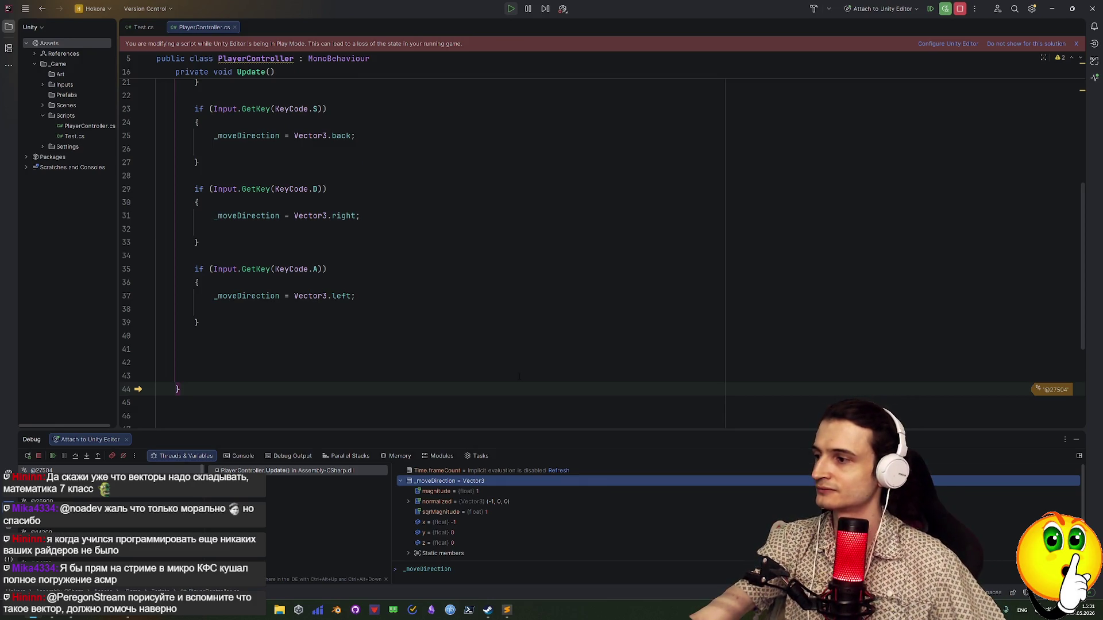
key("F9")
key("alt+Tab")
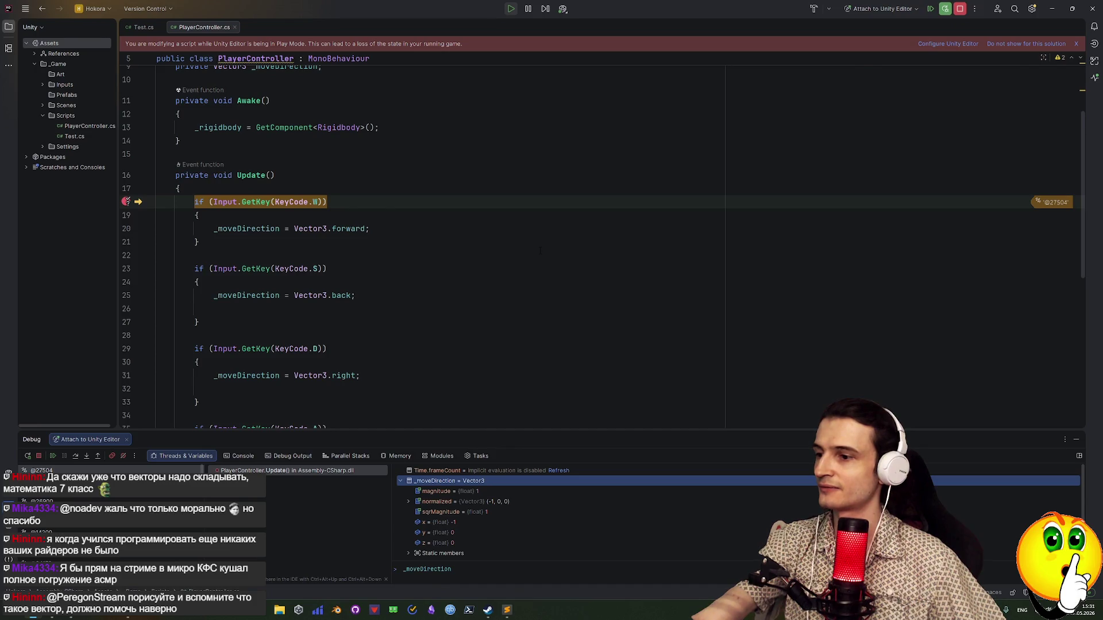
Step from the forward assignment past the S and D checks through the A block's left assignment
key("F8")
key("F8")
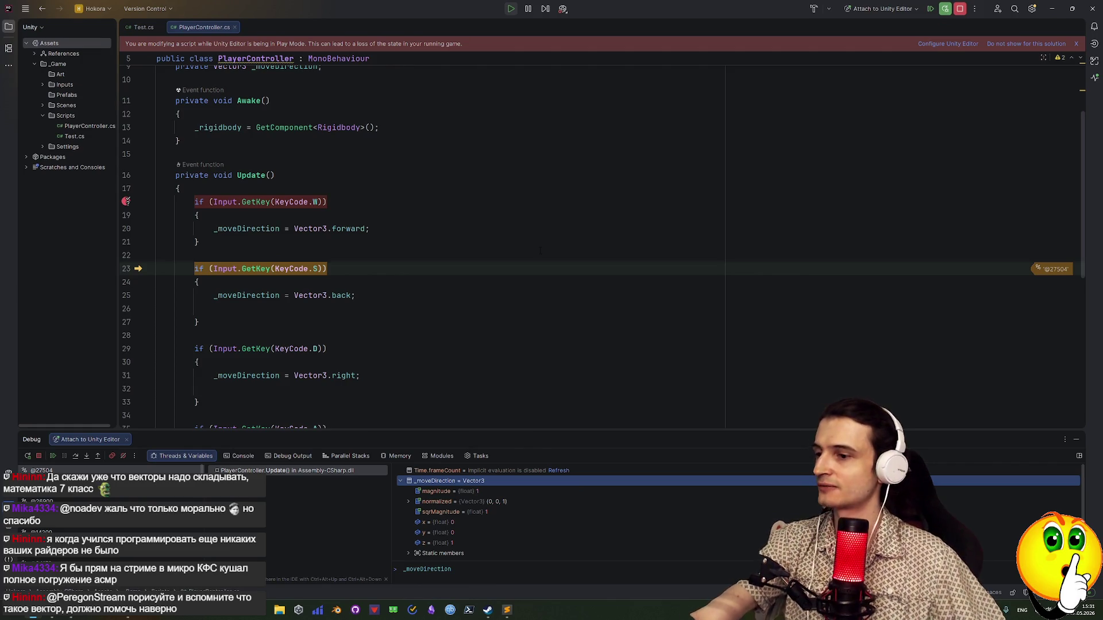
scroll(539, 251, "down", 5)
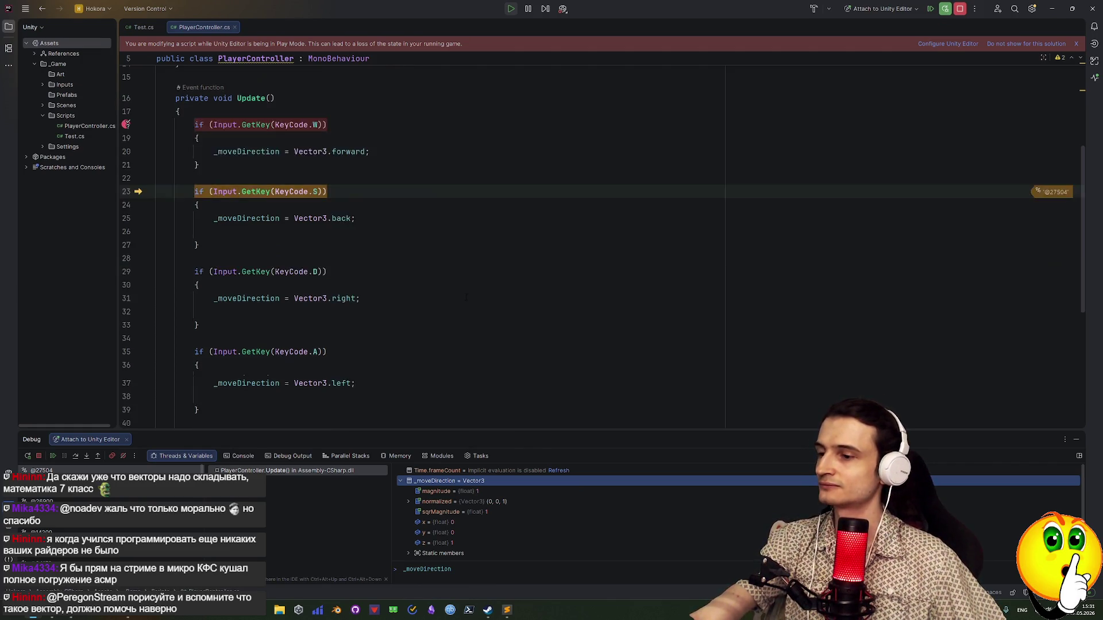
scroll(138, 151, "up", 1)
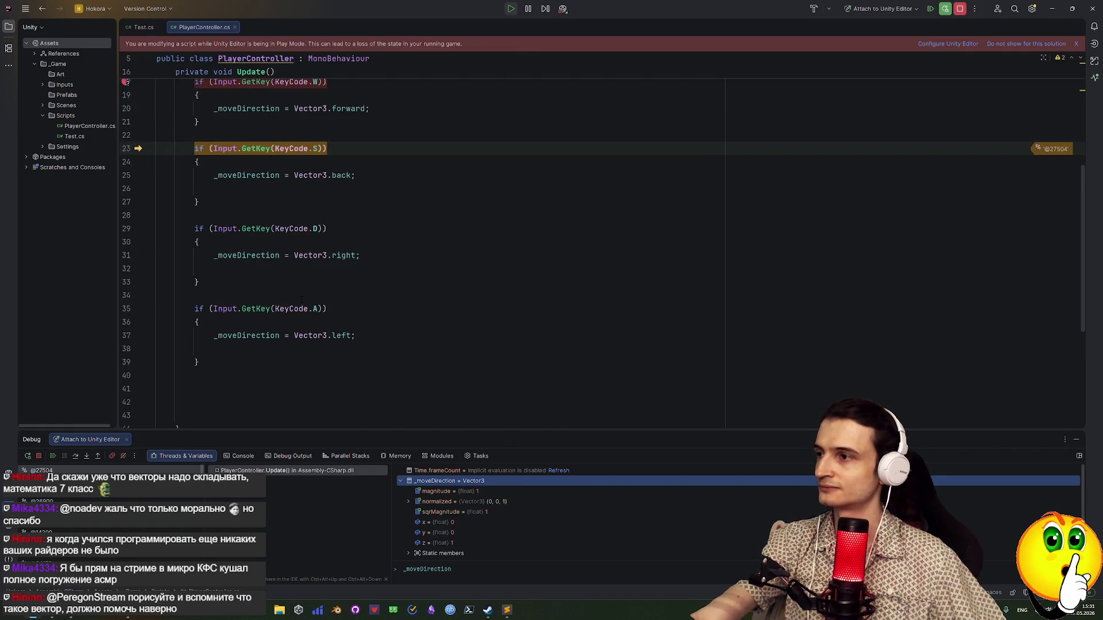
key("F10")
key("F10")
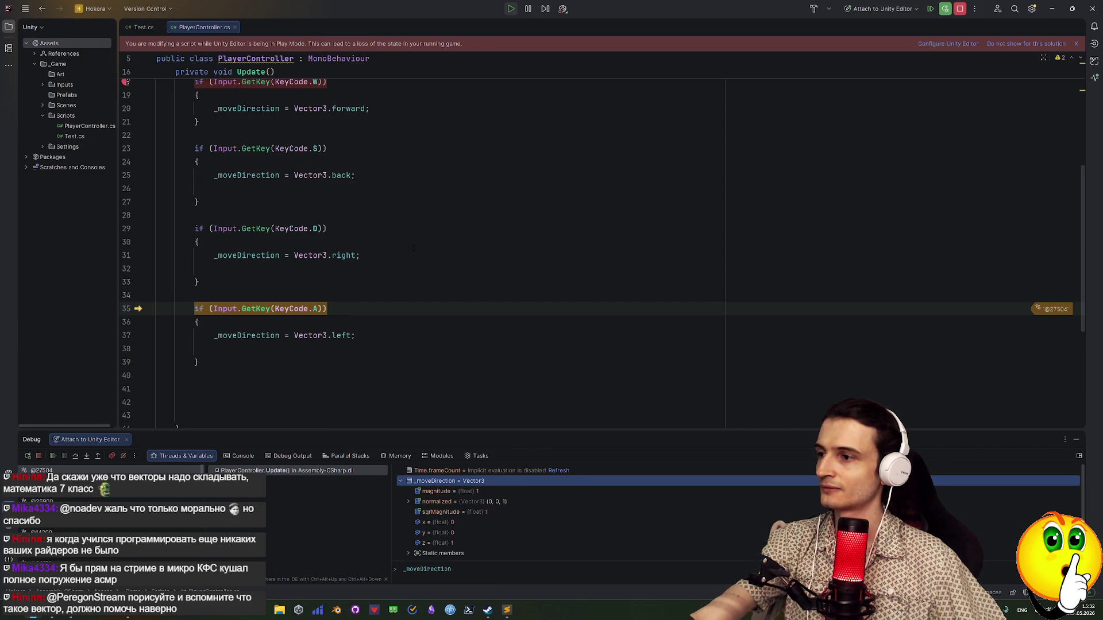
key("F10")
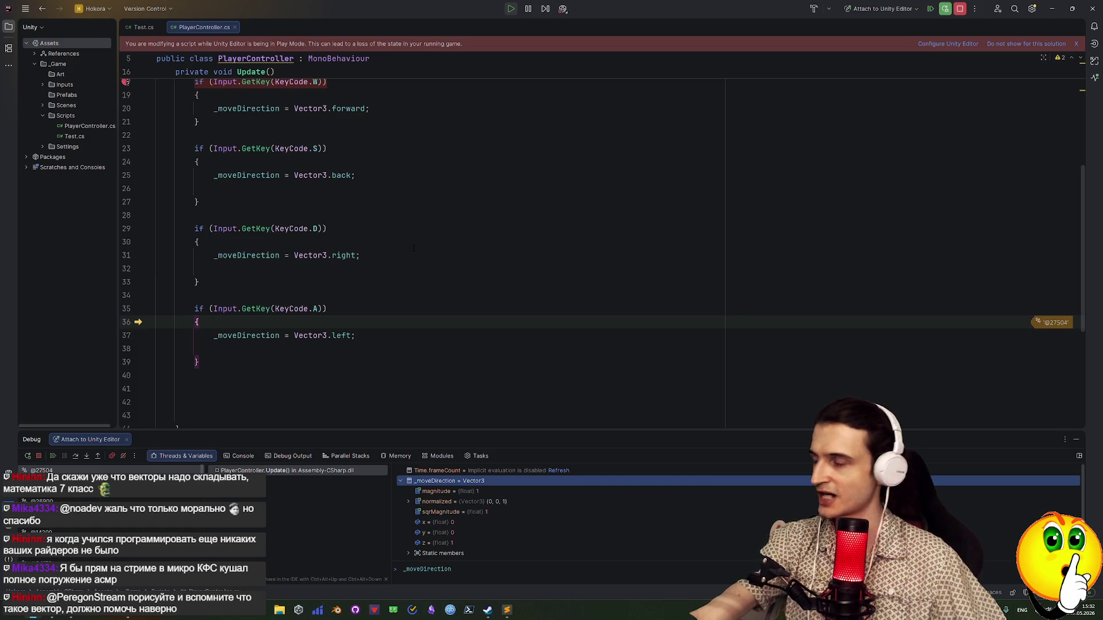
key("F10")
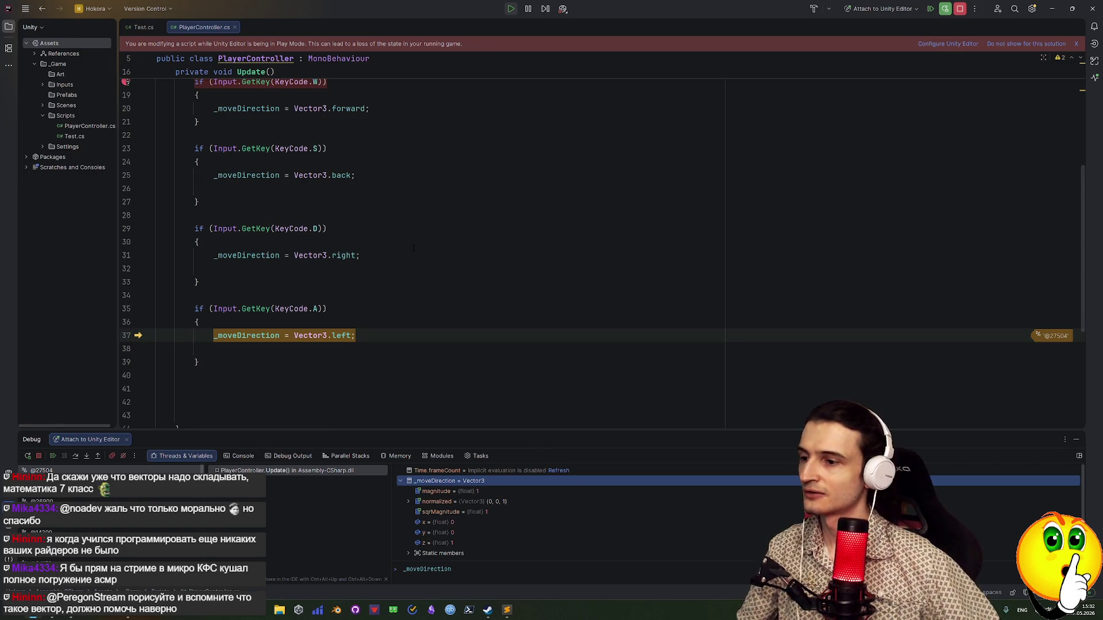
key("F10")
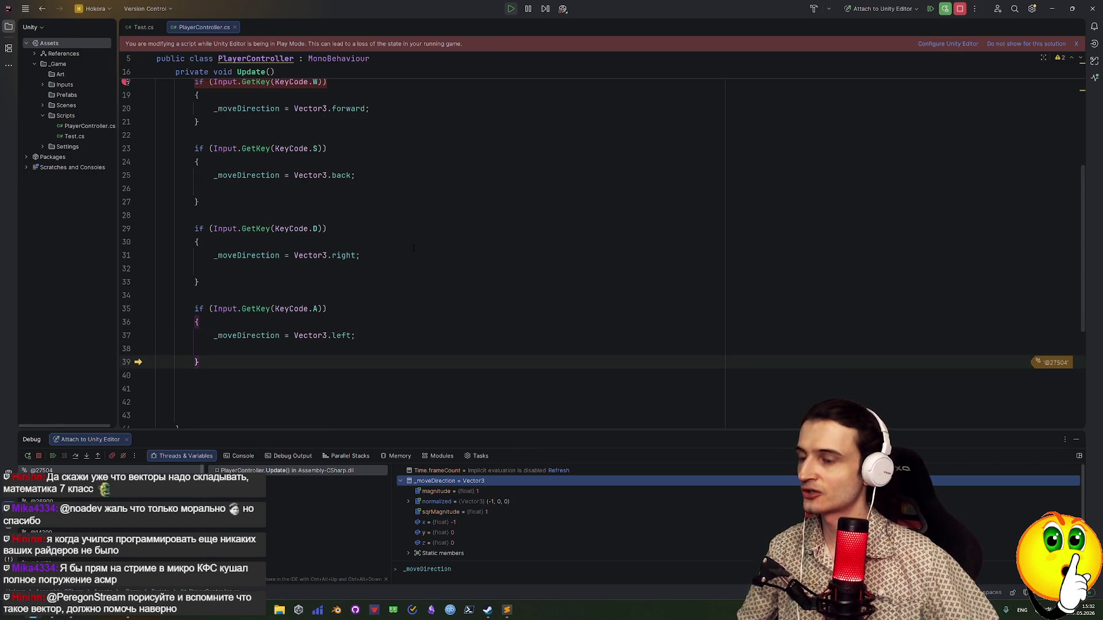